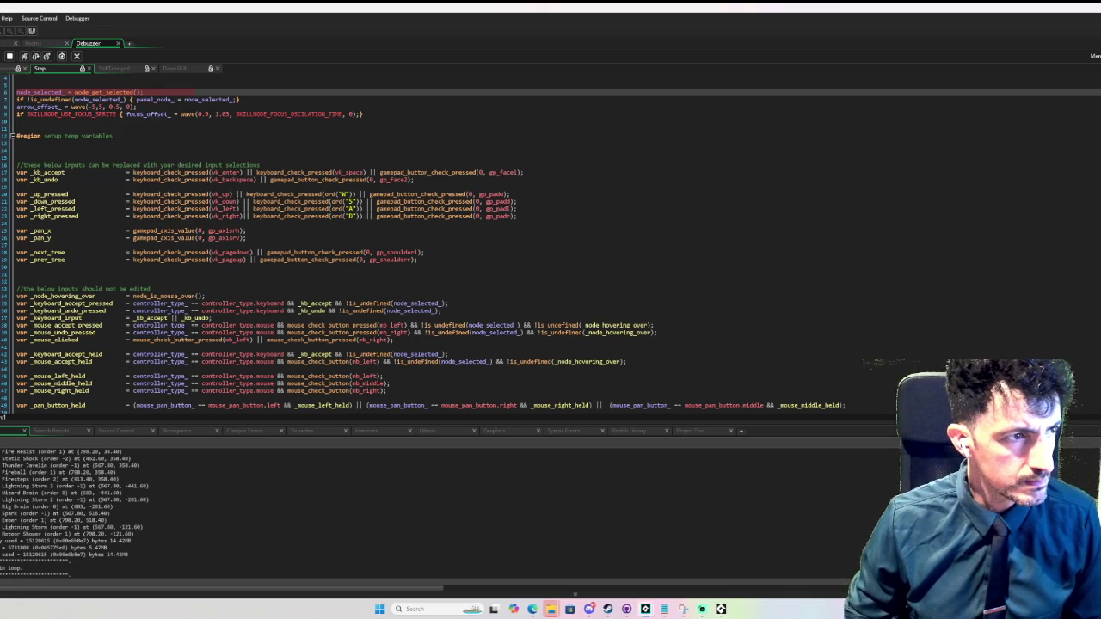
- Resume the paused skill tree game from the breakpoint with F5
left_click(17, 84)
key("F5")
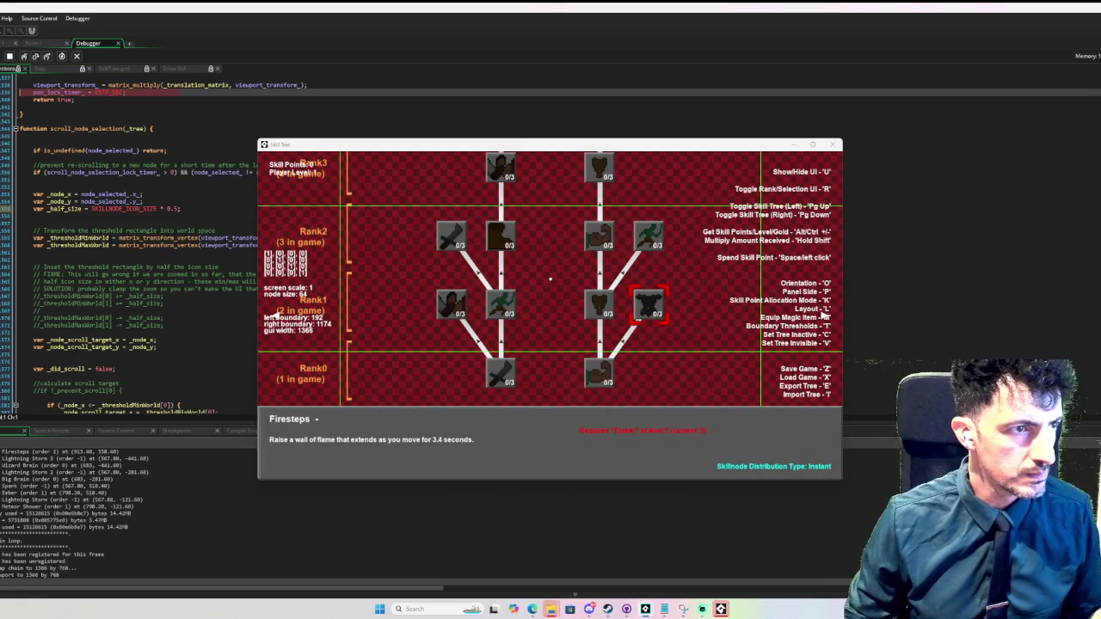
key("F5")
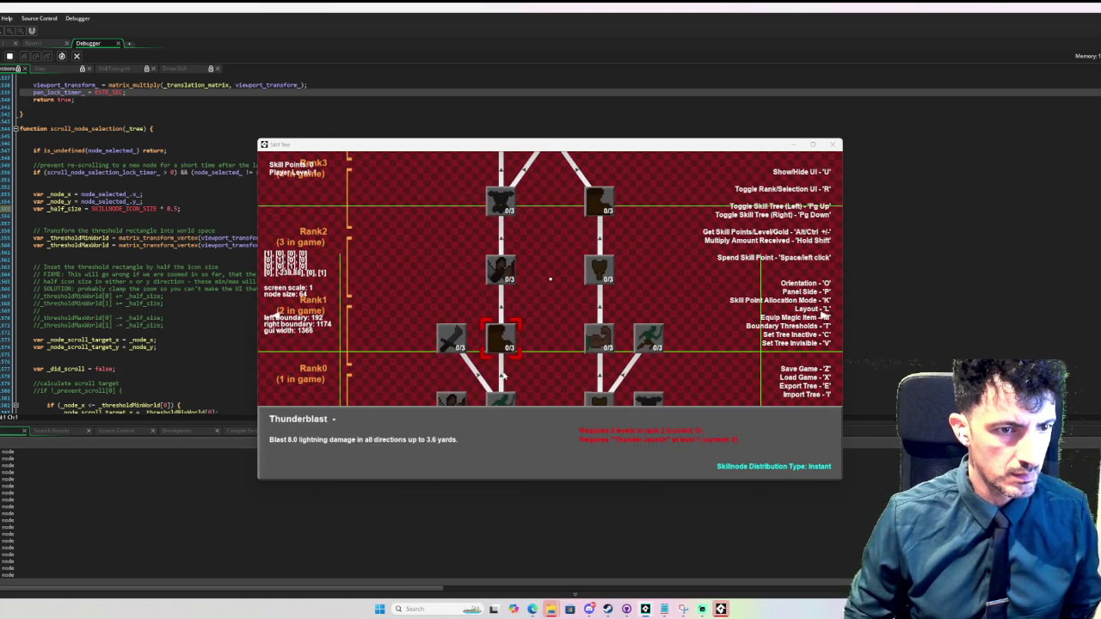
- Cycle through the skill trees with Page Down, ending on Lightning Storm Ultimate
key("Page_Down")
key("Page_Down")
key("Page_Down")
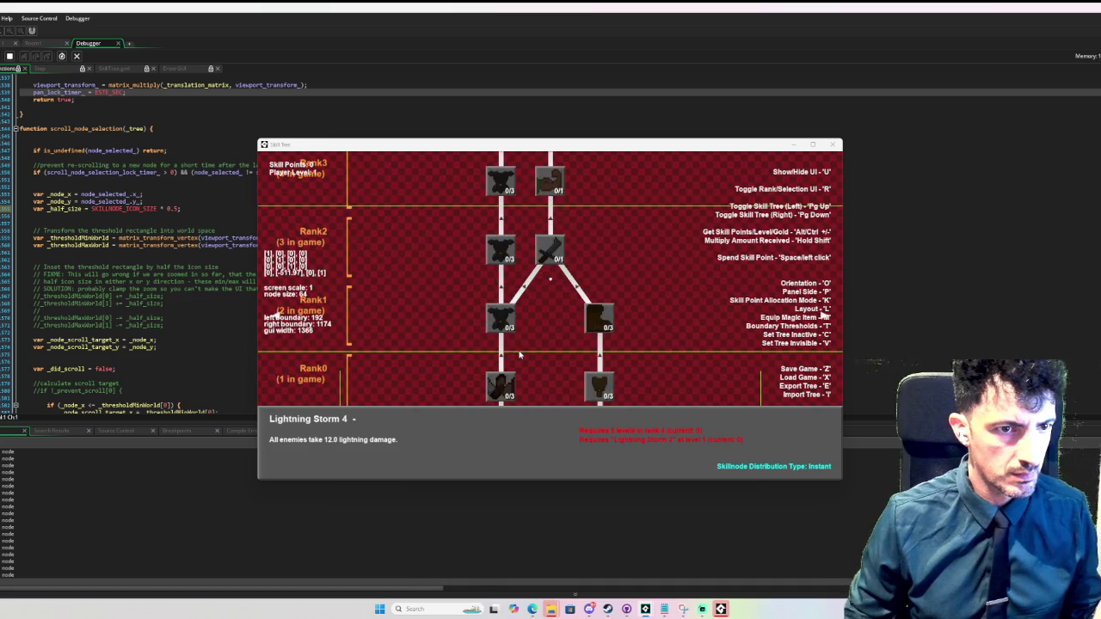
key("Page_Down")
key("Page_Down")
key("Page_Down")
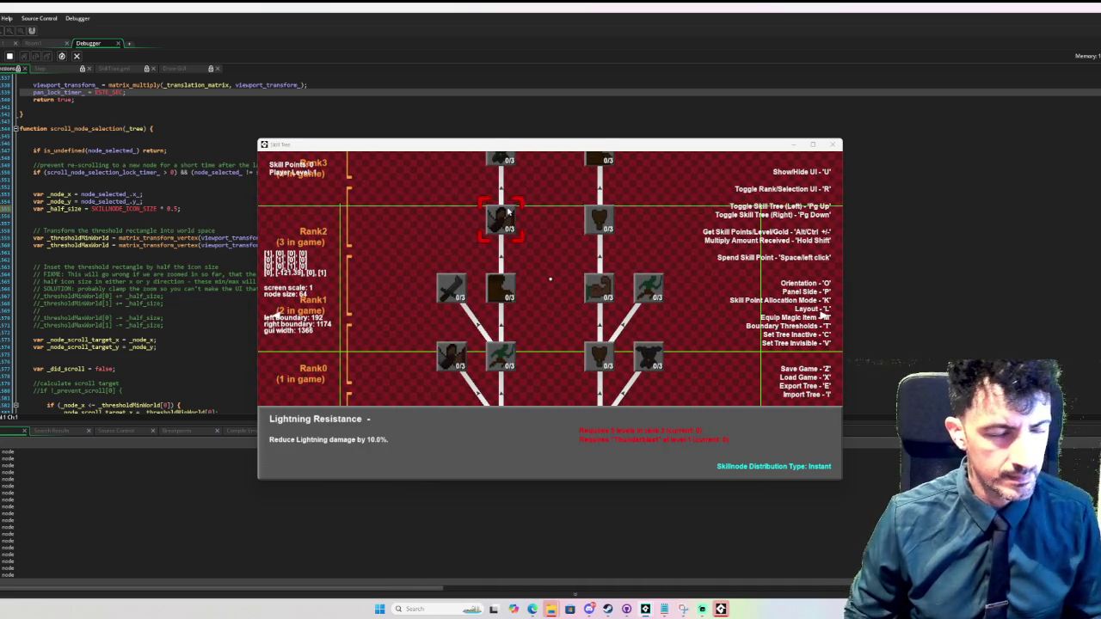
key("Page_Down")
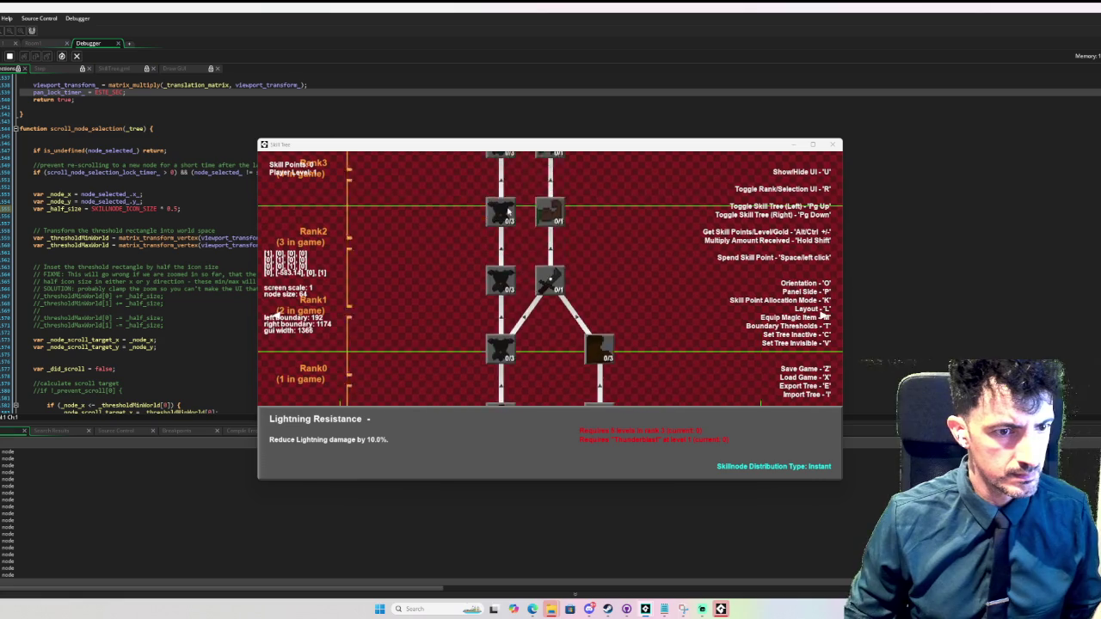
key("Page_Down")
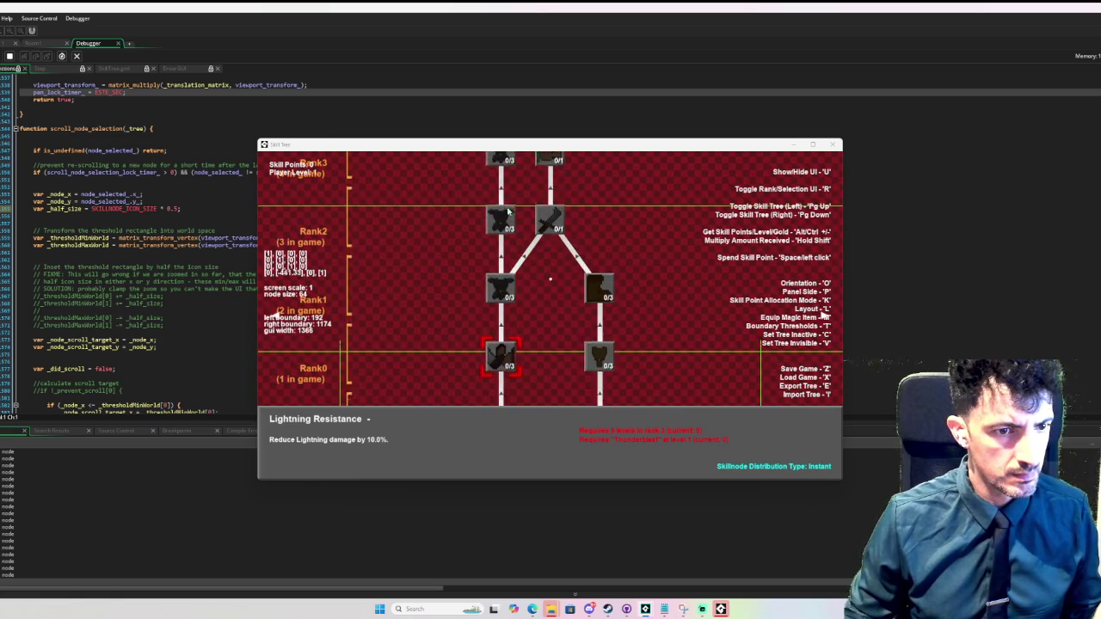
key("Page_Down")
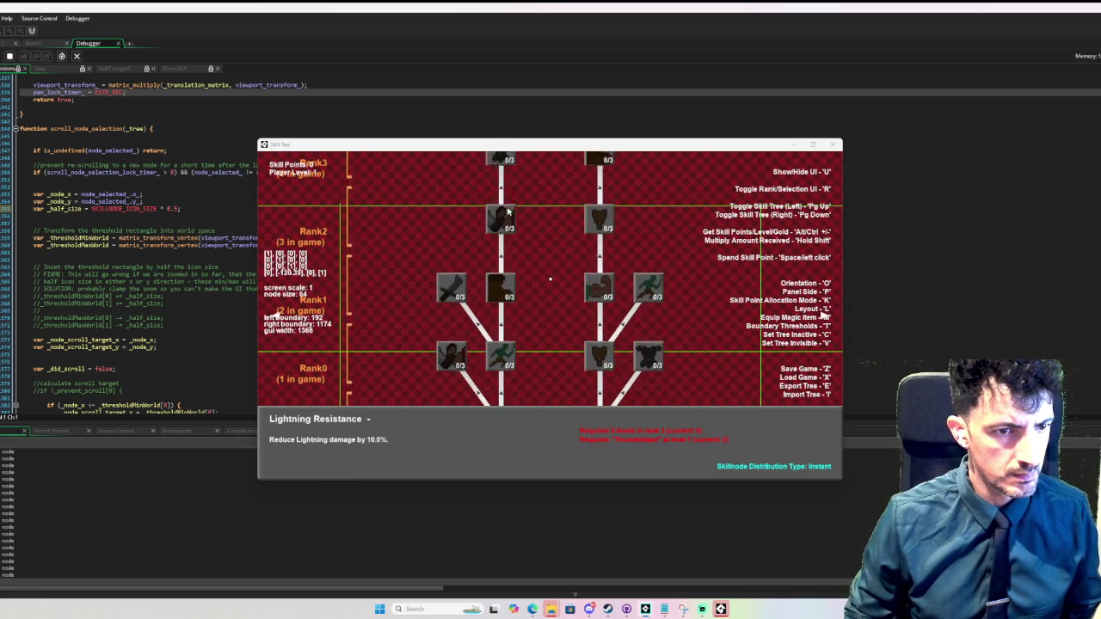
key("Page_Down")
key("Page_Down")
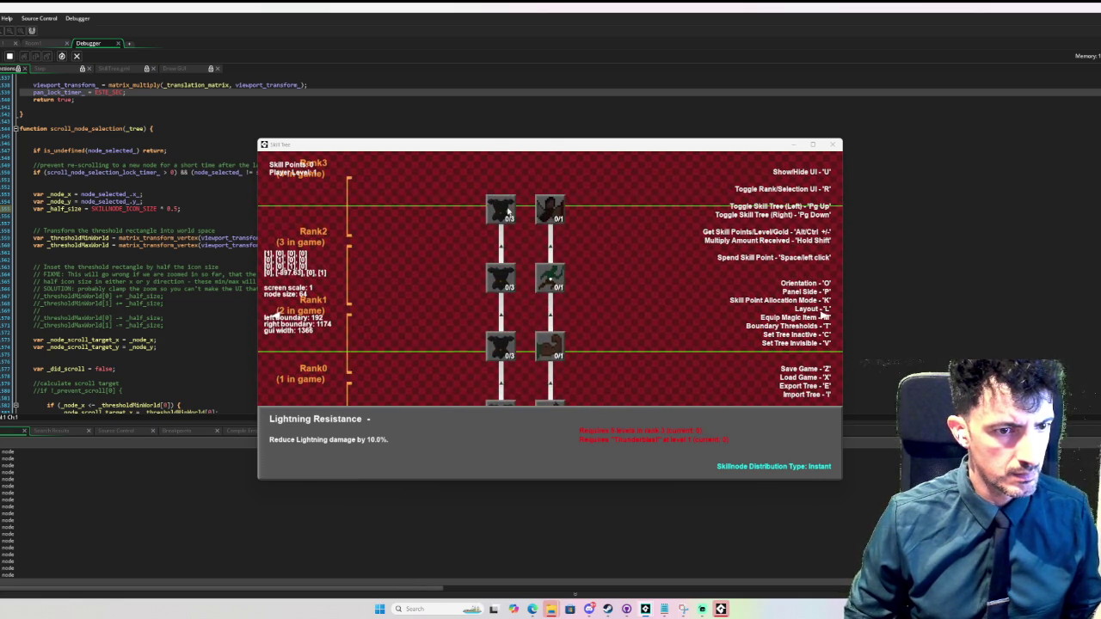
key("Page_Down")
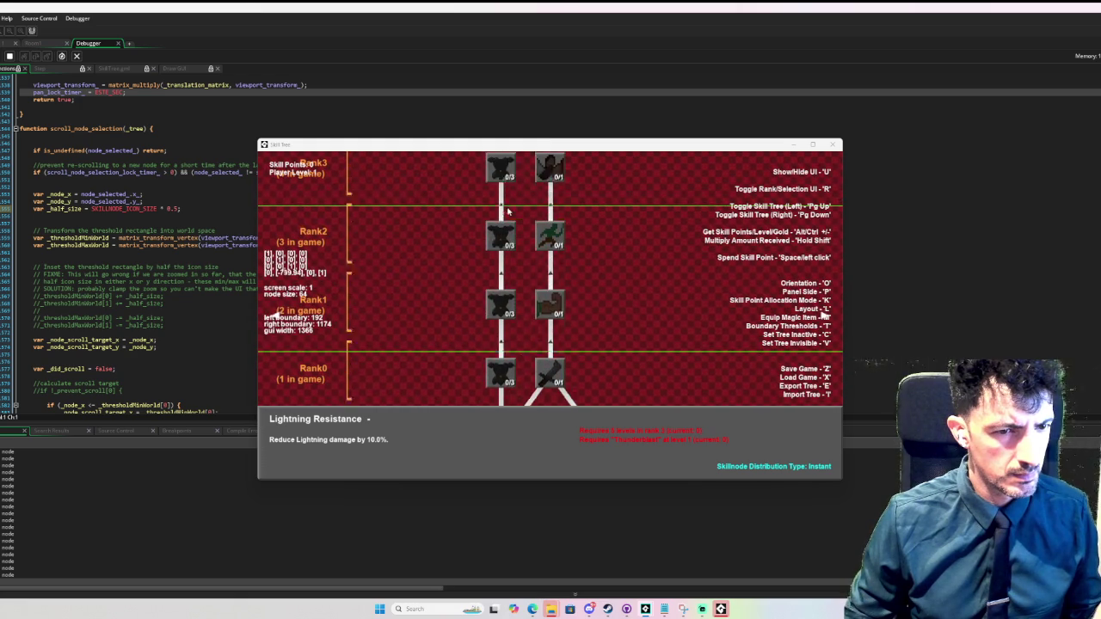
key("Page_Down")
key("Page_Down")
key("Page_Down")
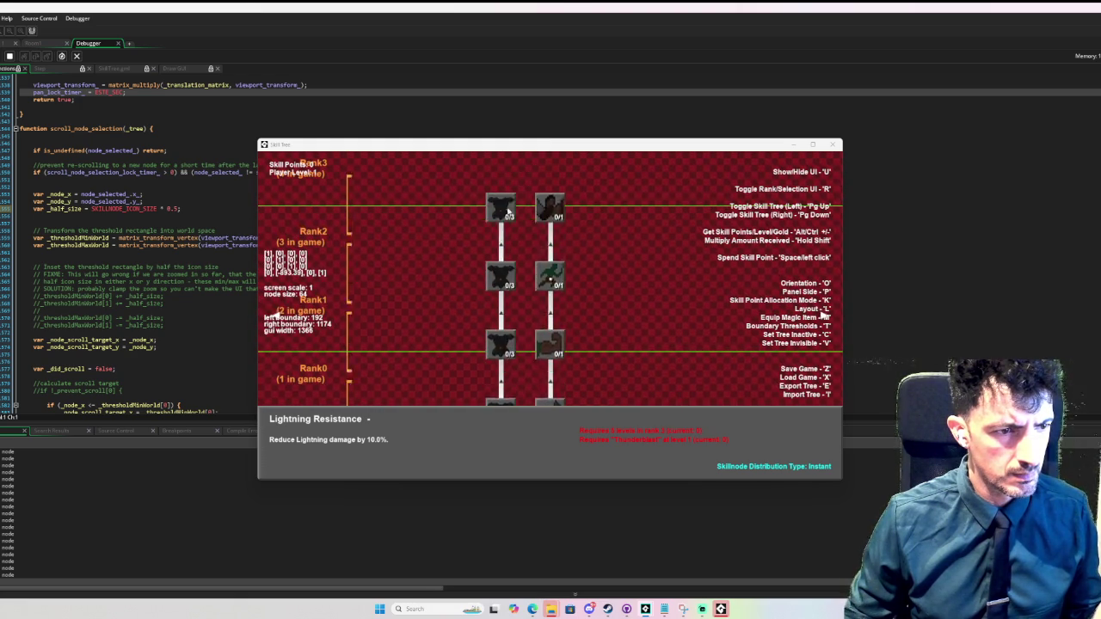
key("Page_Down")
key("Page_Down")
key("Page_Down")
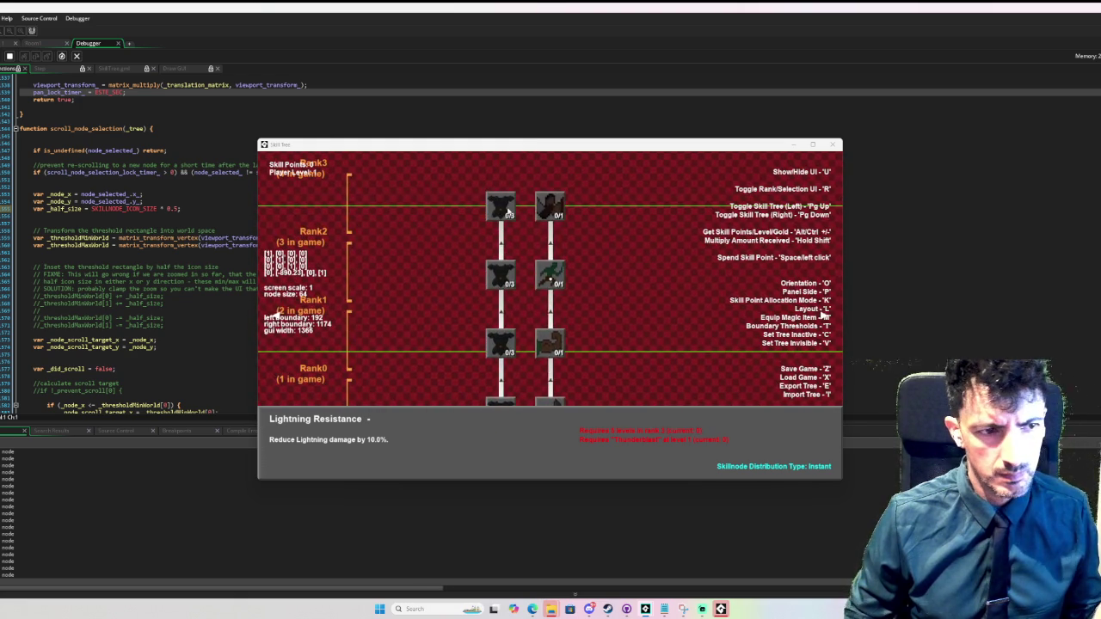
key("Page_Down")
key("Page_Down")
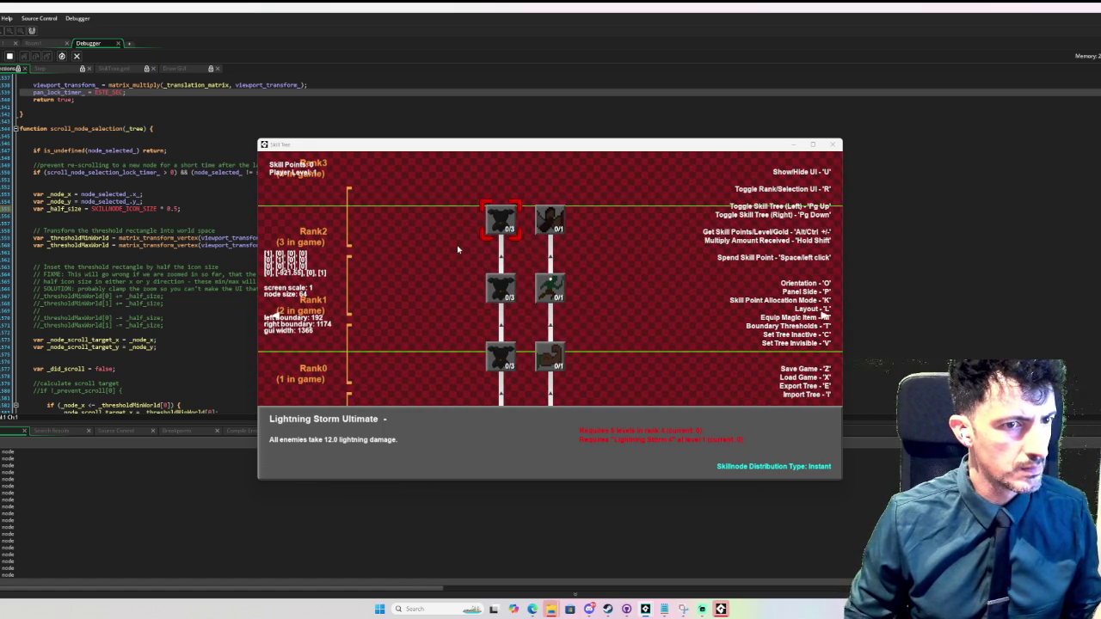
scroll(41, 91, "up", 2)
- Add a breakpoint on the node_get_selected line of obj_skill_tree's Step event
left_click(32, 43)
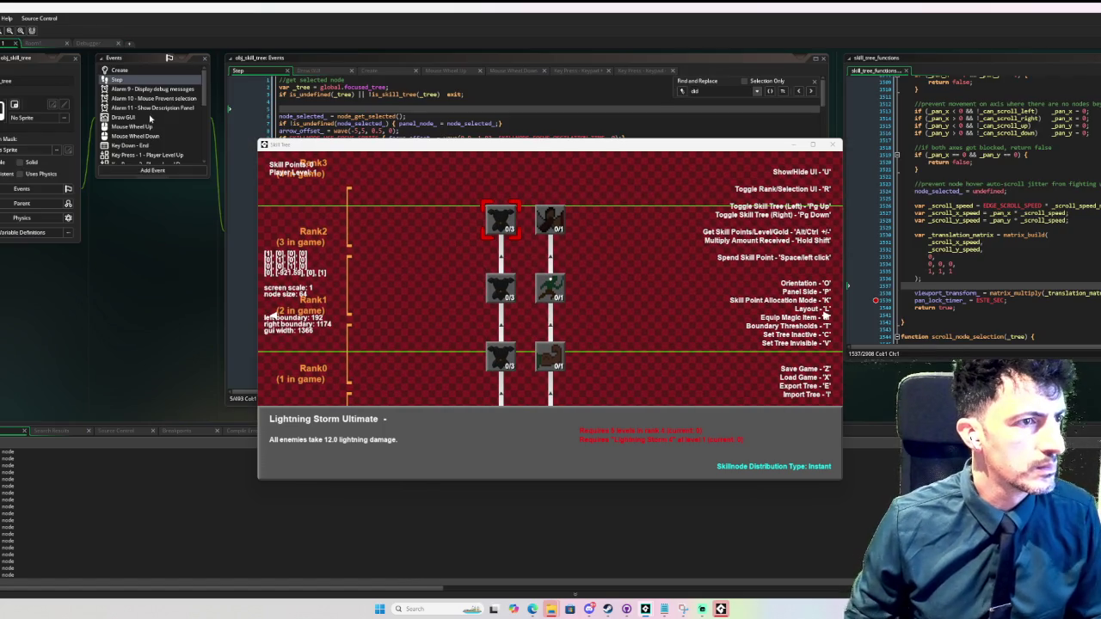
left_click(255, 117)
left_click(90, 43)
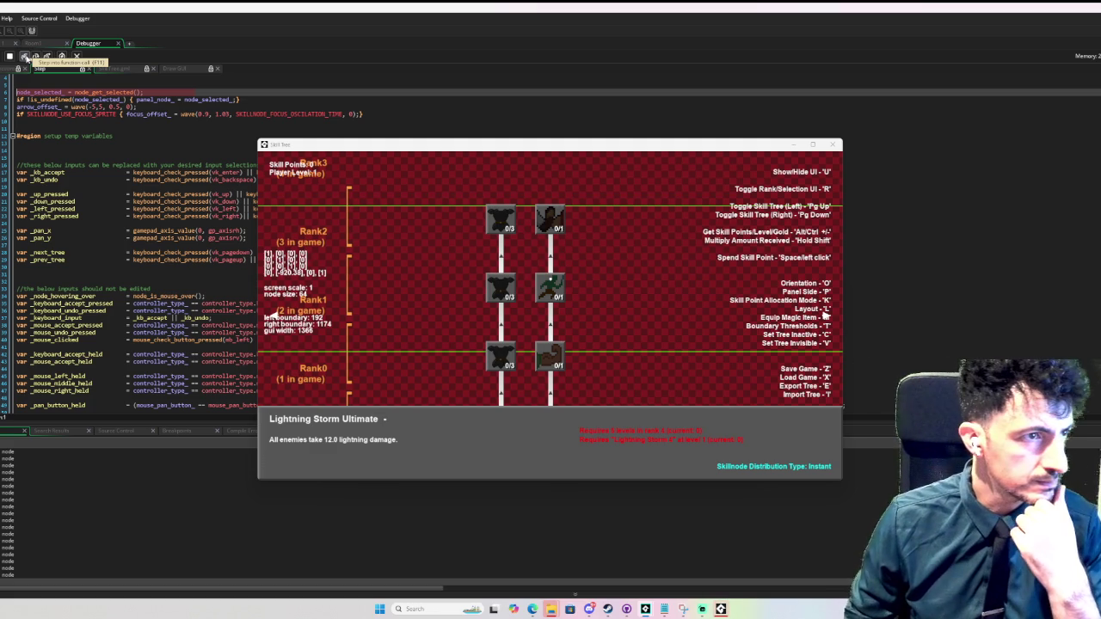
- Step into node_get_selected and step over past the controller type check to the debug message
left_click(26, 57)
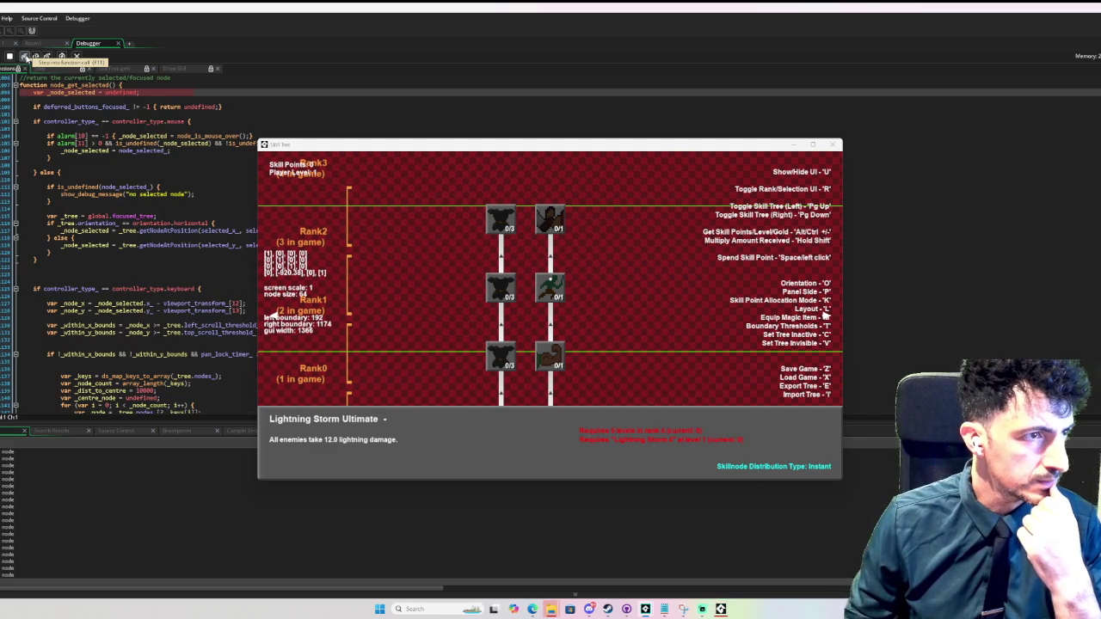
left_click(36, 56)
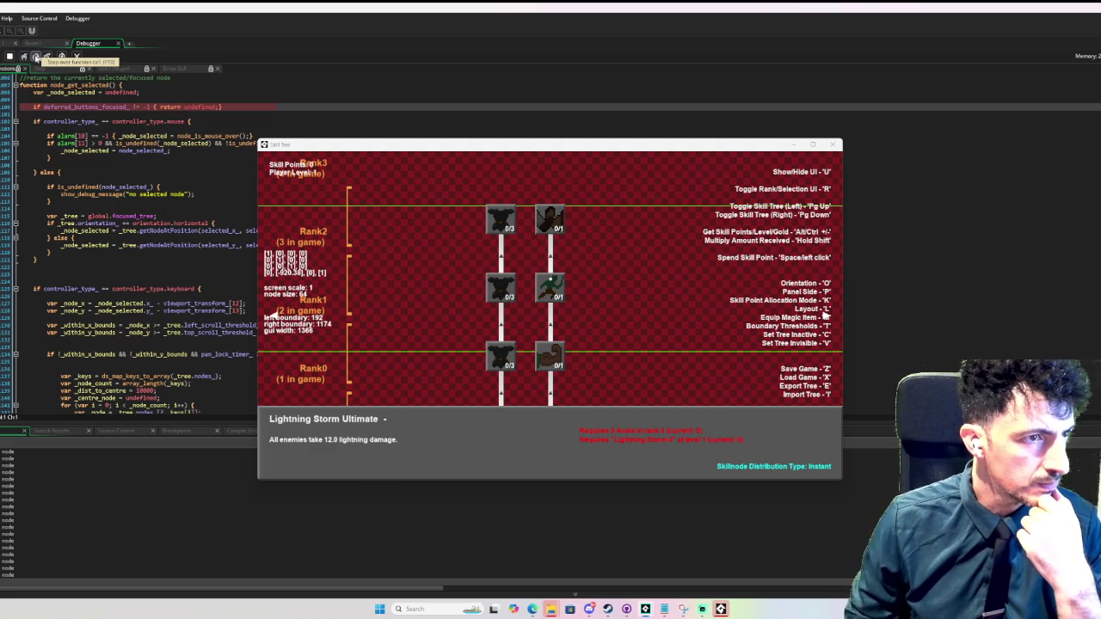
left_click(36, 57)
left_click(36, 57)
left_click_drag(322, 145, 609, 131)
mouse_move(70, 189)
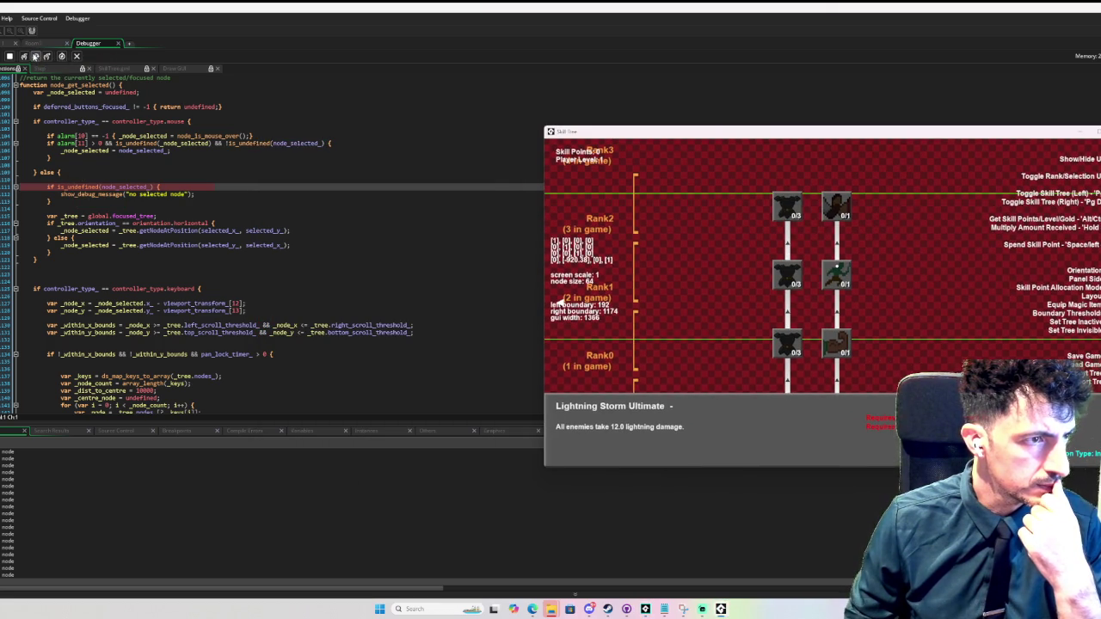
left_click(36, 56)
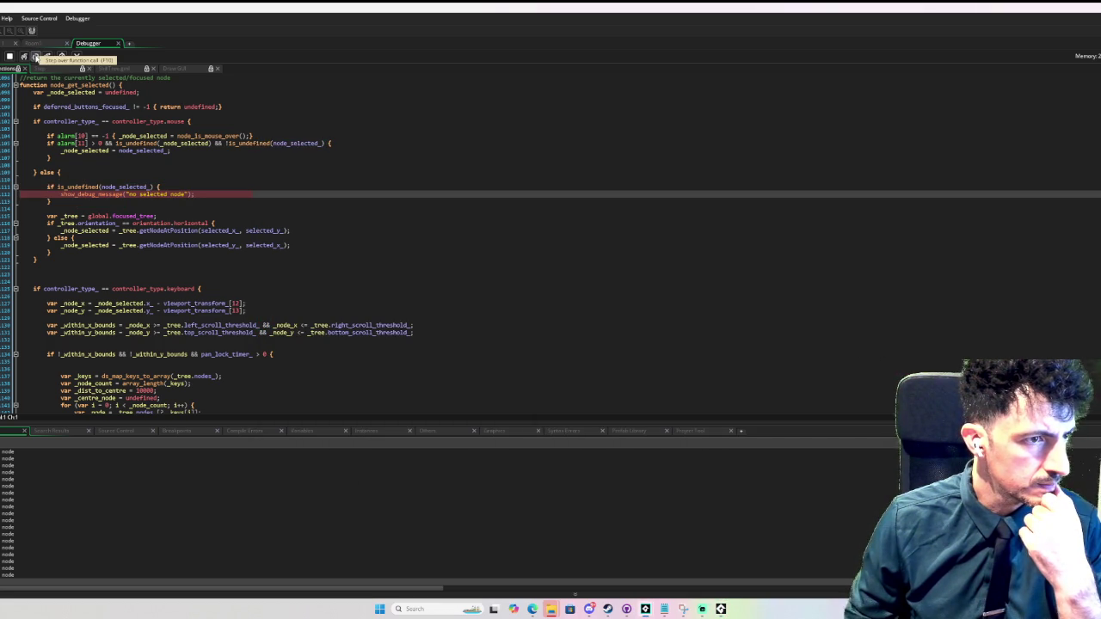
- Step past the debug message down to the keyboard controller check
left_click(35, 57)
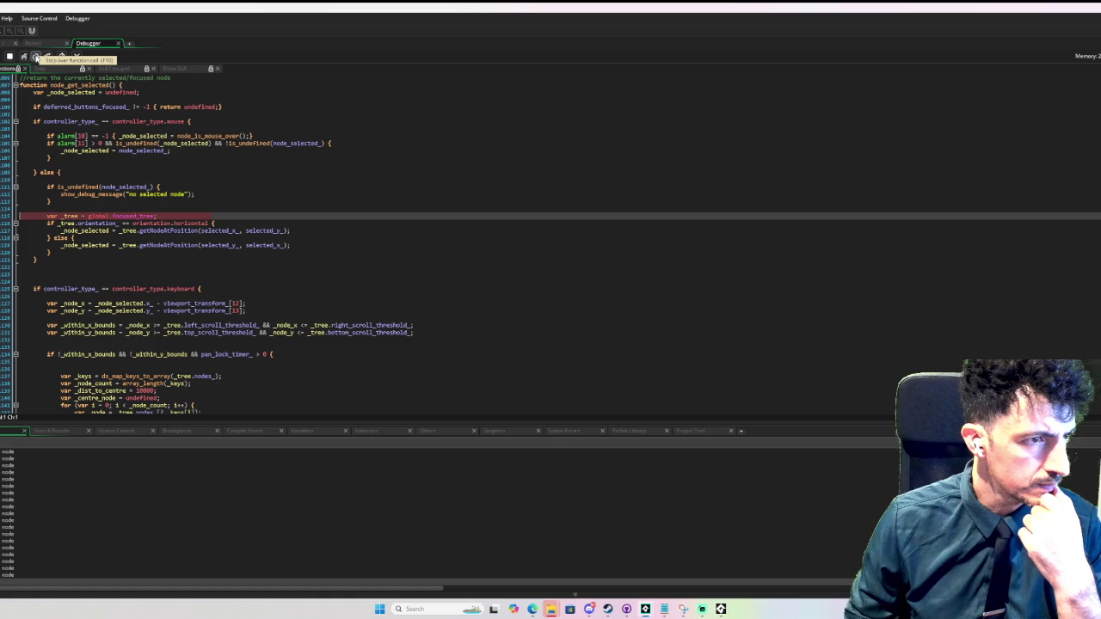
left_click(35, 57)
left_click(36, 56)
left_click(35, 57)
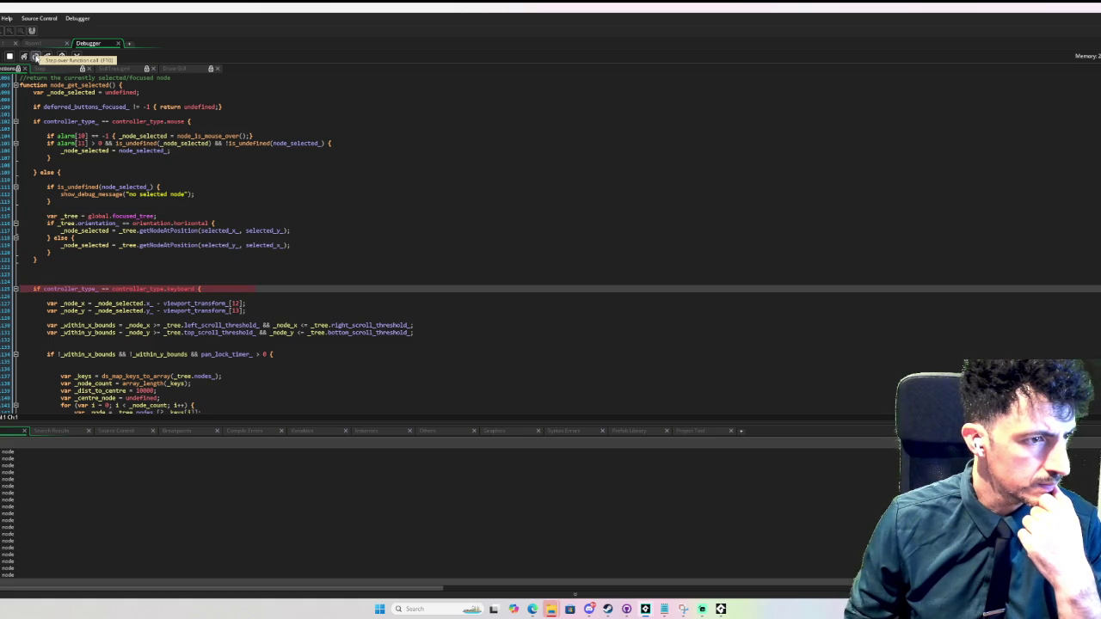
scroll(89, 176, "down", 3)
mouse_move(89, 177)
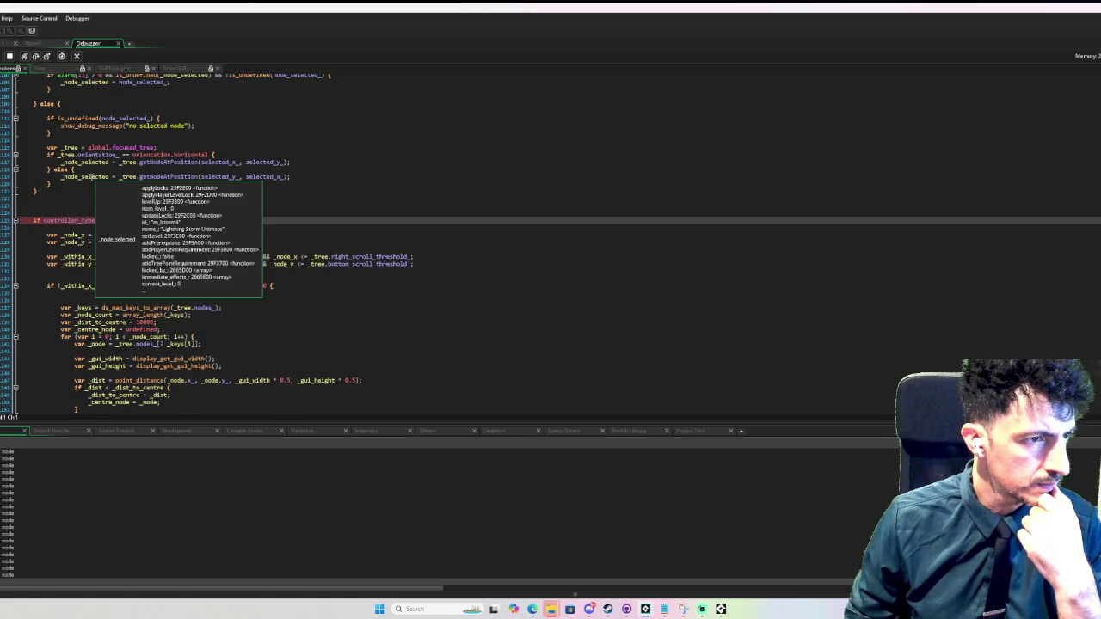
scroll(89, 176, "down", 3)
mouse_move(83, 152)
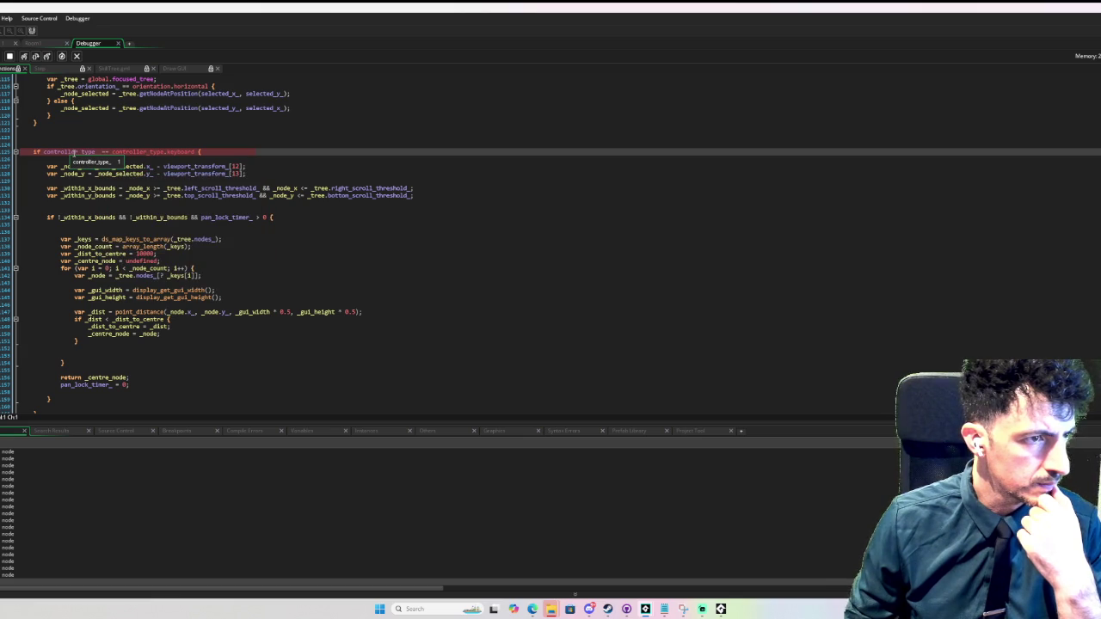
scroll(148, 159, "down", 3)
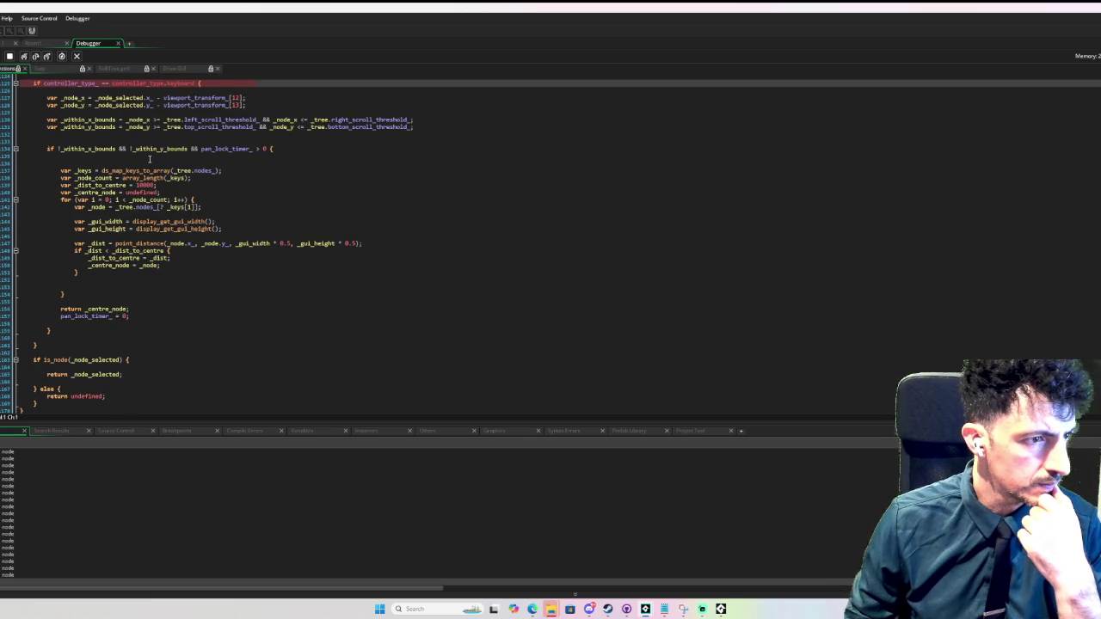
scroll(149, 159, "up", 1)
scroll(138, 153, "up", 1)
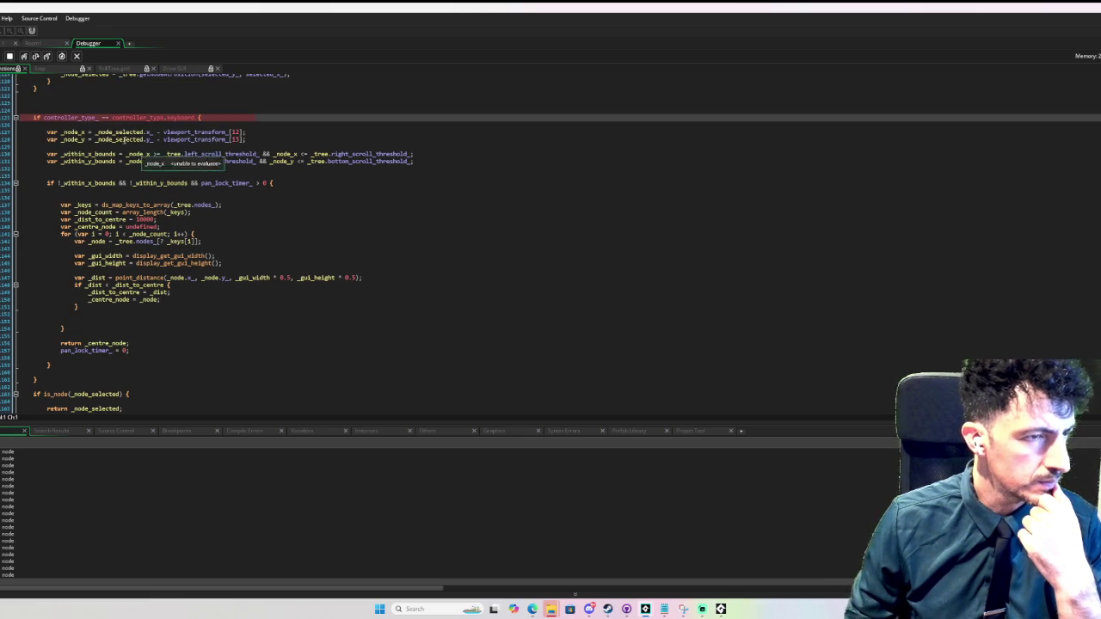
- Step through the keyboard branch's bounds calculations and out-of-bounds check, then stop the game
left_click(36, 57)
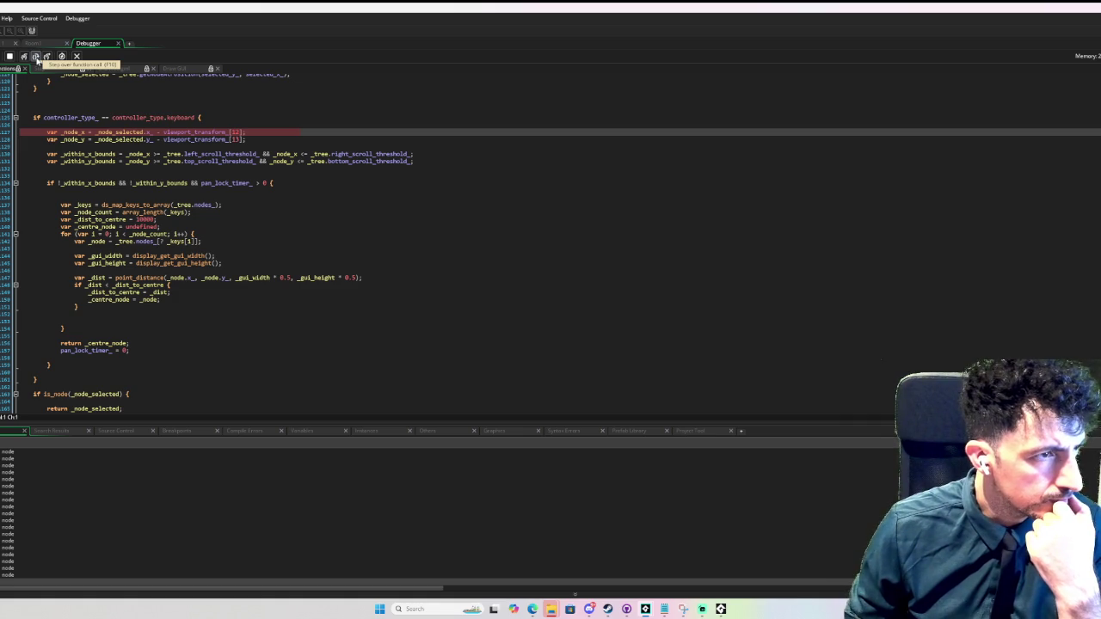
left_click(26, 58)
left_click(26, 57)
left_click(26, 57)
left_click(26, 58)
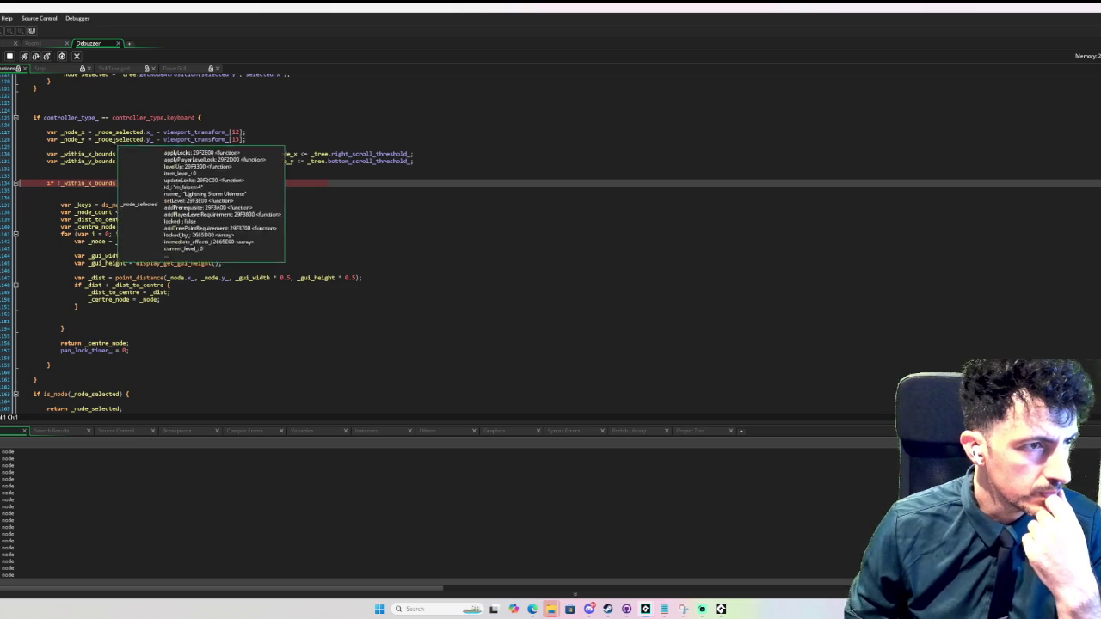
mouse_move(147, 139)
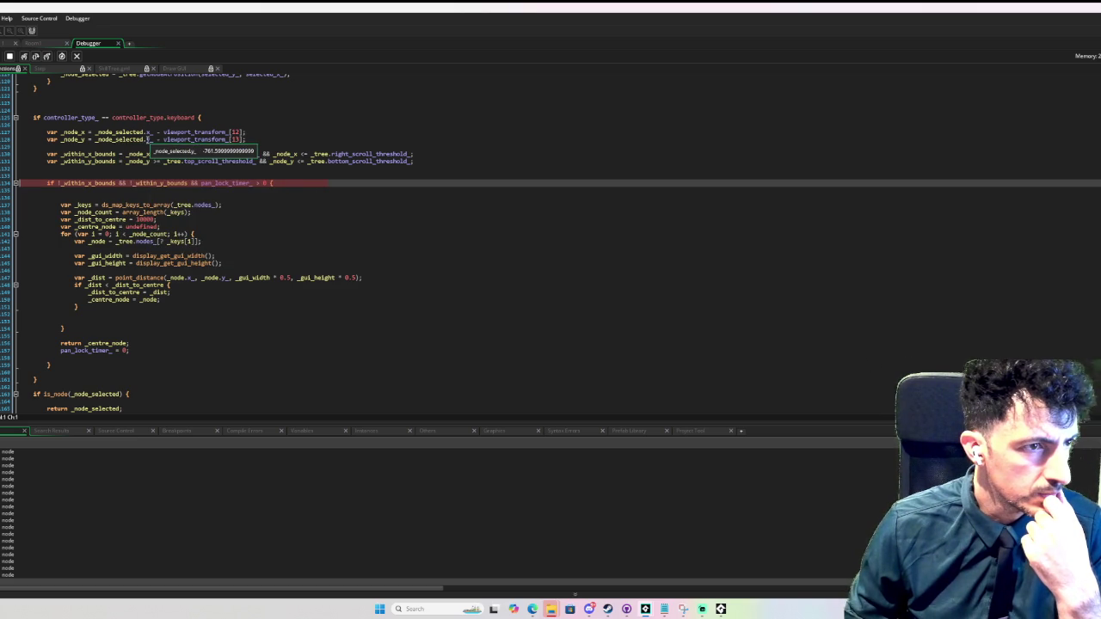
mouse_move(351, 163)
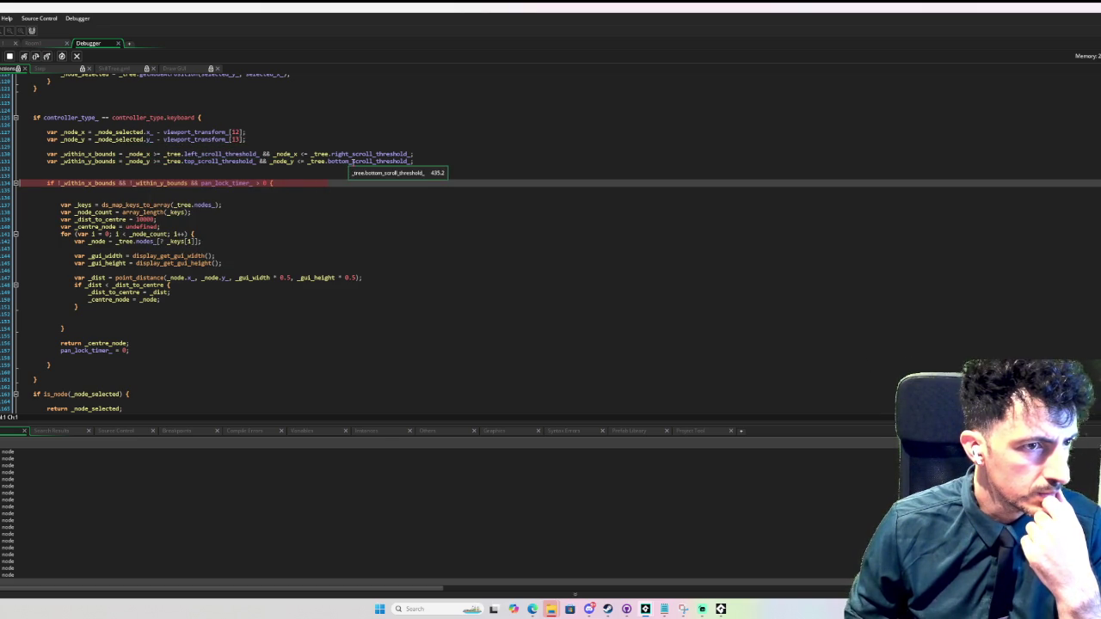
mouse_move(209, 161)
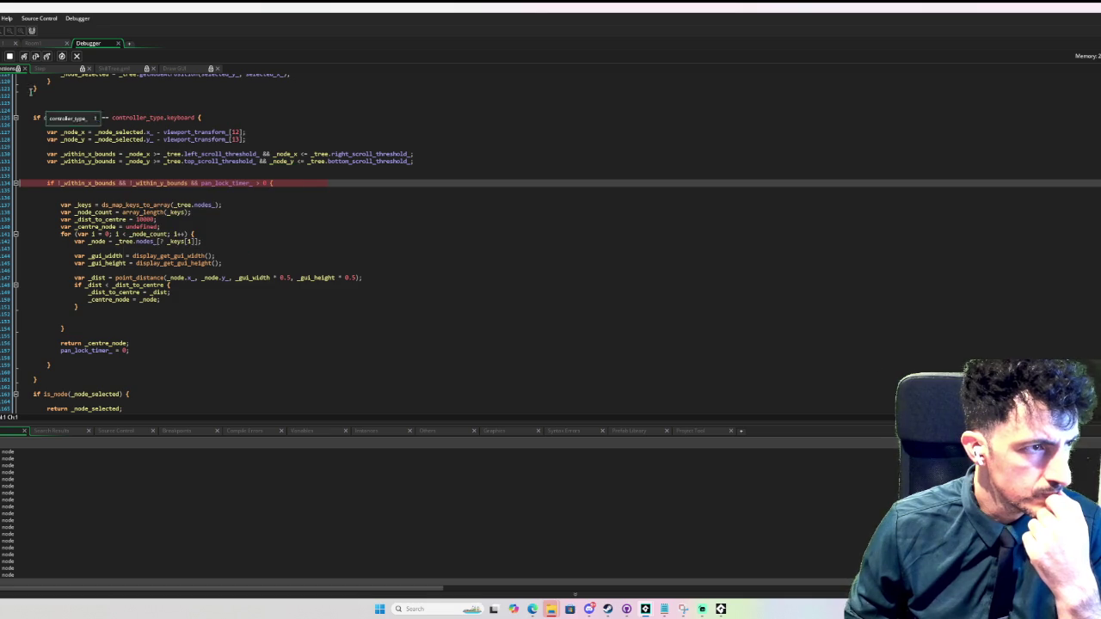
left_click(36, 56)
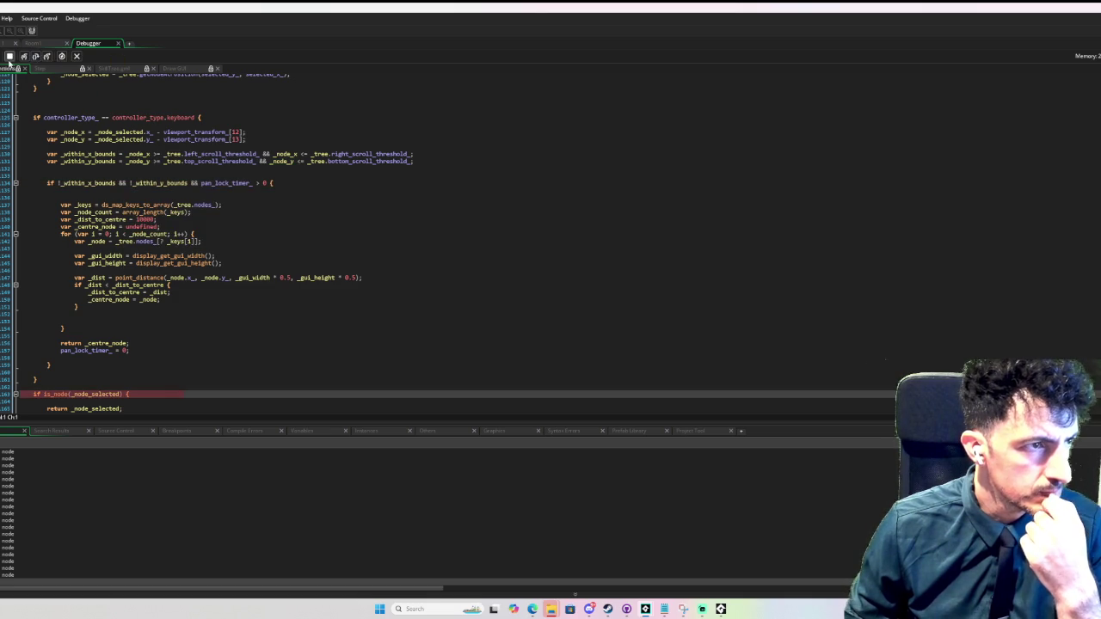
left_click(10, 56)
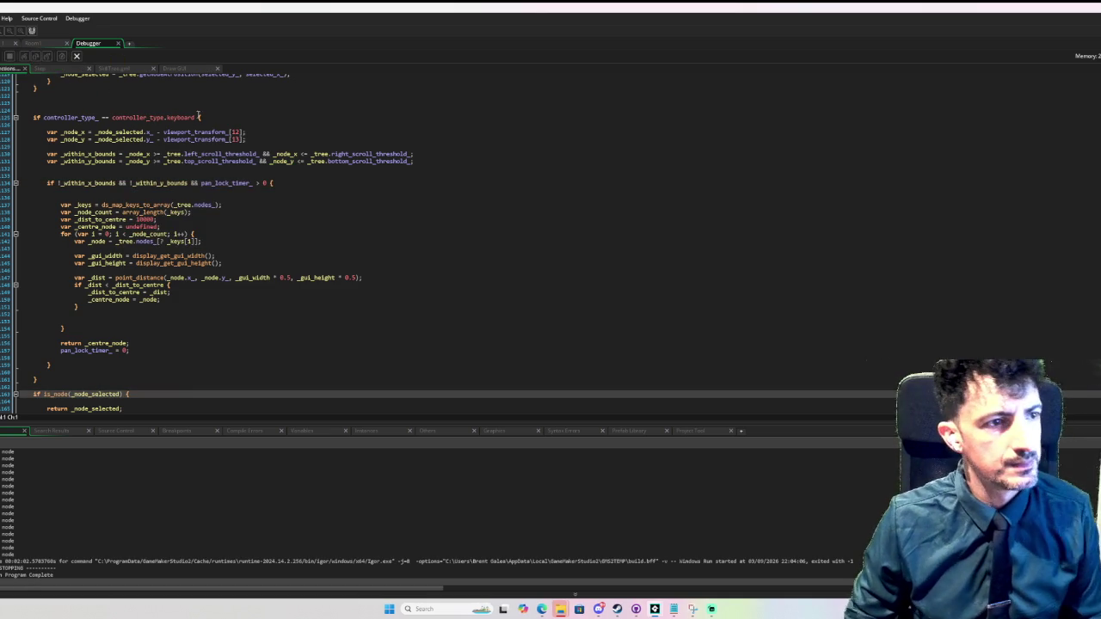
- Add an 'if !is_undefined(_node_selected) {' line below the keyboard check
scroll(258, 129, "up", 3)
scroll(256, 142, "up", 1)
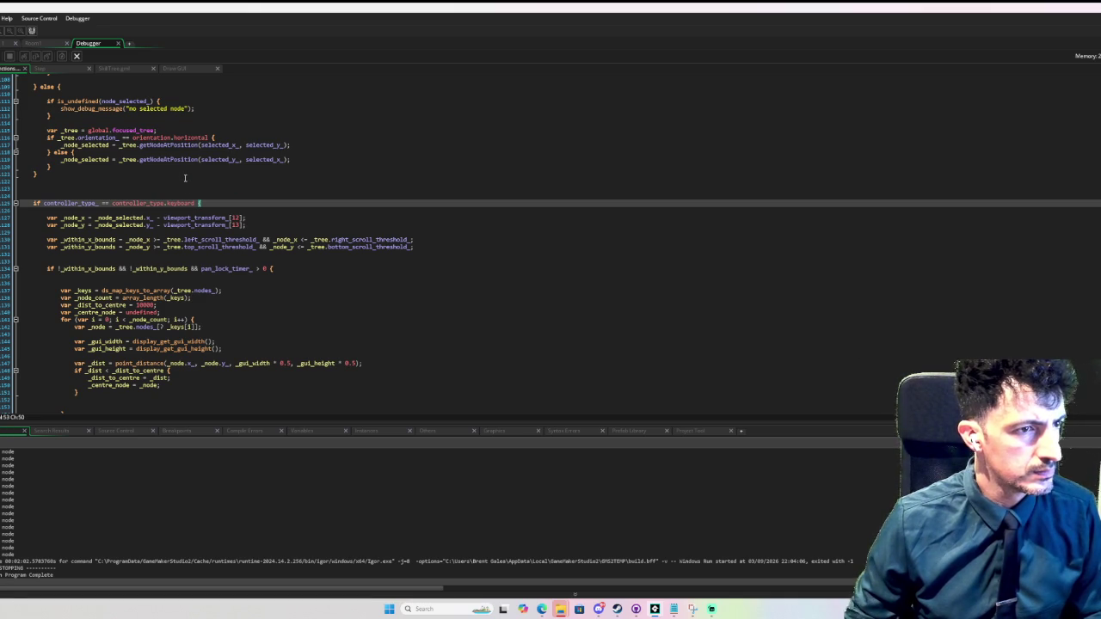
mouse_move(176, 215)
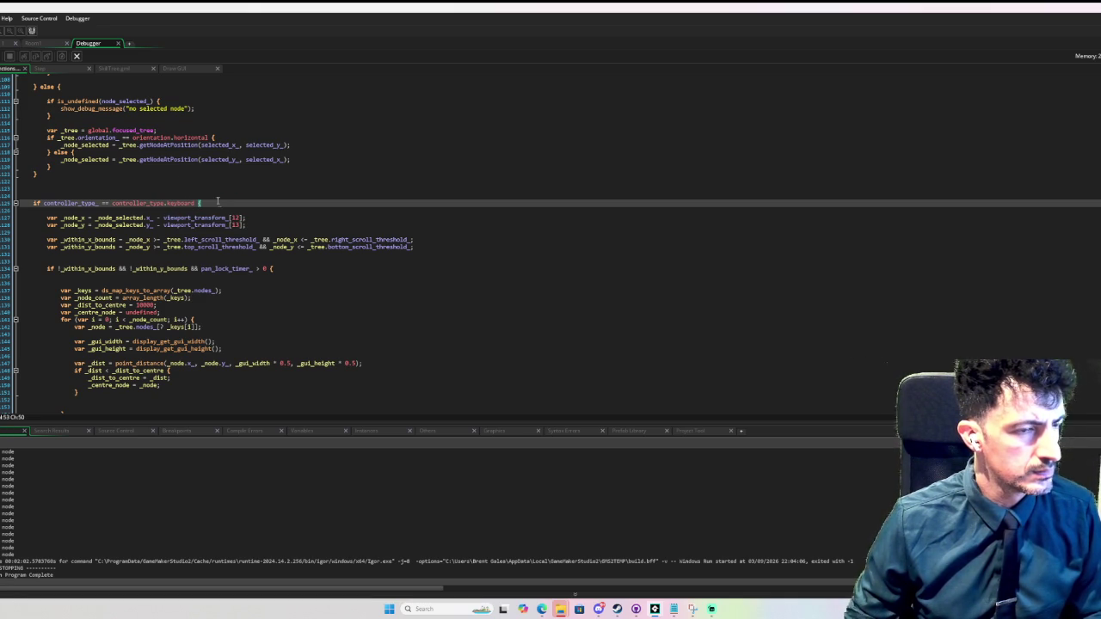
key("Down")
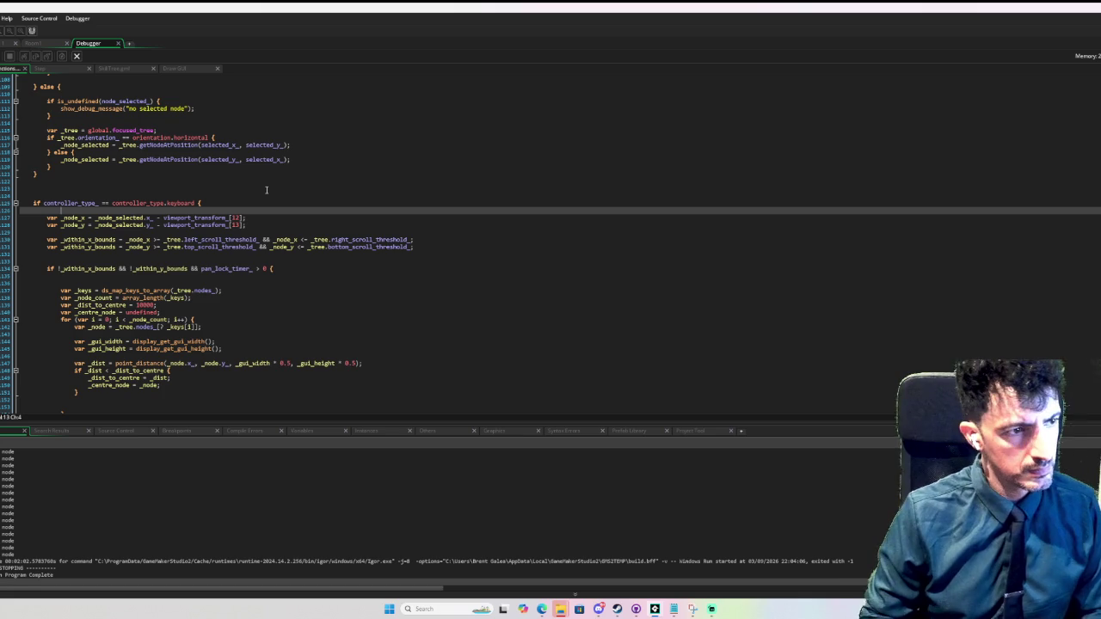
key("Return")
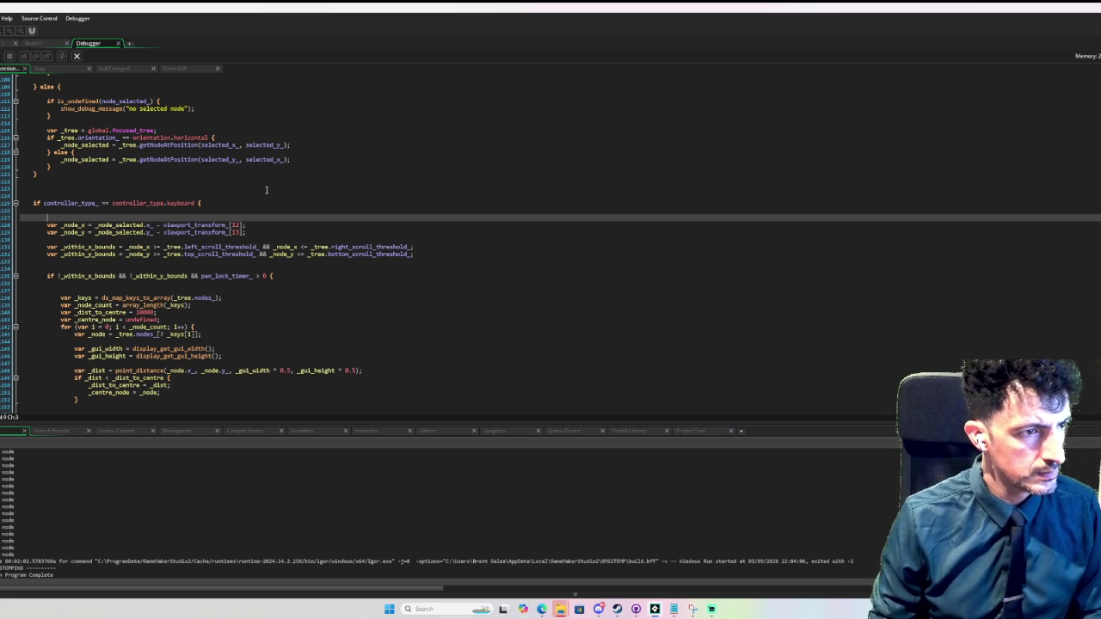
type("if ")
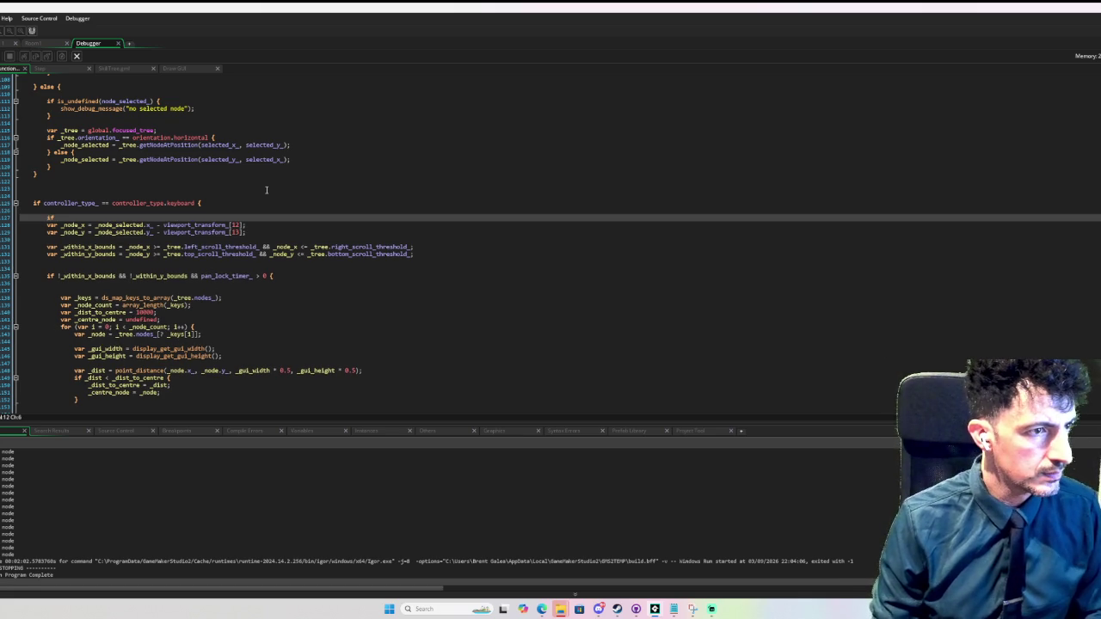
type("!is_undefined(")
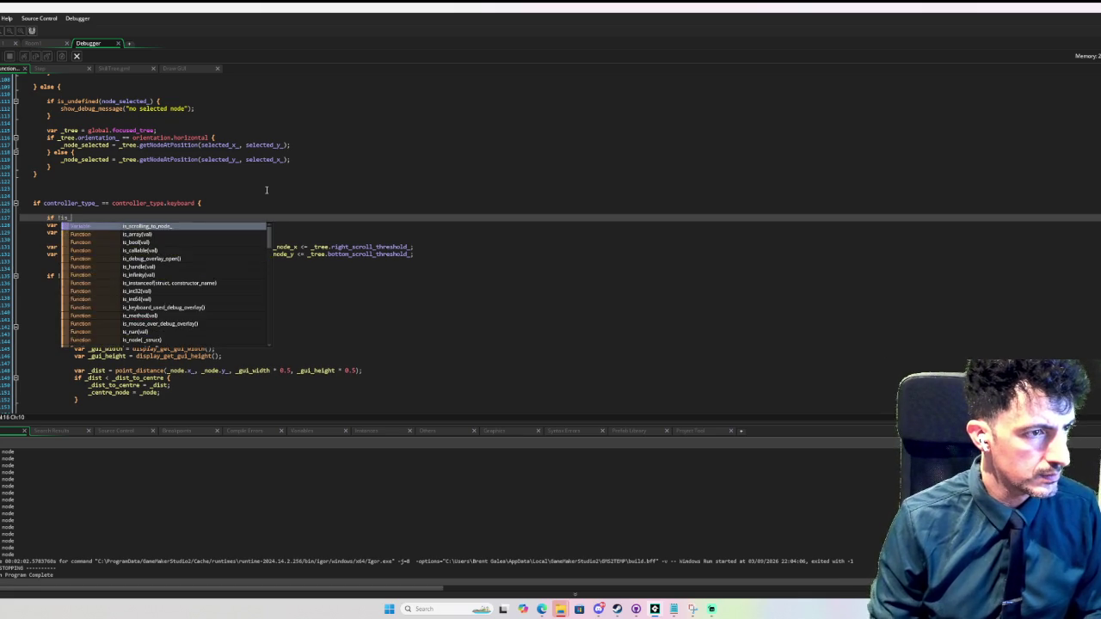
key("Escape")
type("_node_")
type("se")
key("Return")
key("BackSpace")
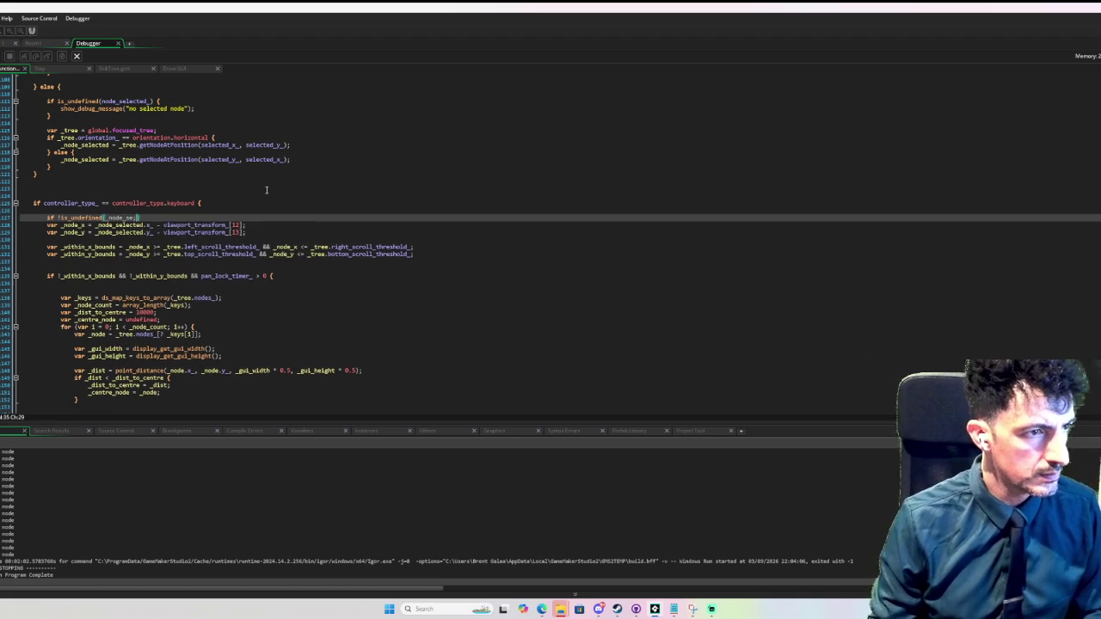
type("l")
key("Return")
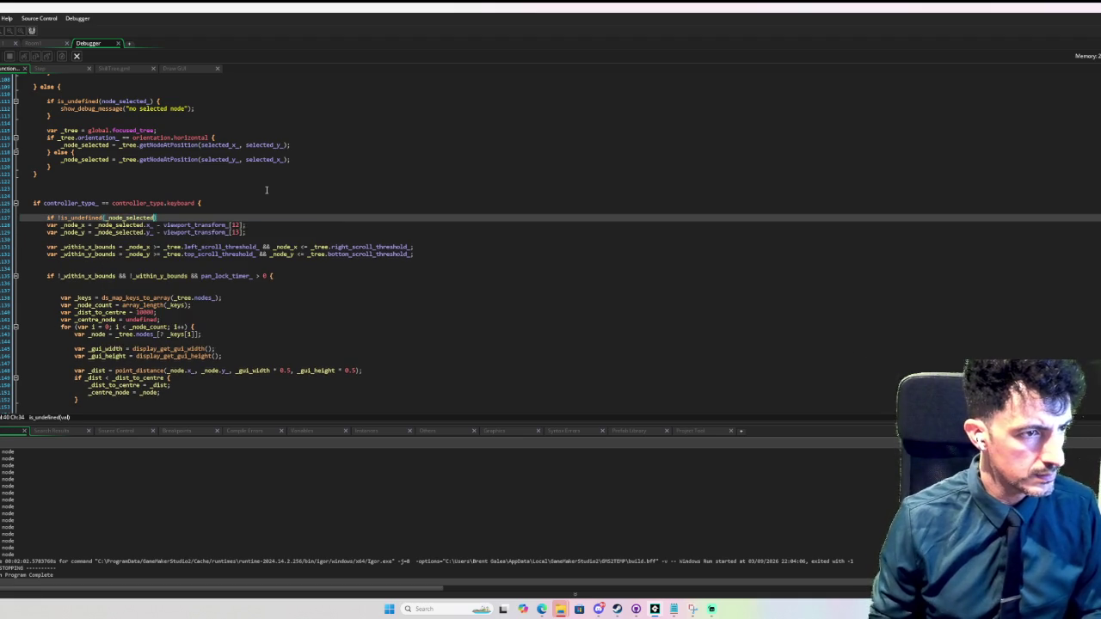
type(") {")
- Indent the node position and bounds lines inside the condition and close it with }
key("Down")
key("Home")
key("shift+Down")
key("shift+Down")
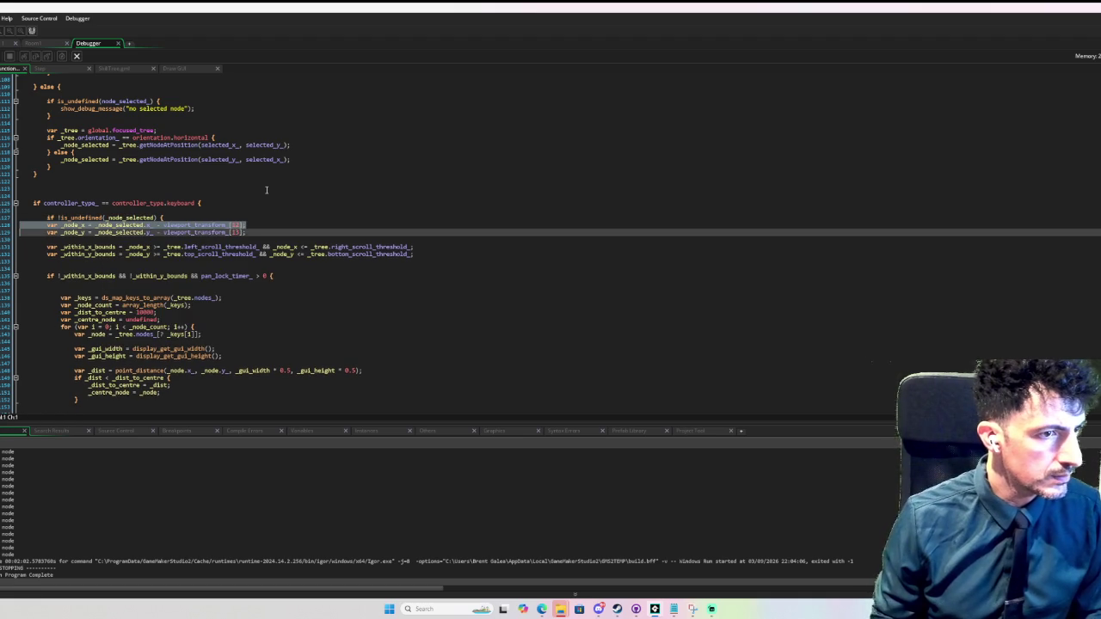
key("shift+Down")
key("shift+Down")
key("shift+Down")
key("Tab")
key("Right")
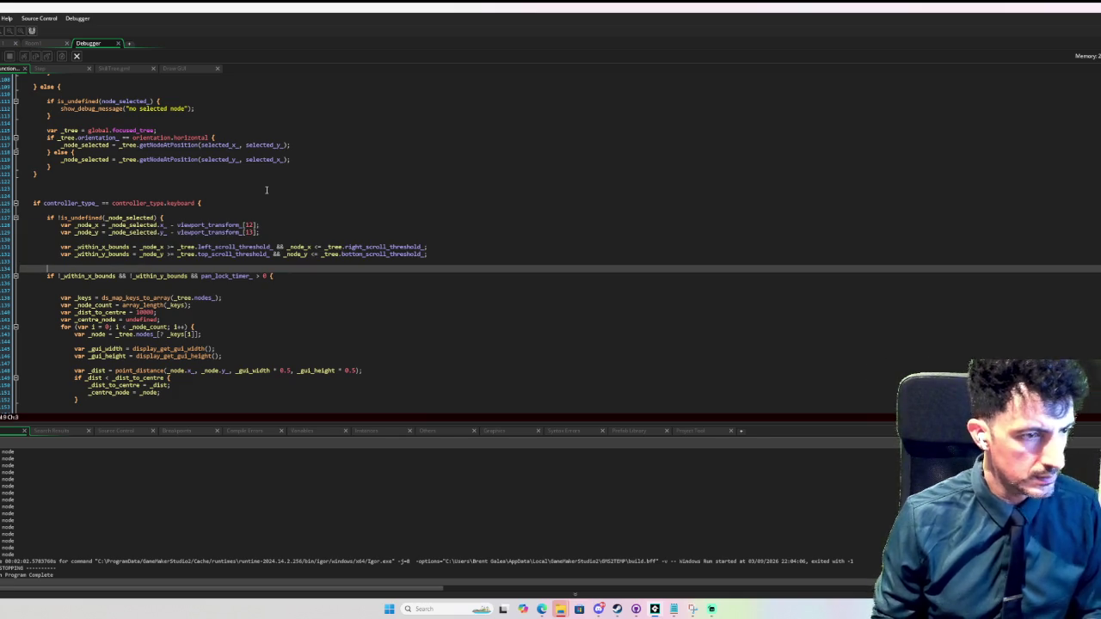
type("}")
key("Return")
key("Up")
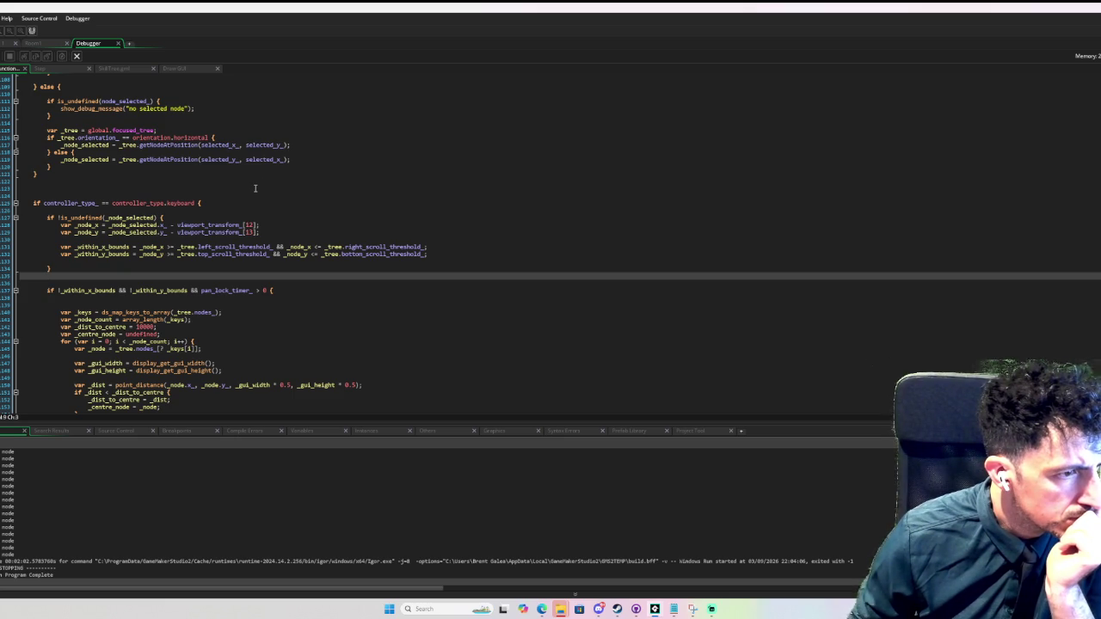
left_click(76, 269)
type("else")
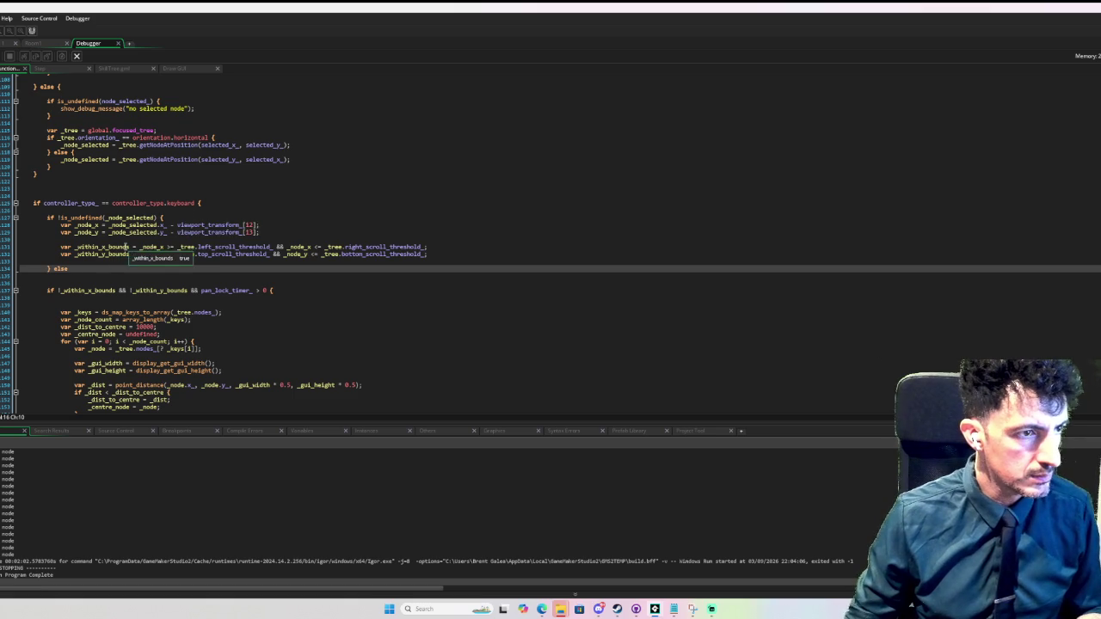
- Declare _within_x_bounds and _within_y_bounds as false above the new condition
left_click(60, 247)
left_click_drag(61, 247, 129, 254)
key("ctrl+c")
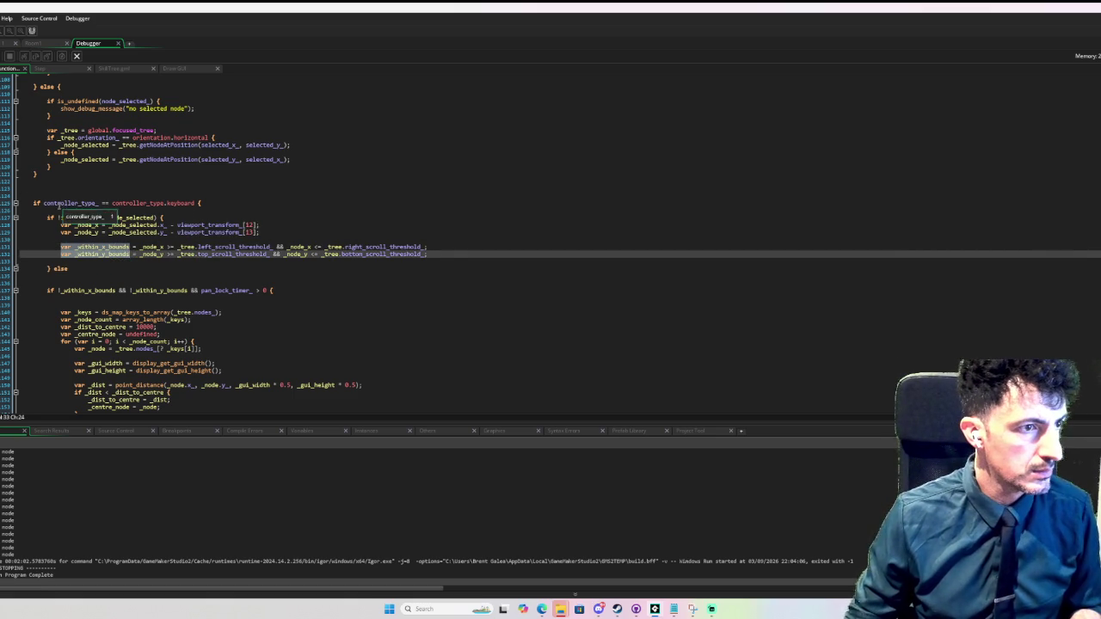
left_click(48, 210)
key("ctrl+v")
key("Return")
key("Up")
key("Up")
key("End")
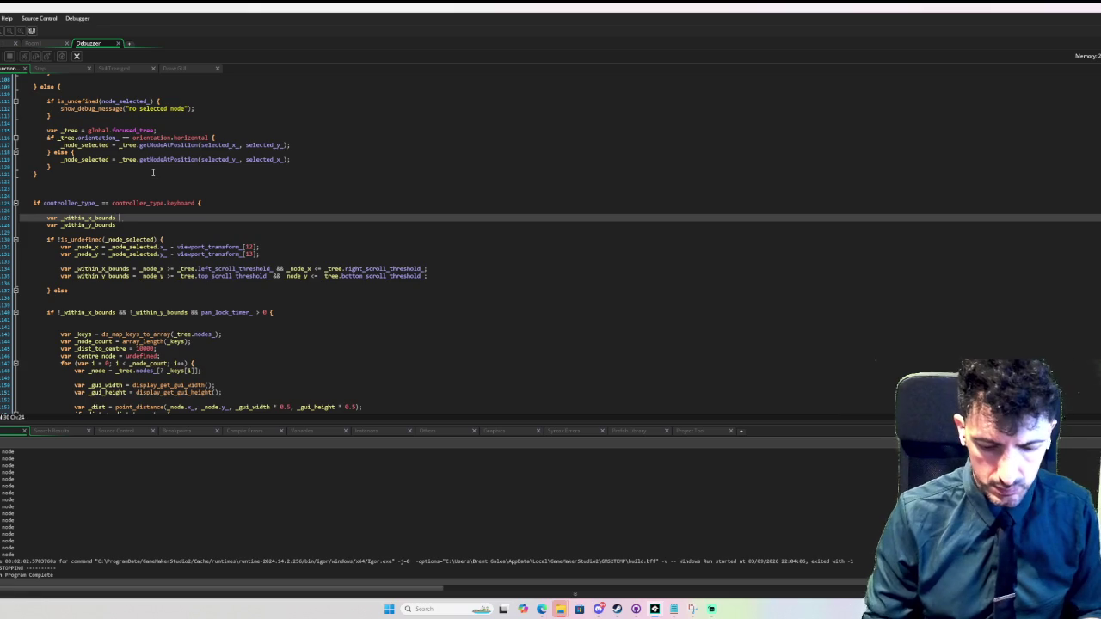
type("= false;")
key("Down")
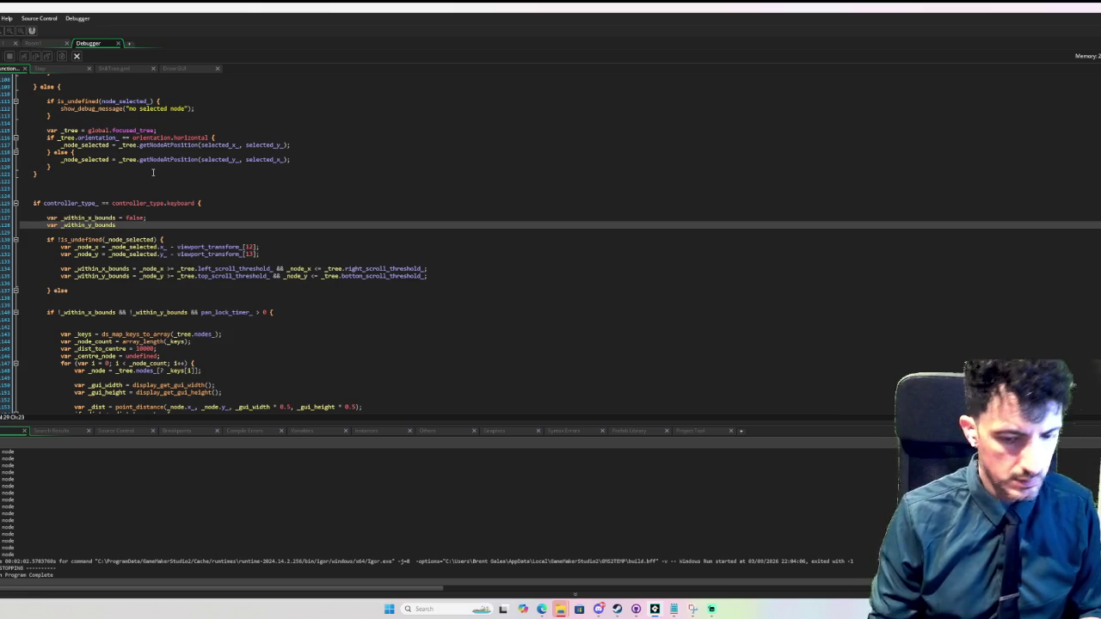
type(" = false;")
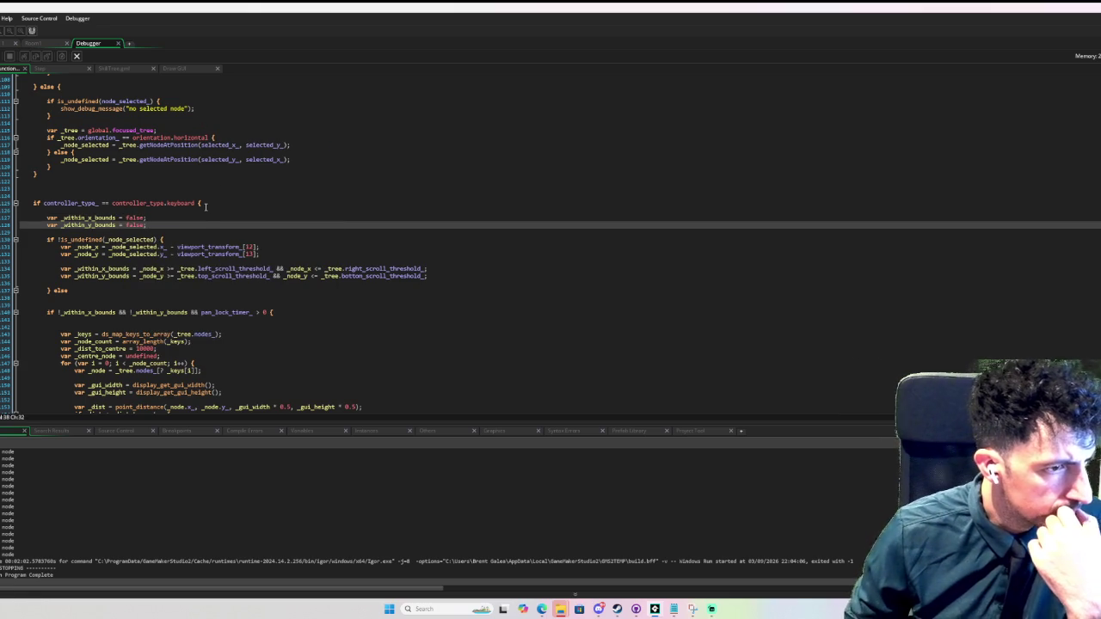
- Delete the stray else after the closing brace
mouse_move(293, 275)
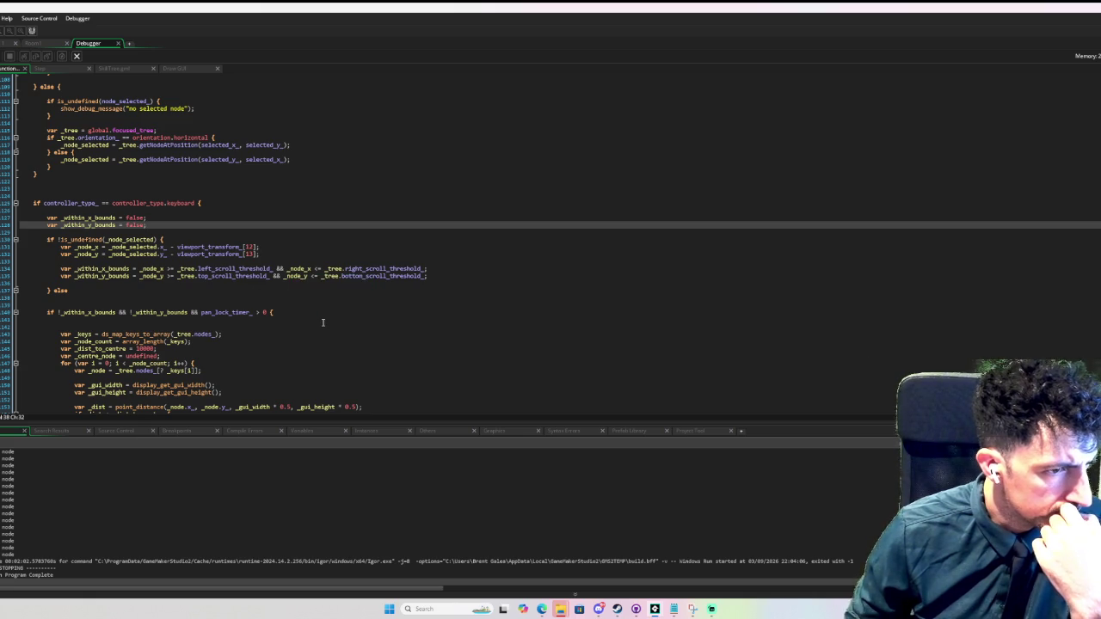
scroll(322, 322, "down", 2)
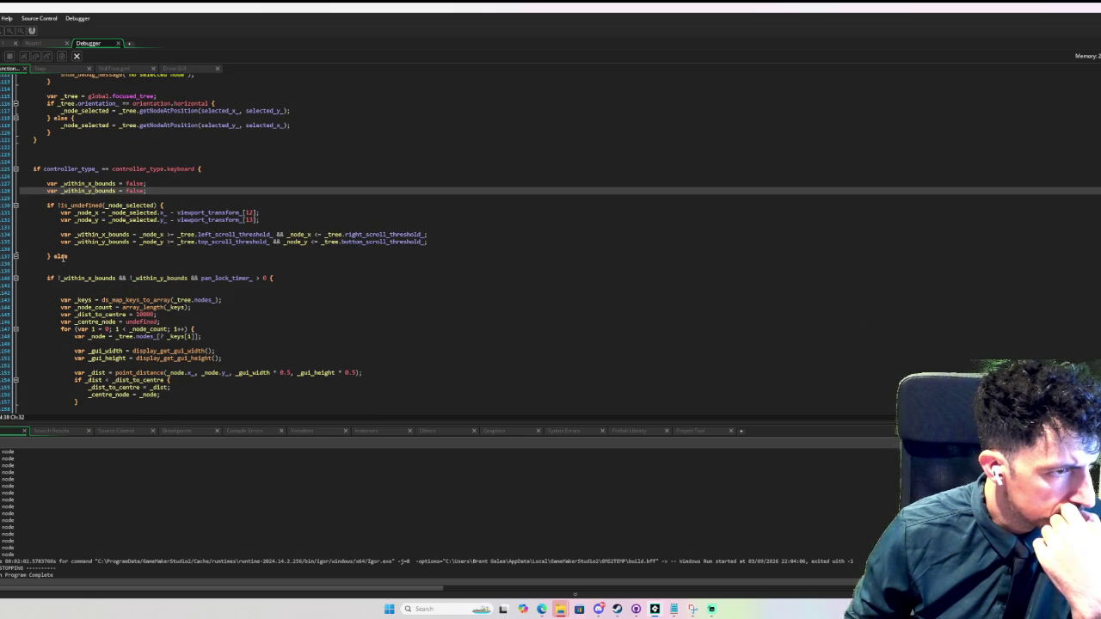
double_click(62, 257)
key("BackSpace")
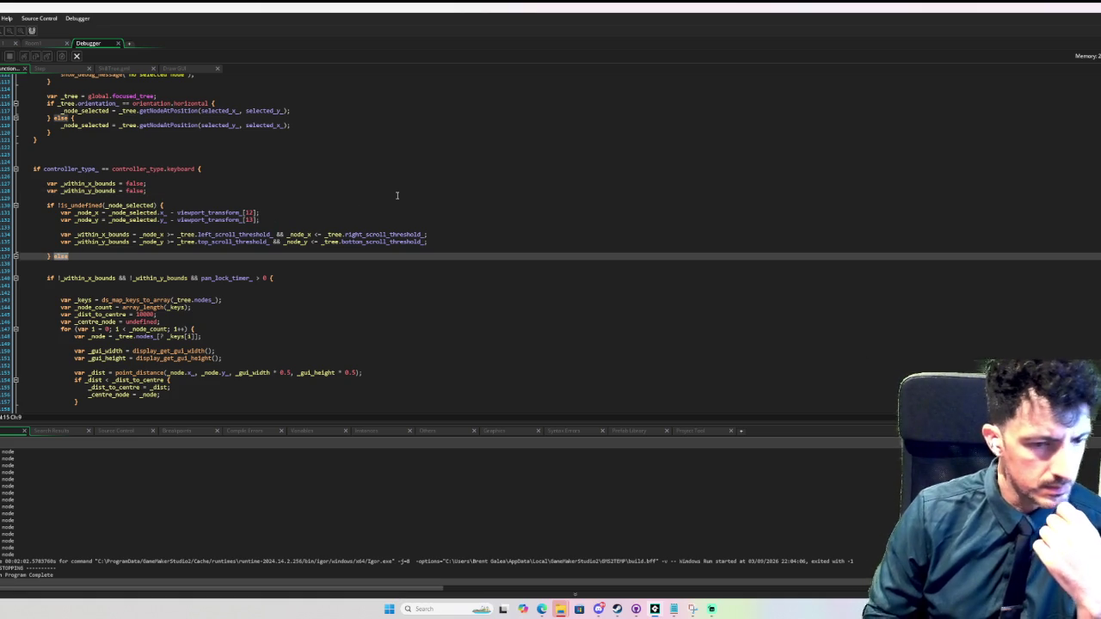
scroll(397, 195, "down", 4)
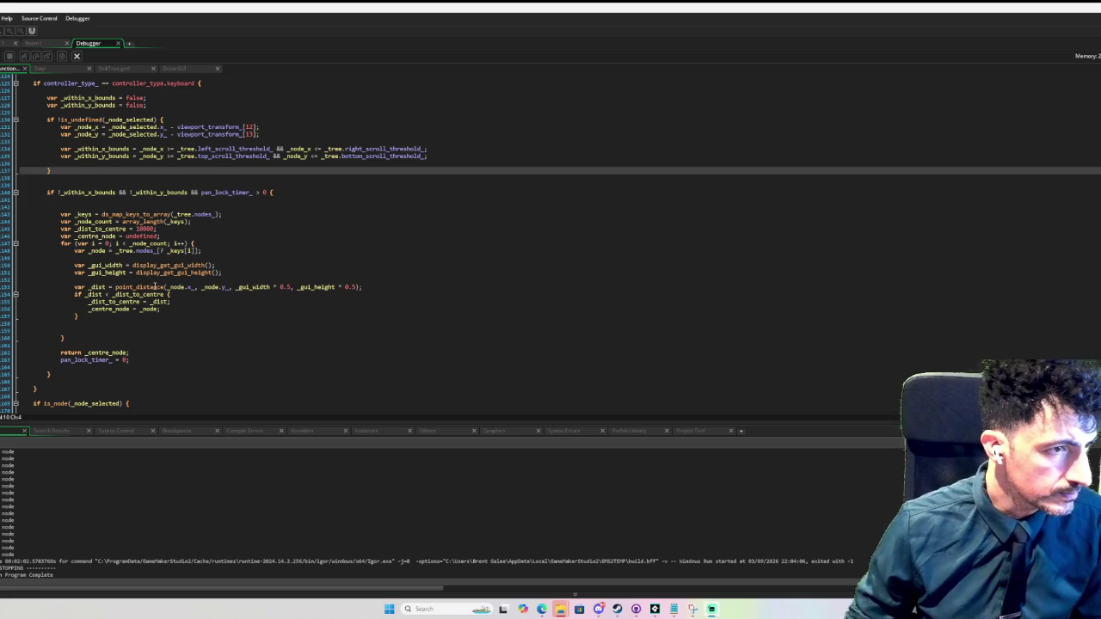
scroll(155, 286, "down", 4)
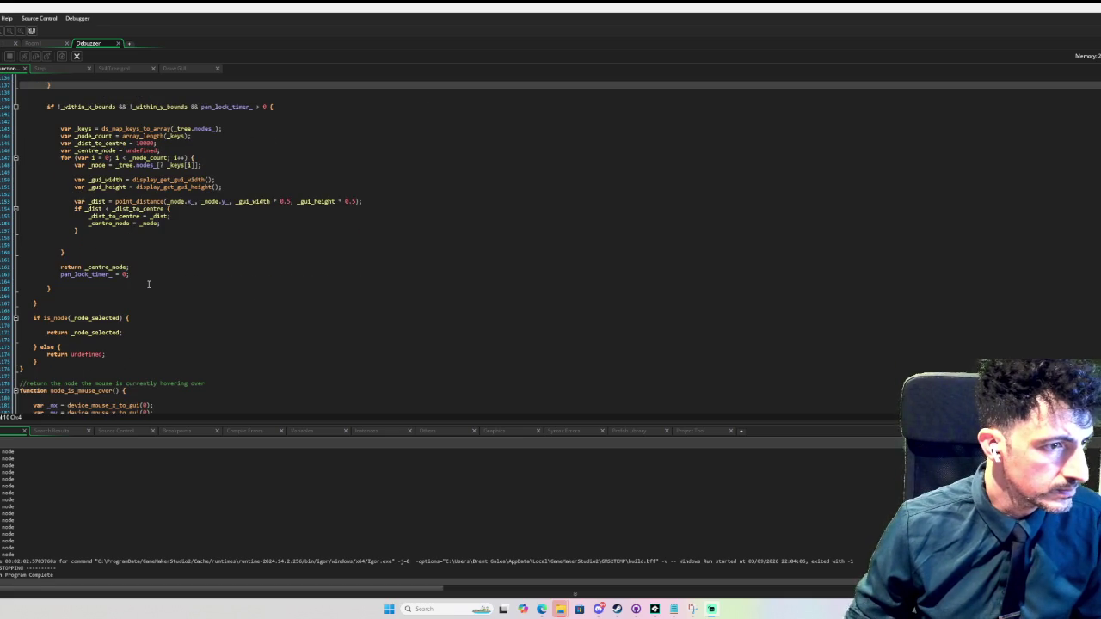
scroll(148, 284, "up", 4)
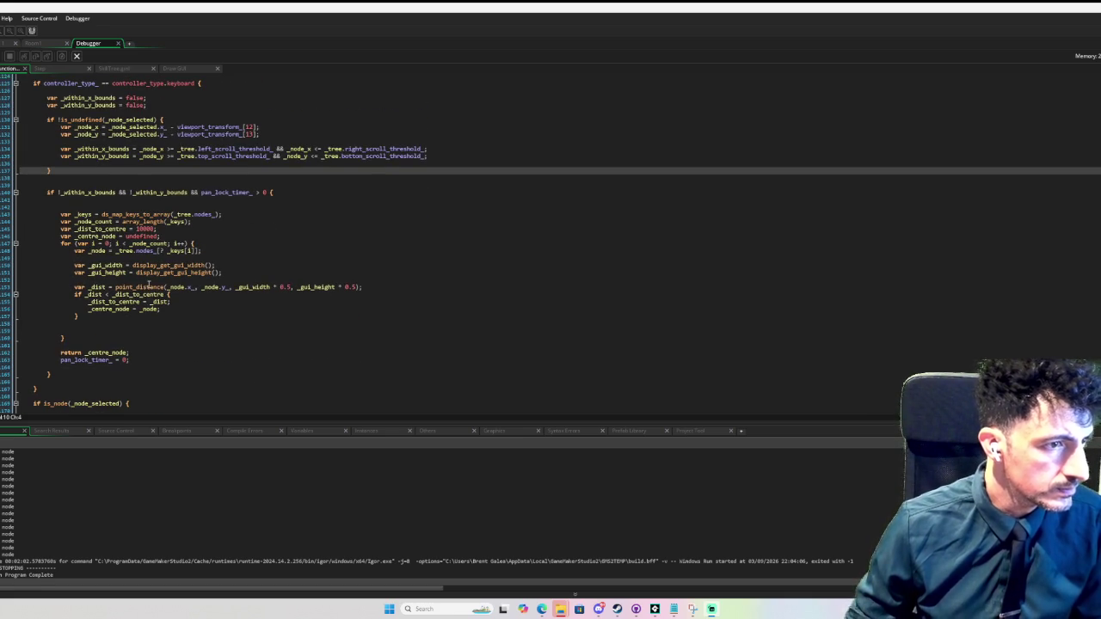
scroll(129, 306, "up", 1)
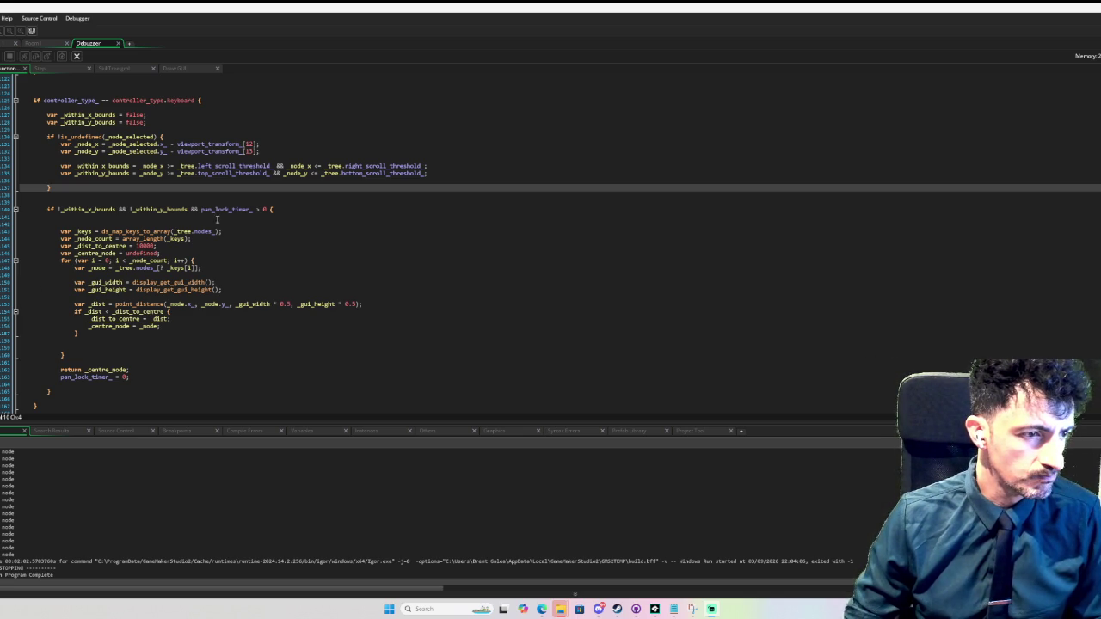
scroll(197, 225, "down", 2)
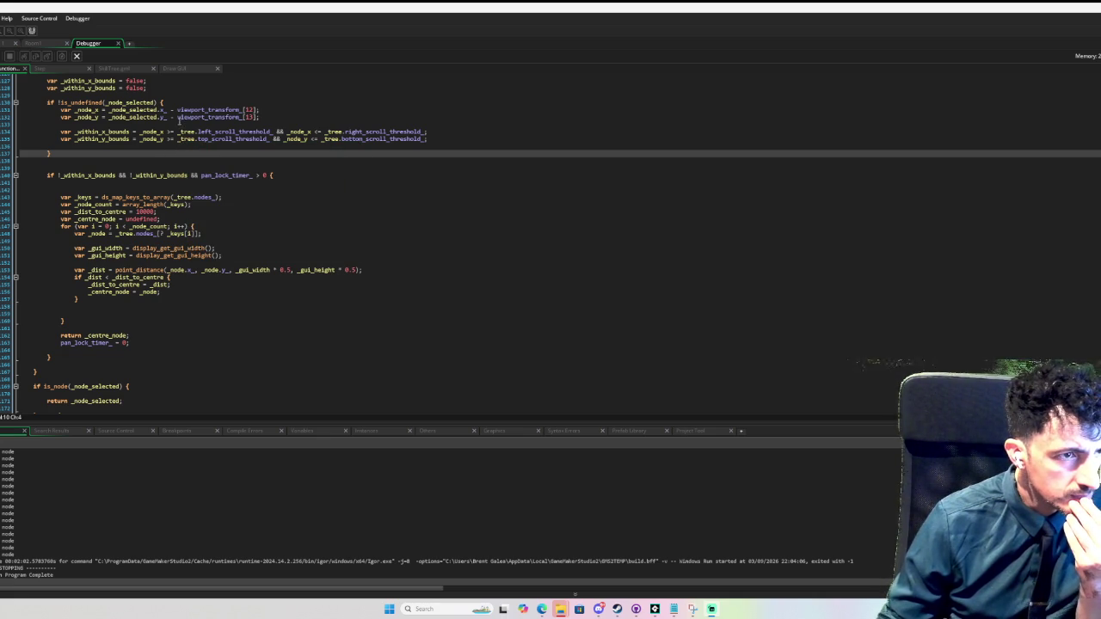
mouse_move(165, 109)
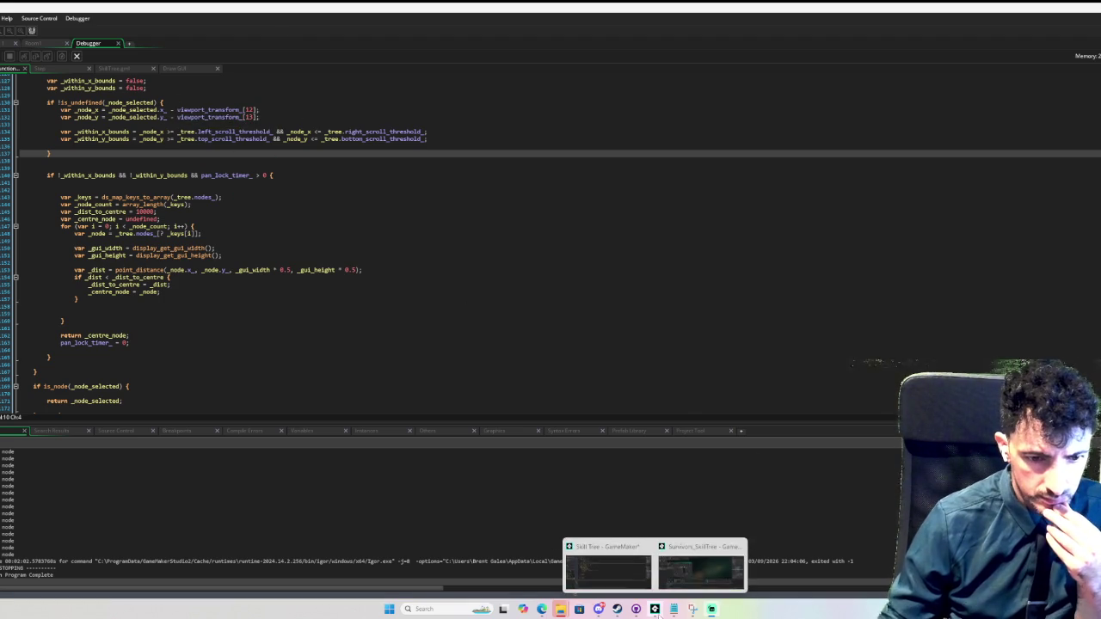
mouse_move(673, 609)
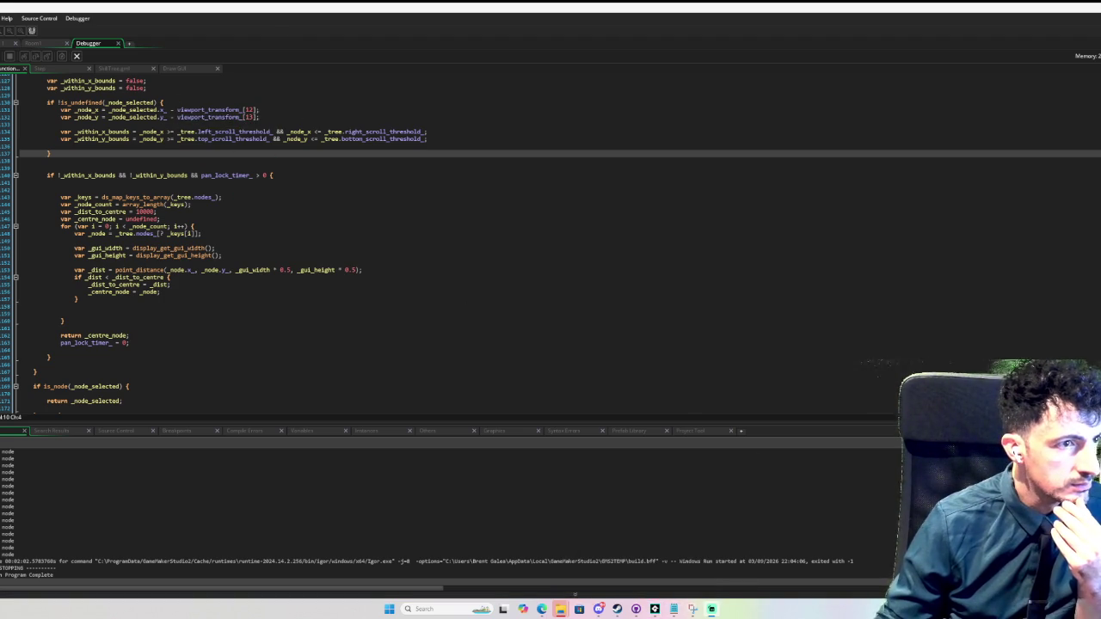
left_click(7, 119)
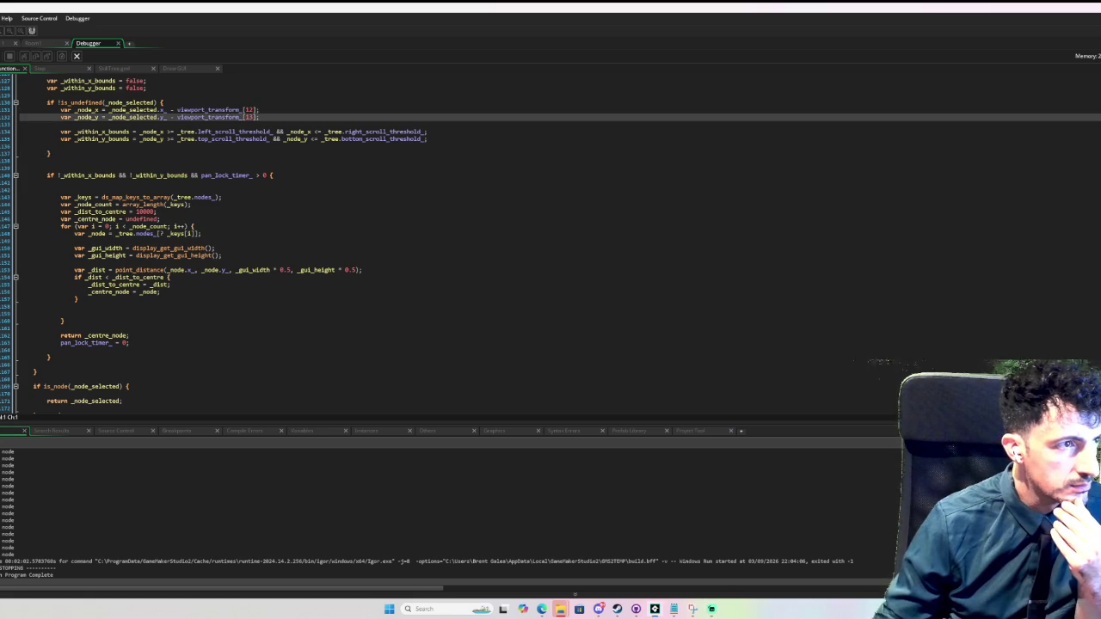
- Run the skill tree game again under the debugger to test the change
key("F5")
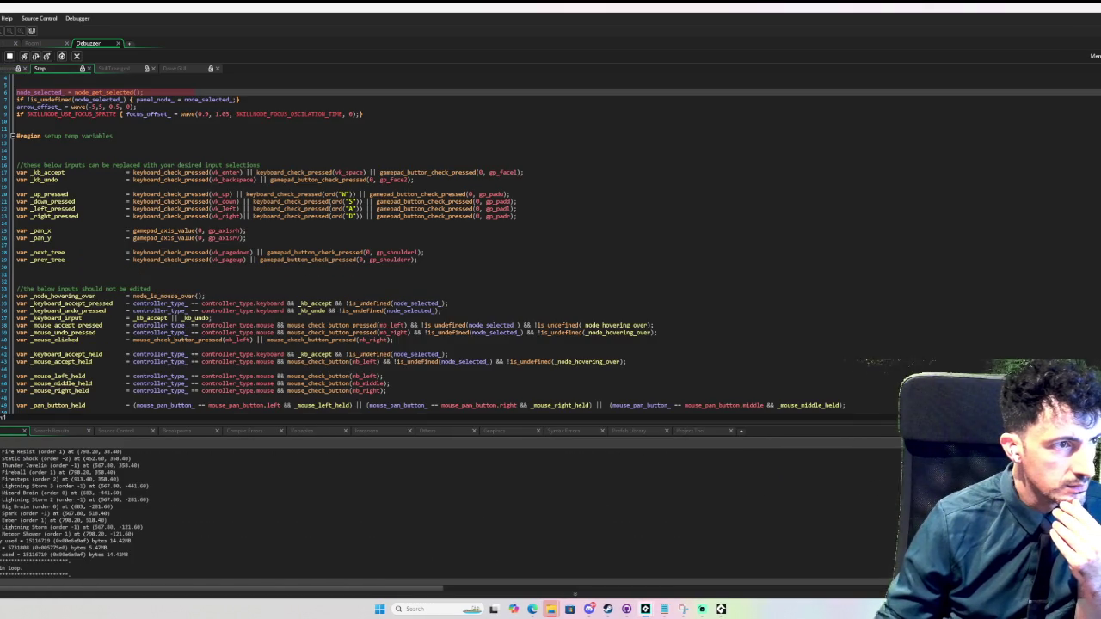
left_click(10, 56)
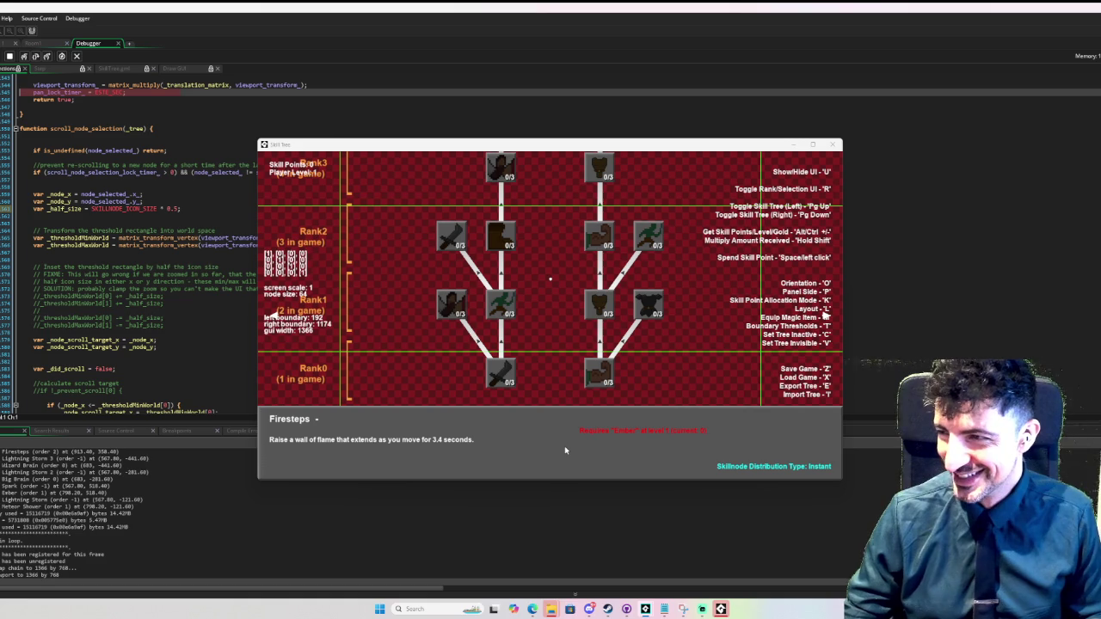
- Restart the game and switch back and forth between the red and purple skill trees
left_click(684, 194)
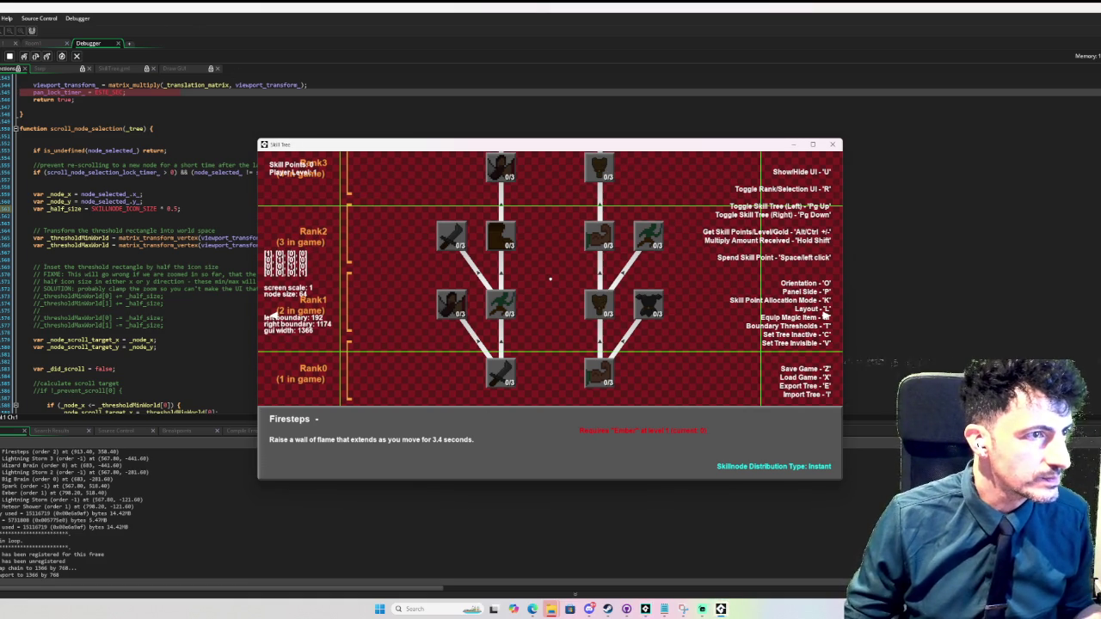
key("F5")
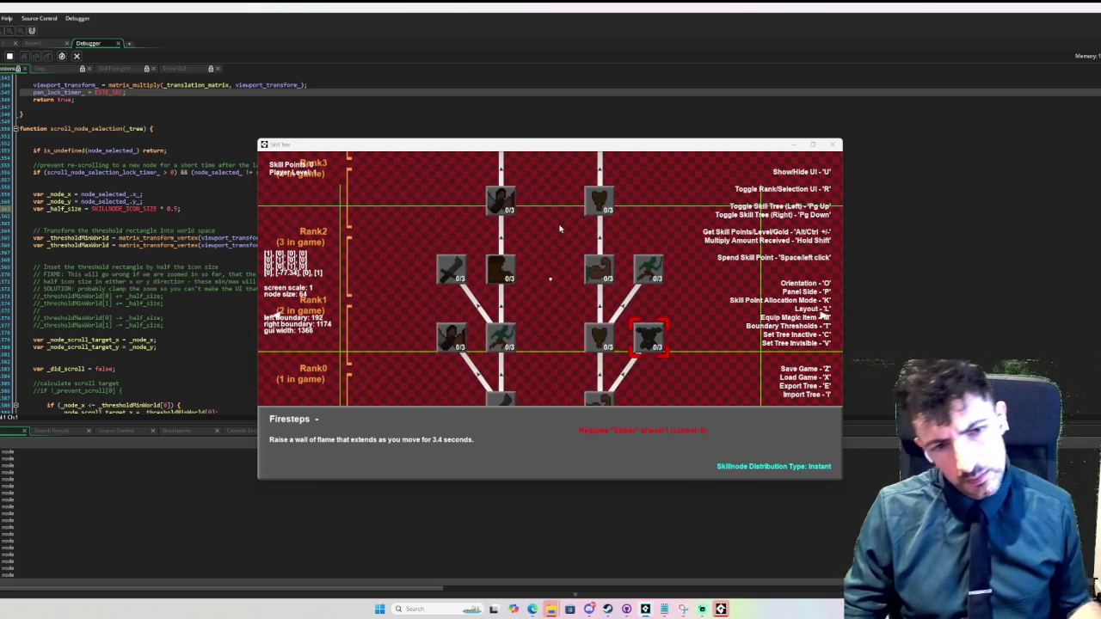
key("Page_Down")
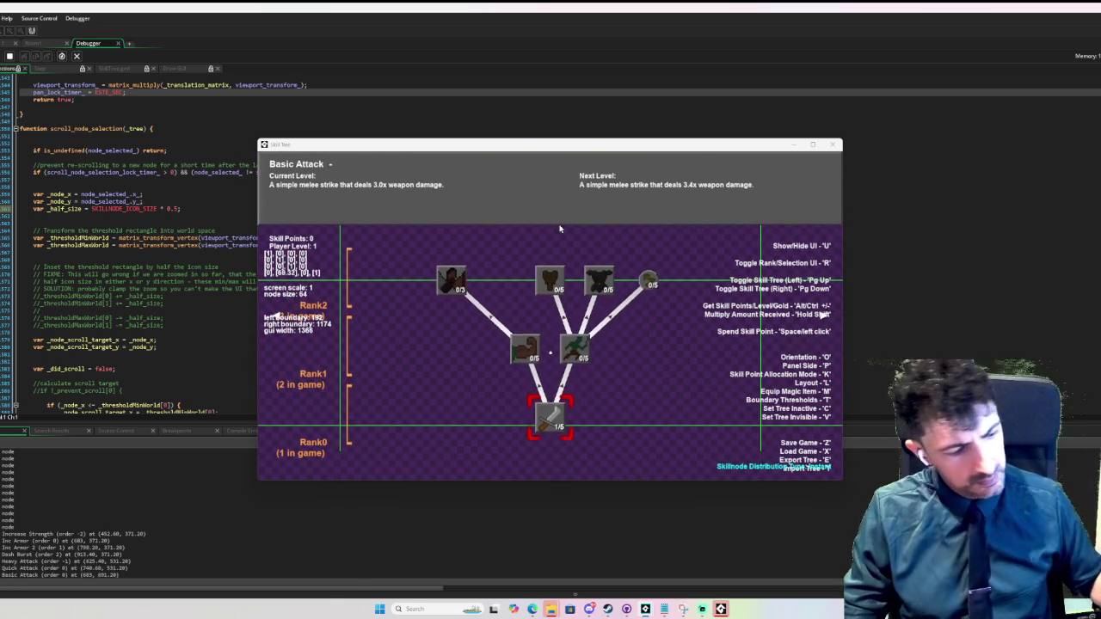
key("Page_Up")
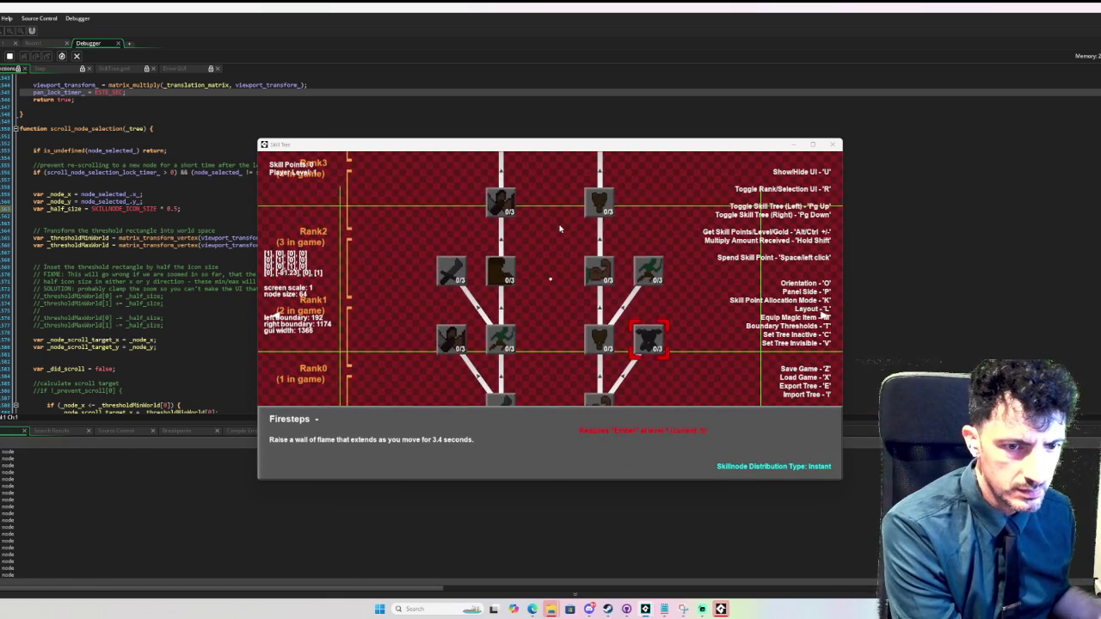
key("Page_Down")
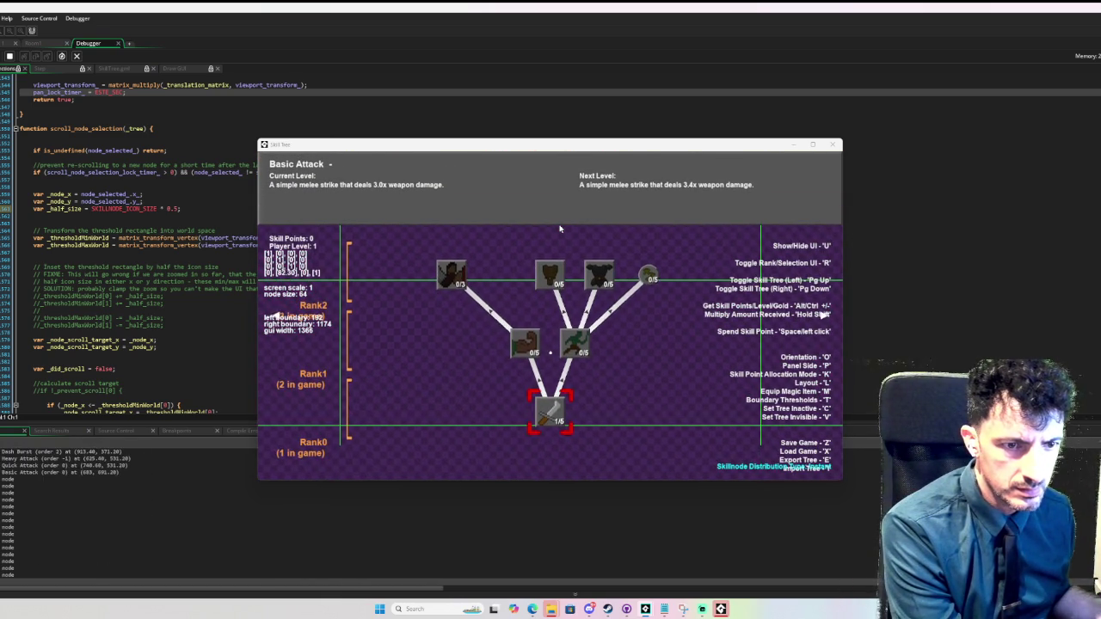
key("Page_Up")
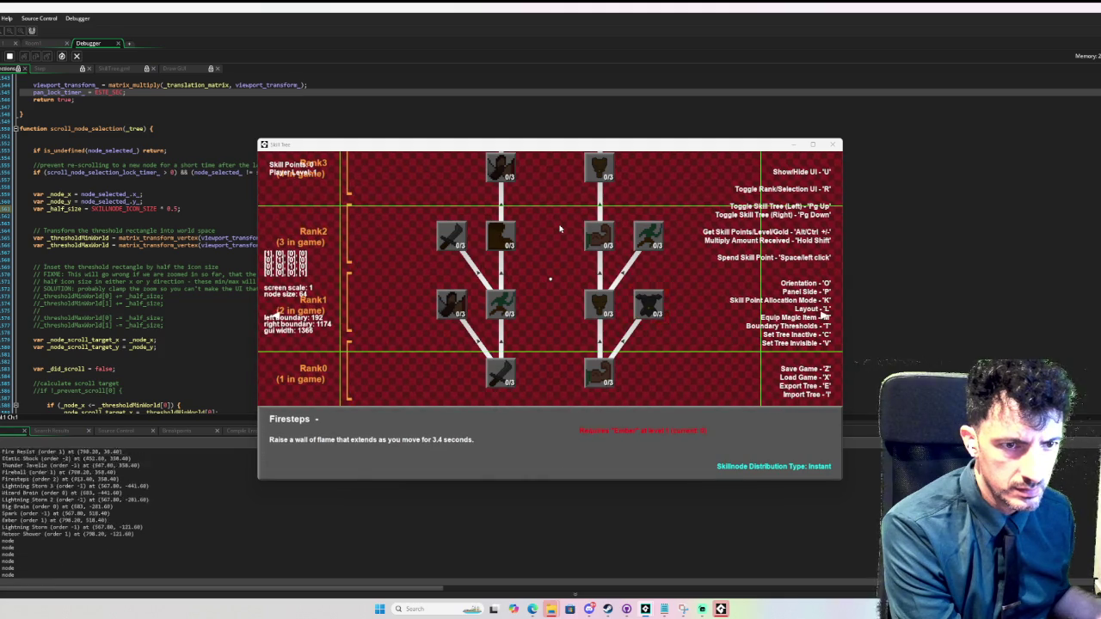
key("Page_Down")
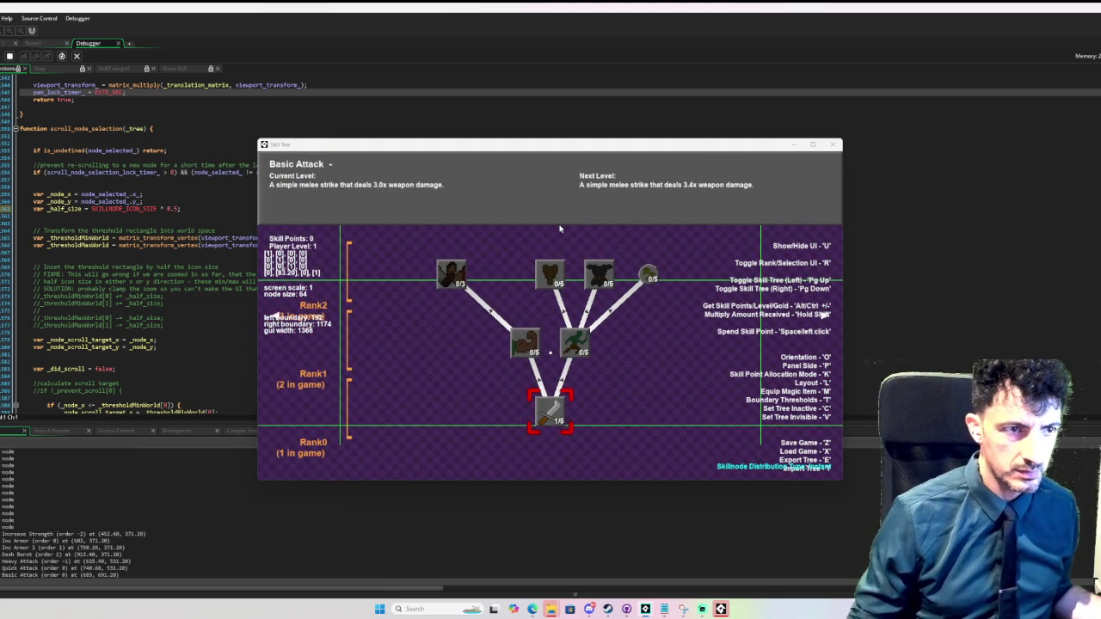
- Toggle the purple and red trees' orientation with O, leaving the red tree horizontal
key("o")
key("o")
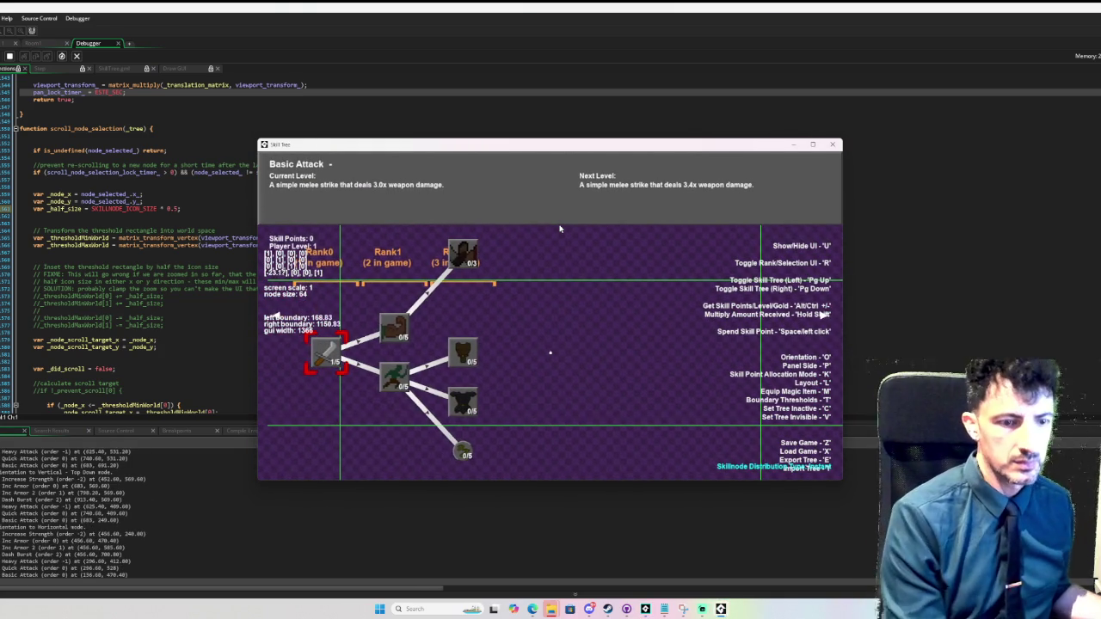
key("Page_Down")
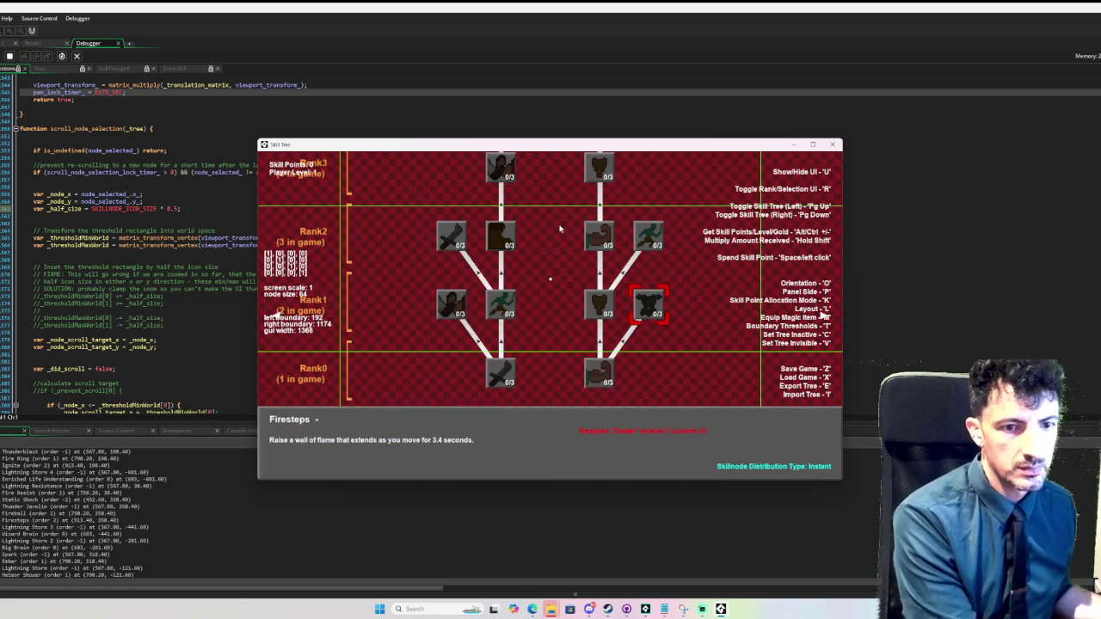
key("o")
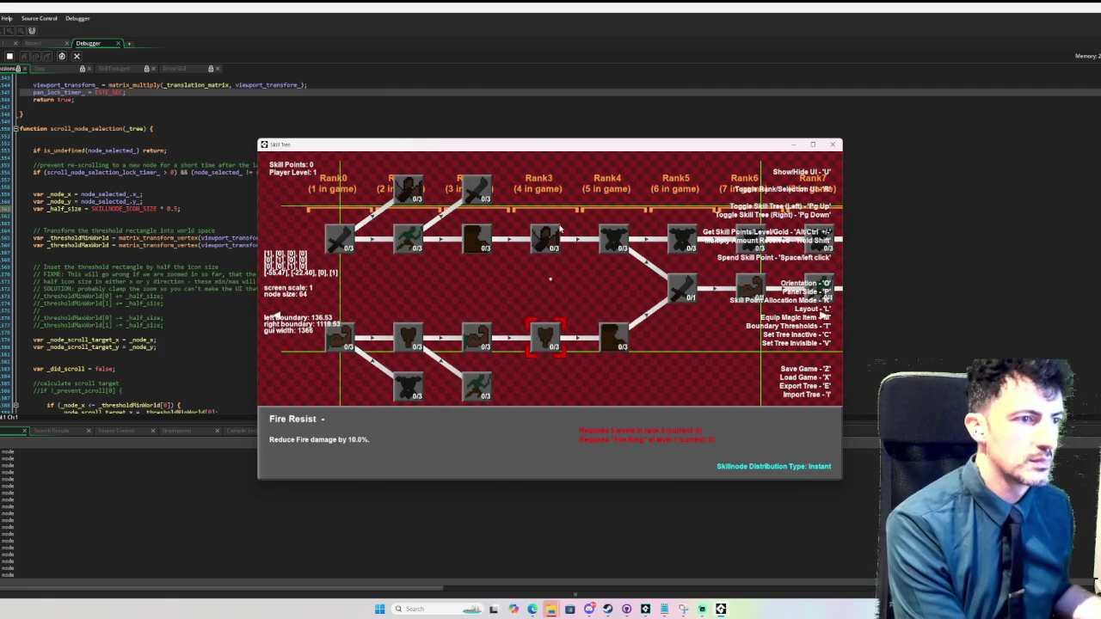
- Move the selection right to the Big Brain node, then close the game window
key("Right")
key("Right")
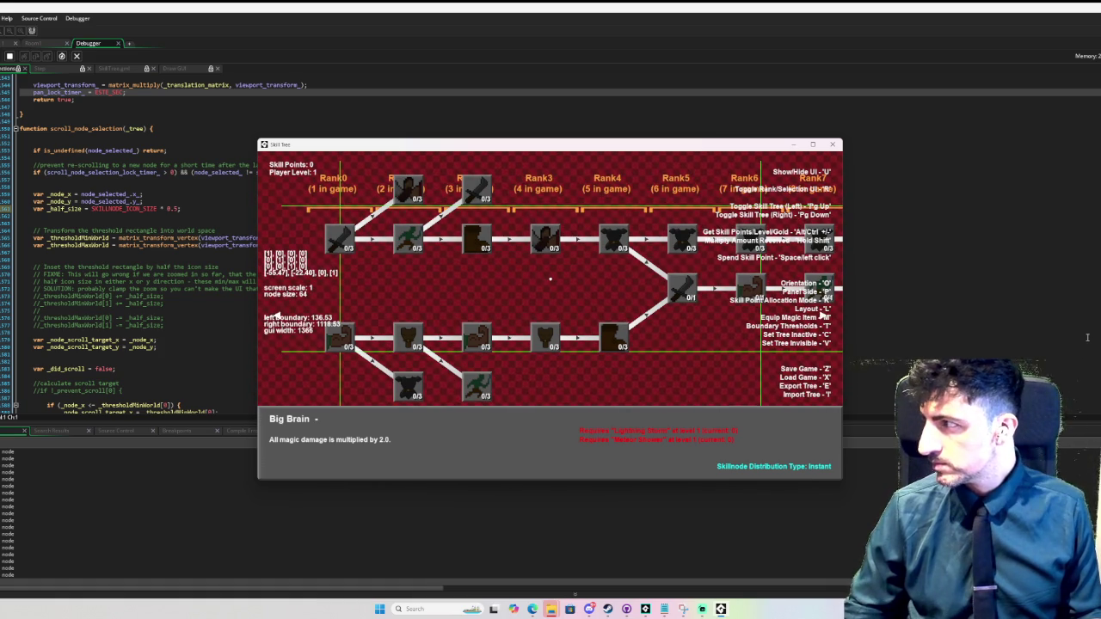
scroll(786, 166, "up", 1)
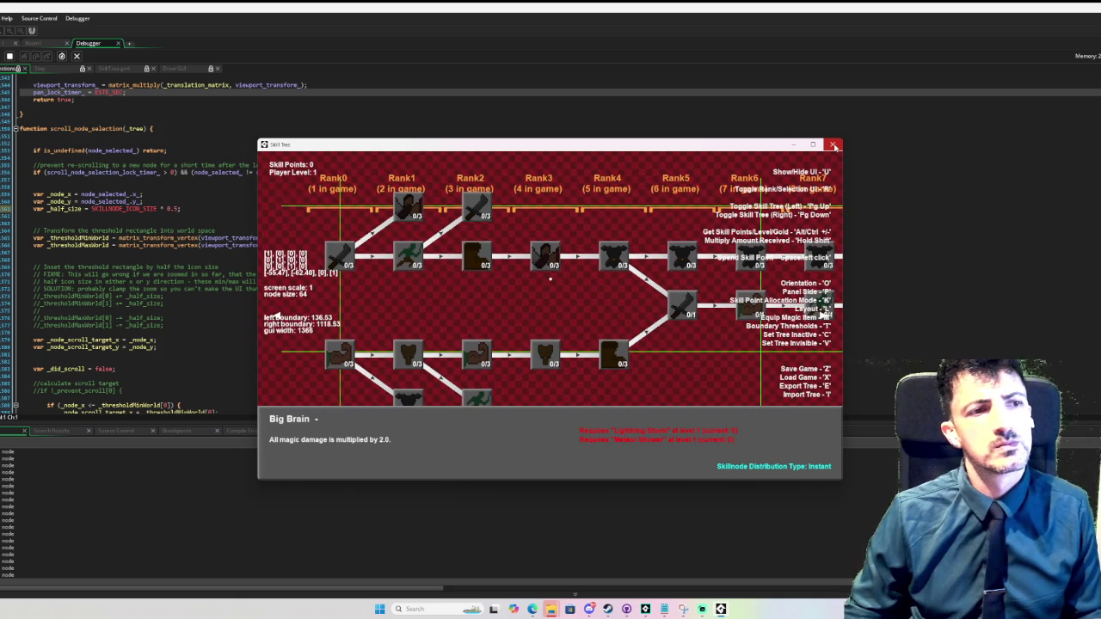
left_click(833, 146)
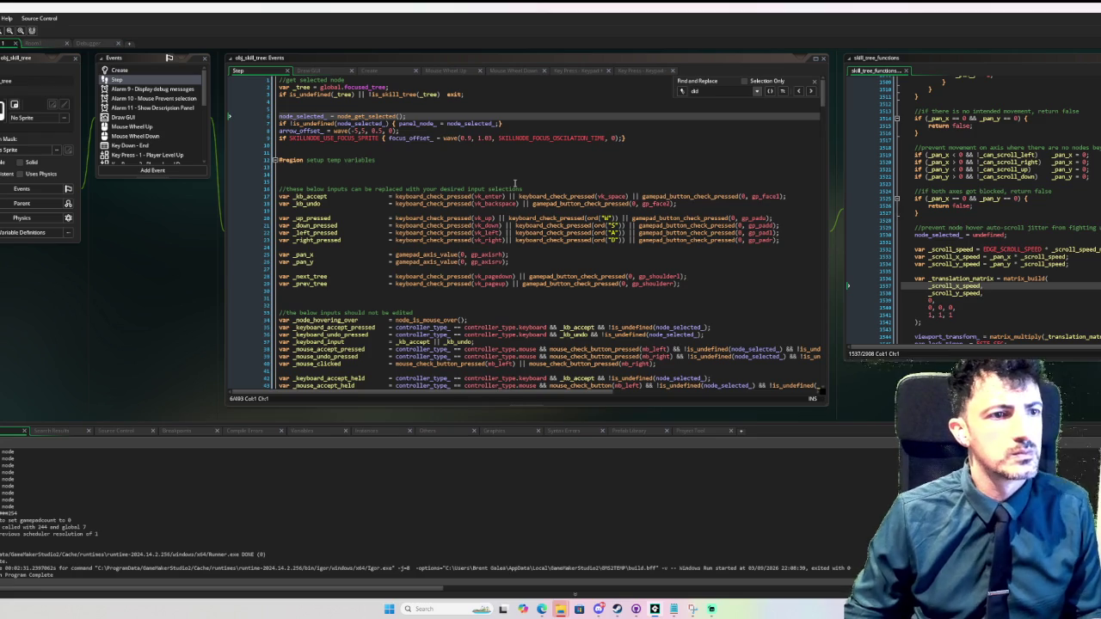
- Jump from the Step event's node_get_selected call to its definition in skill_tree_functions
scroll(447, 184, "down", 3)
scroll(448, 183, "up", 3)
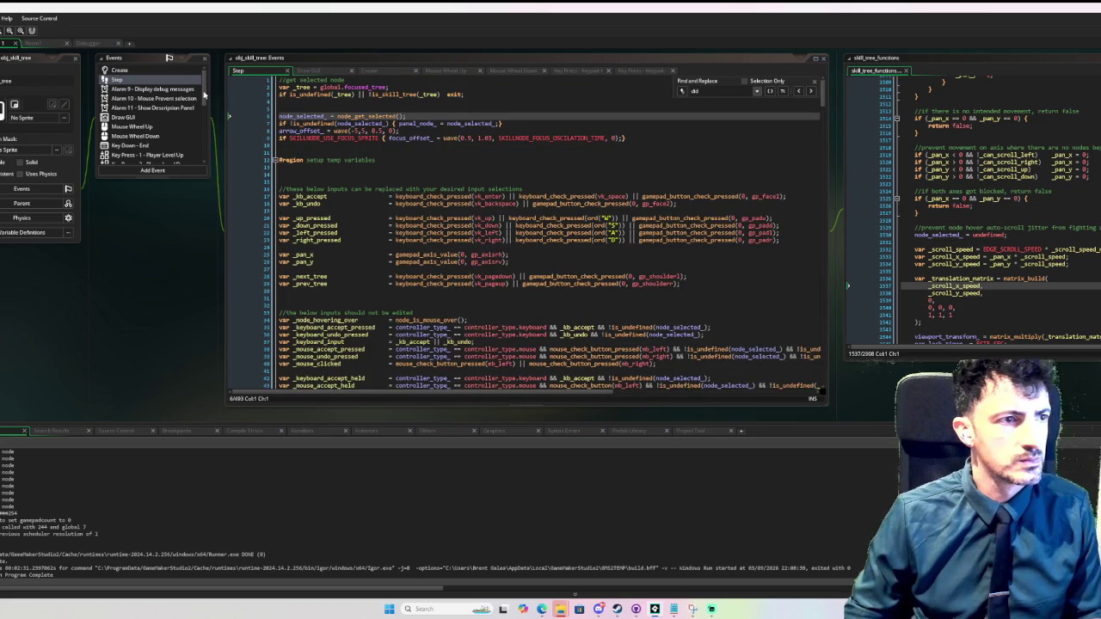
left_click(174, 81)
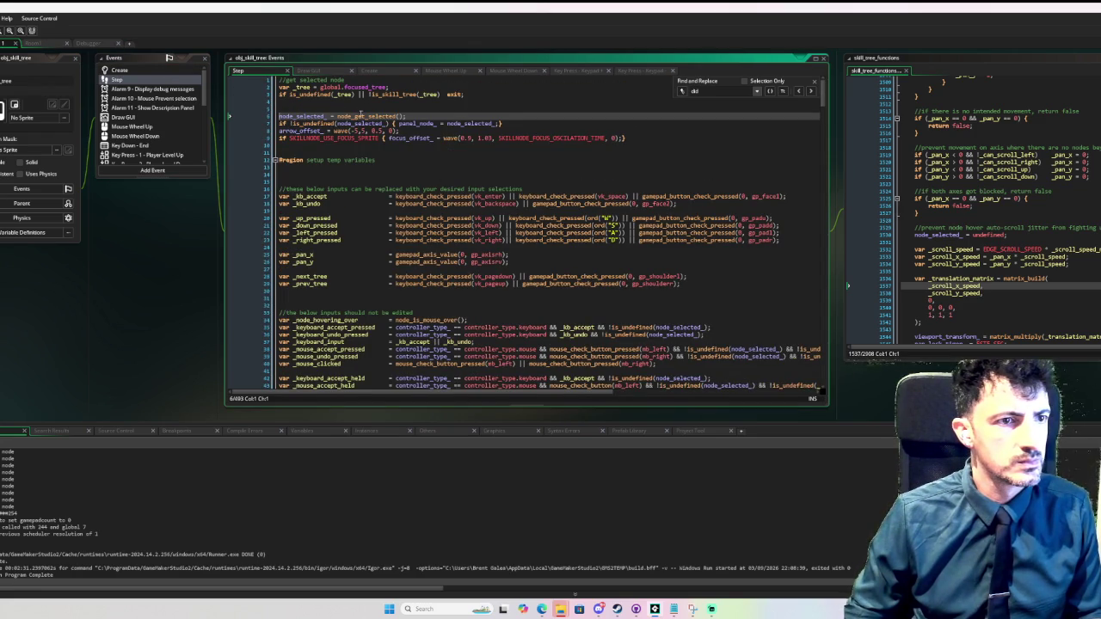
middle_click(359, 115)
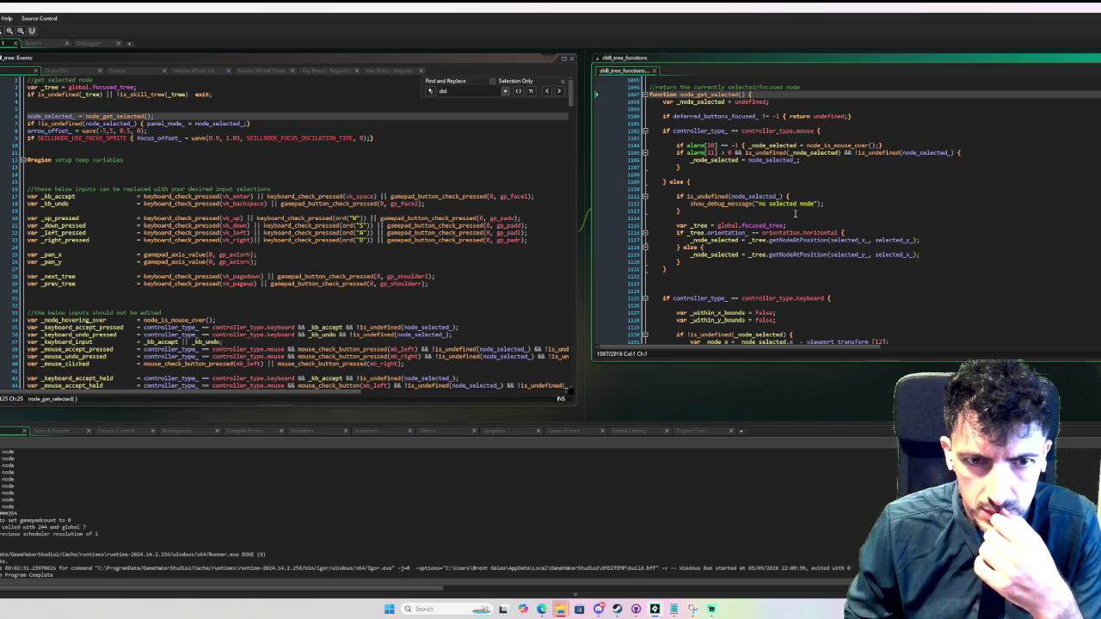
- Read through node_get_selected's pan_lock_timer_ centre-node search, placing the caret on empty line 1152
scroll(794, 214, "down", 3)
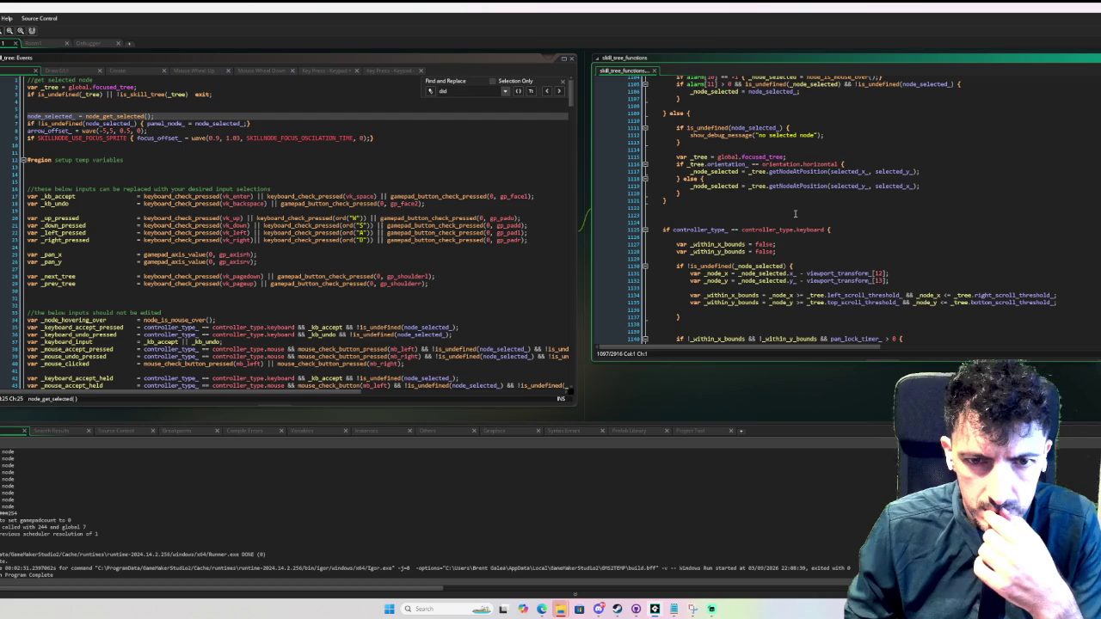
scroll(795, 213, "down", 2)
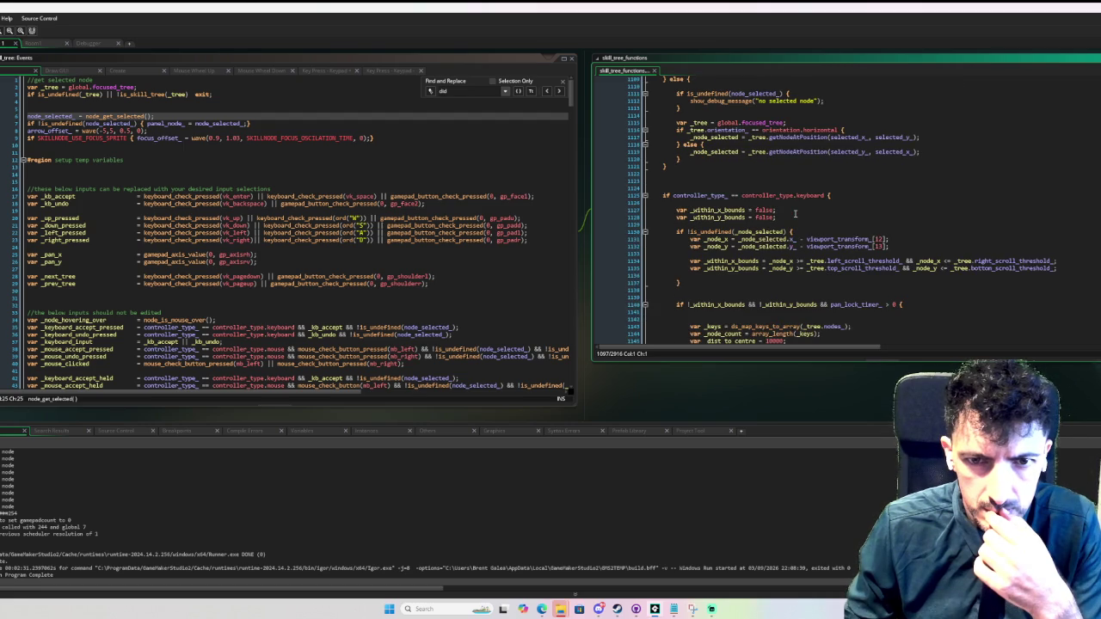
scroll(795, 213, "down", 1)
scroll(794, 214, "down", 1)
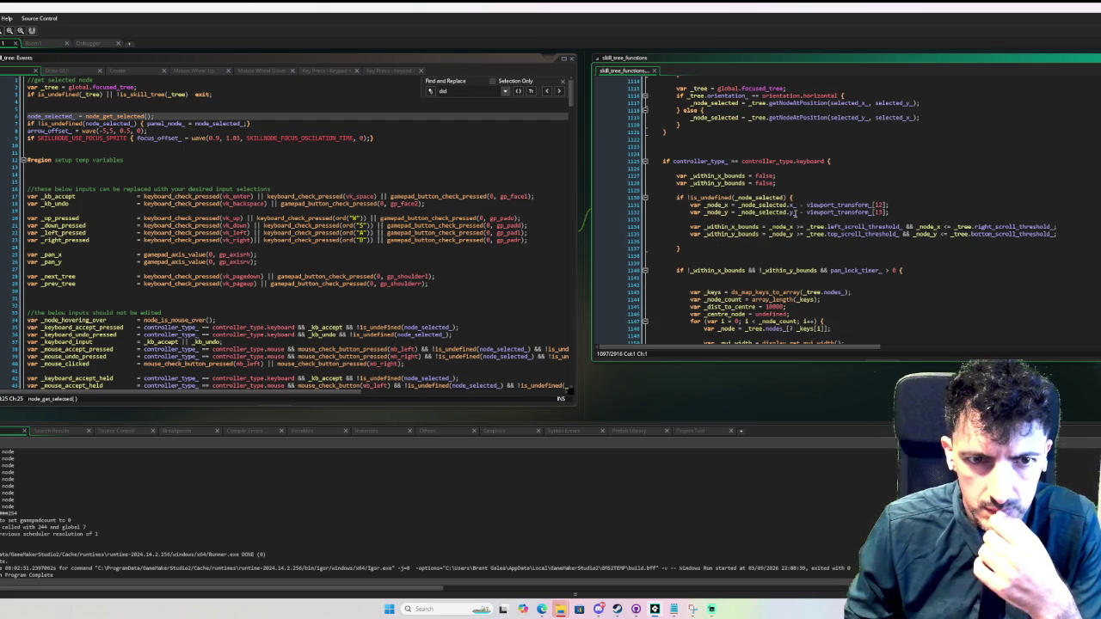
scroll(795, 211, "down", 4)
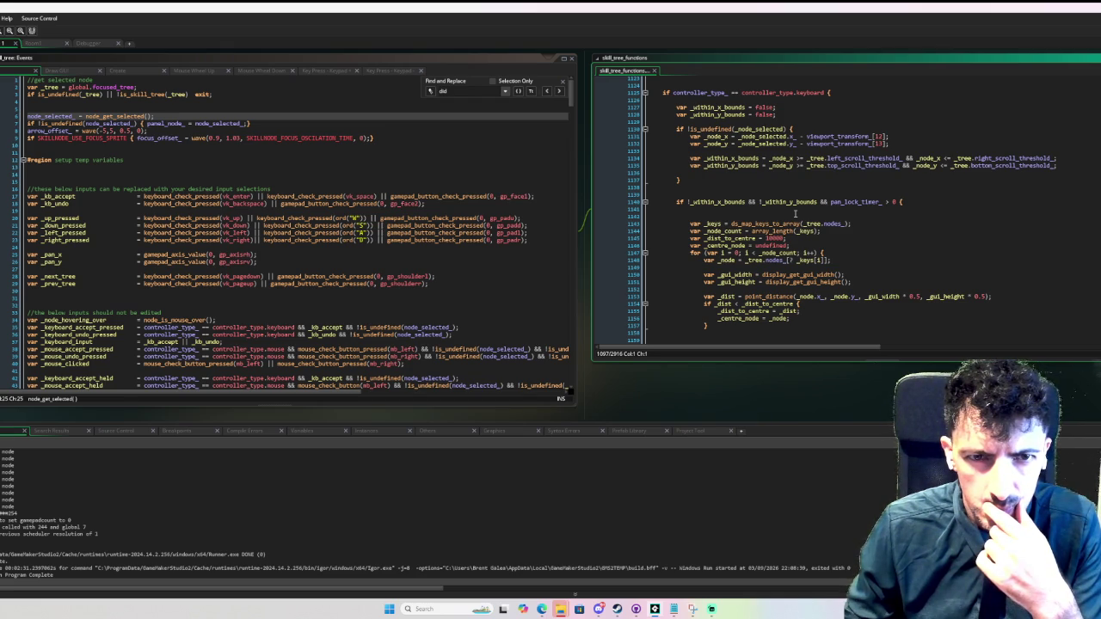
scroll(794, 213, "up", 5)
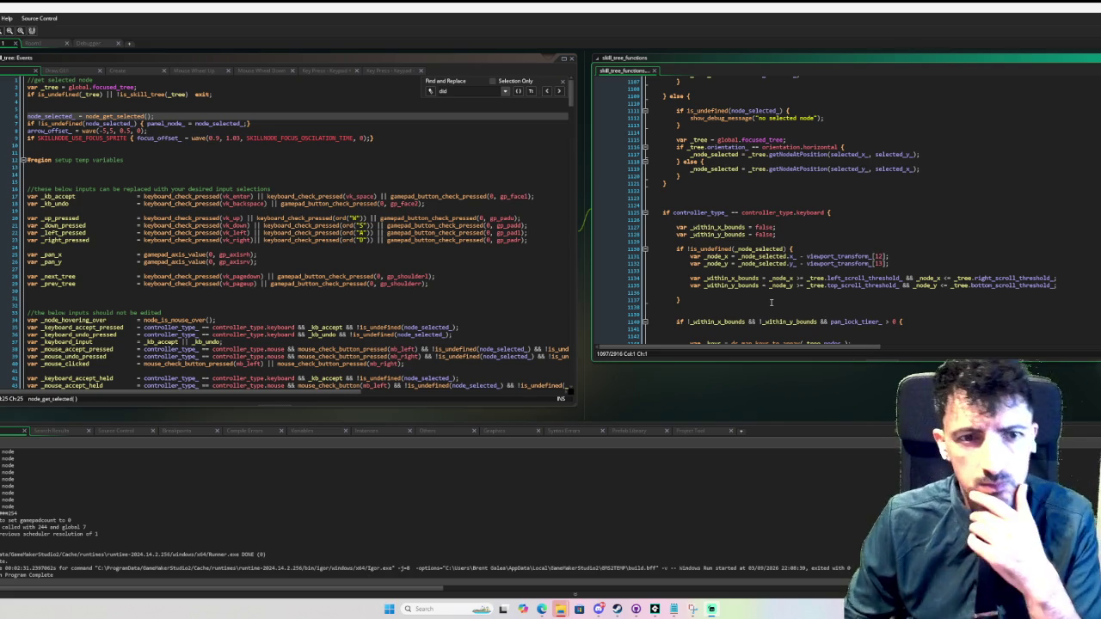
scroll(771, 302, "up", 3)
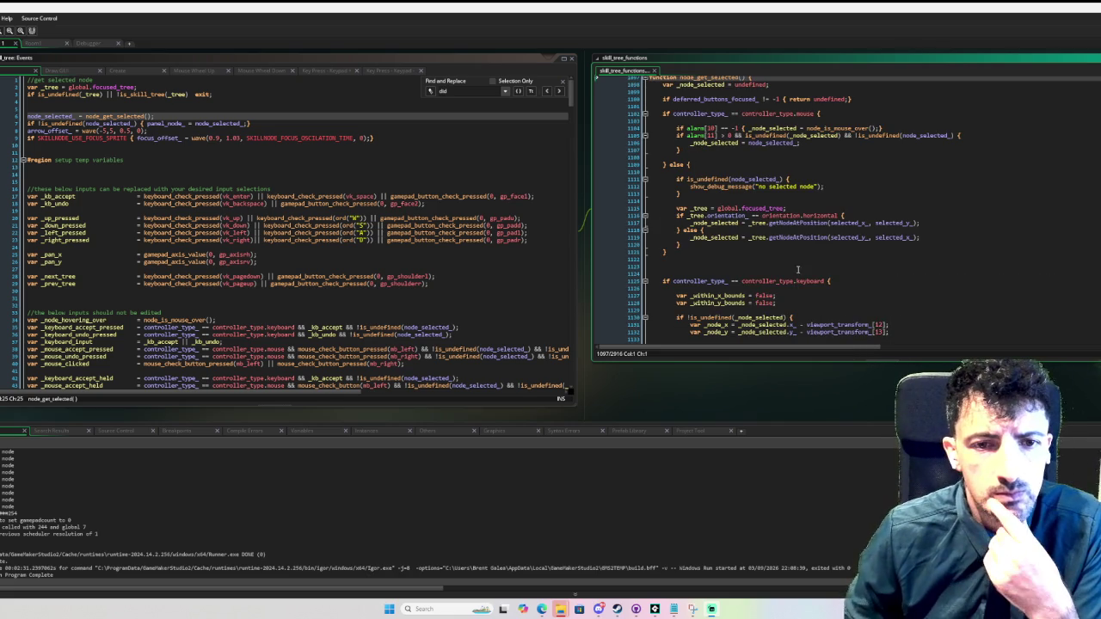
scroll(806, 275, "down", 1)
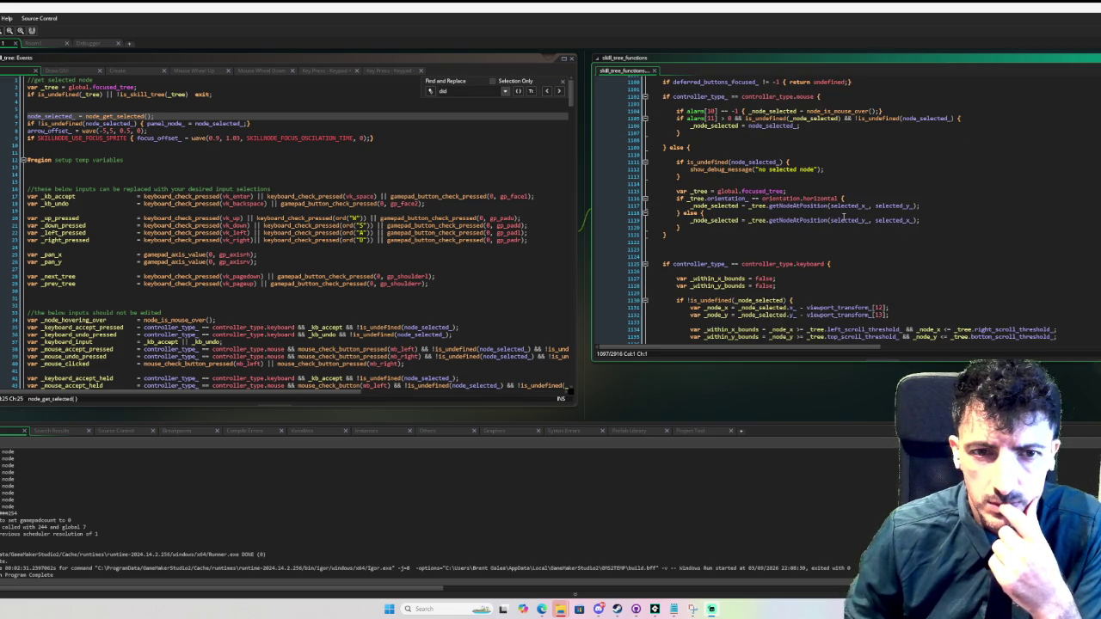
scroll(831, 225, "down", 3)
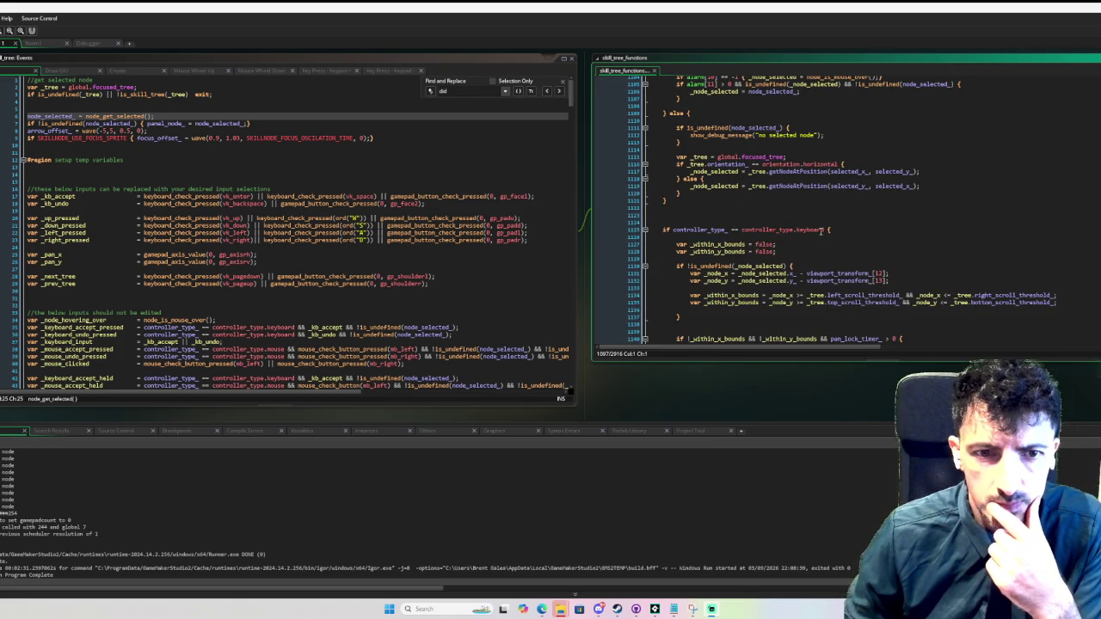
scroll(821, 231, "down", 2)
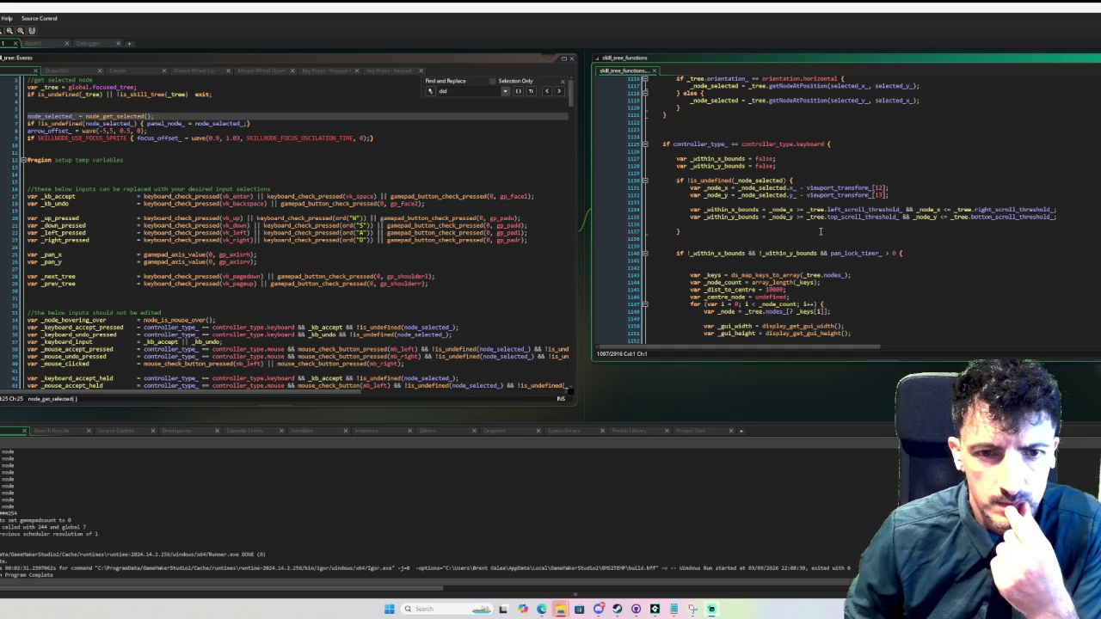
scroll(820, 231, "up", 2)
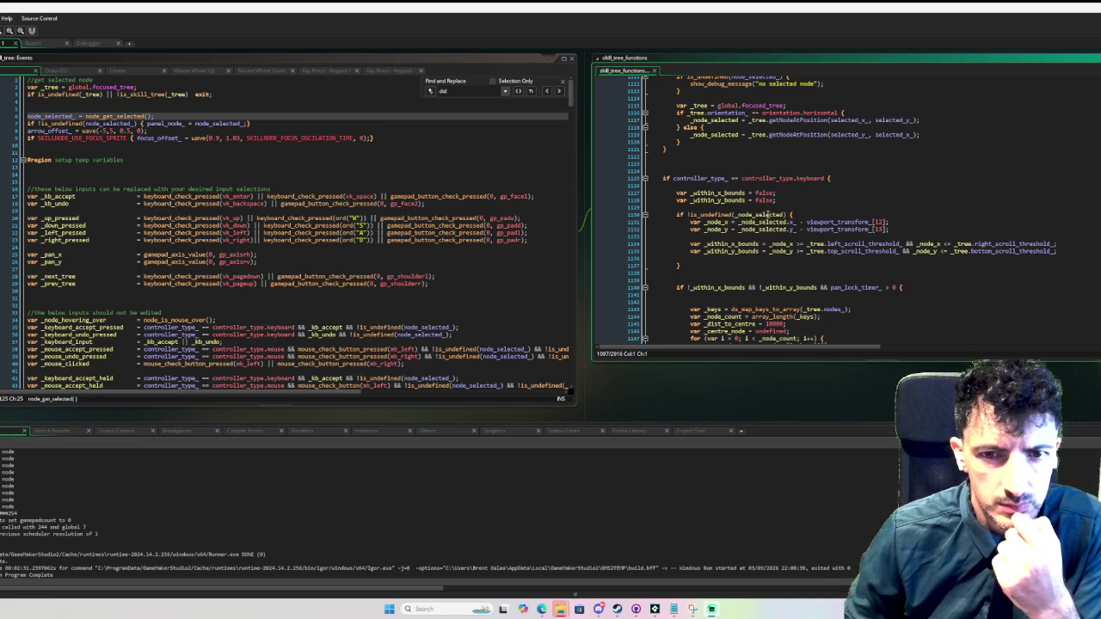
scroll(767, 214, "down", 2)
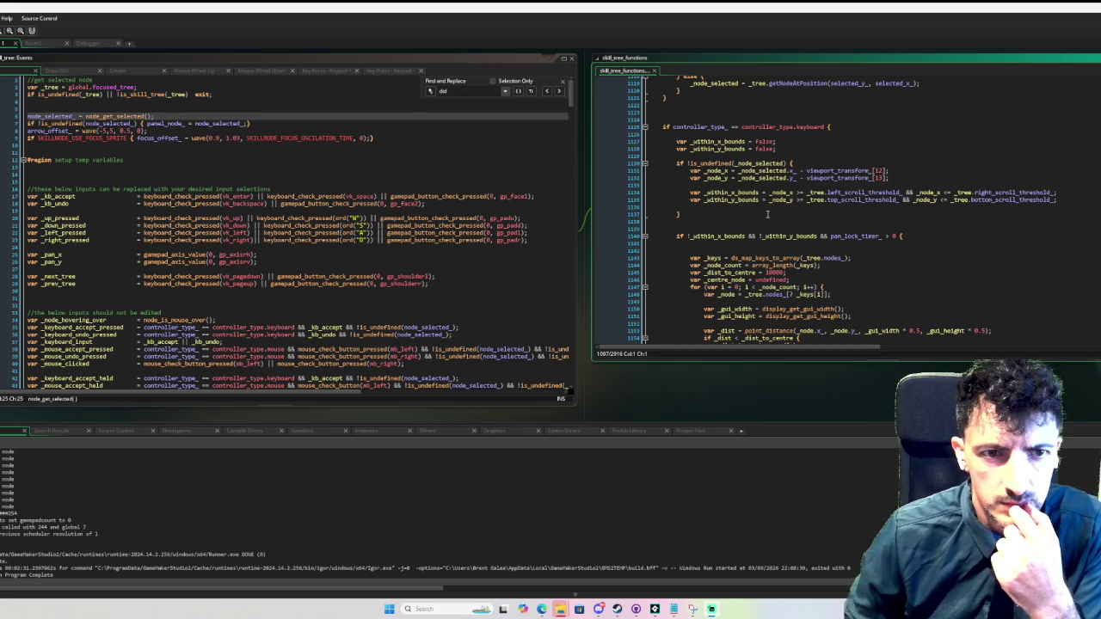
scroll(764, 217, "down", 2)
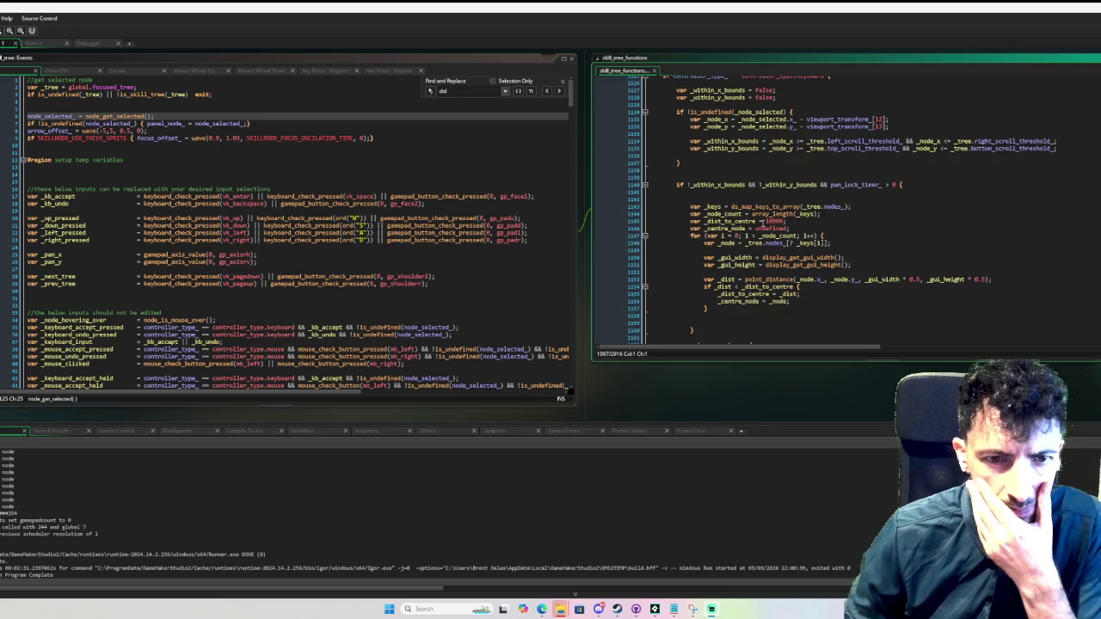
scroll(762, 220, "down", 2)
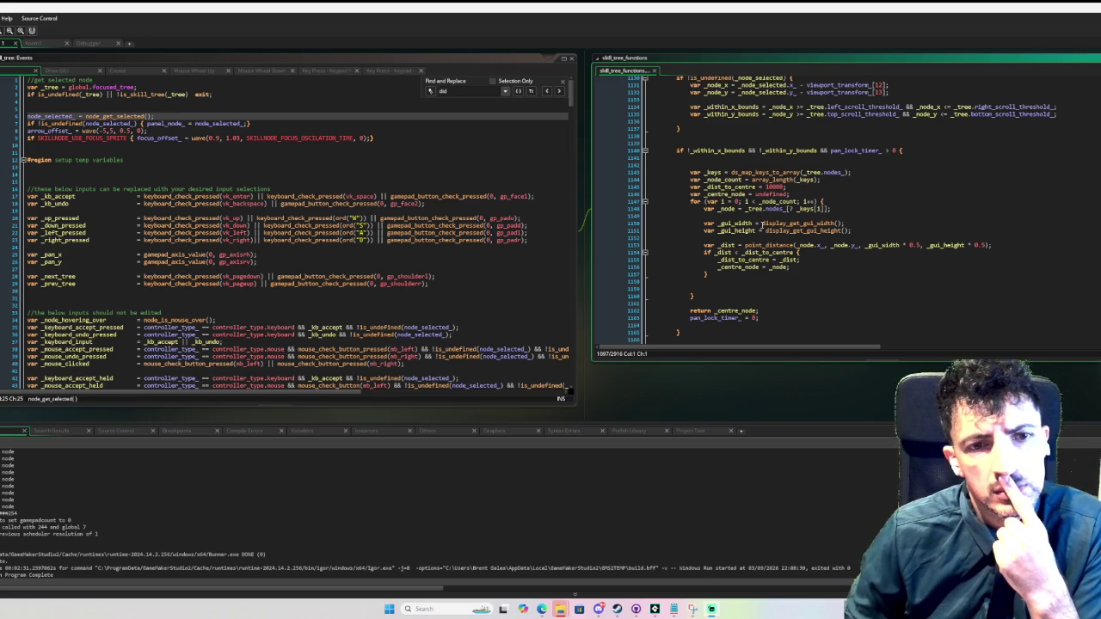
left_click(750, 236)
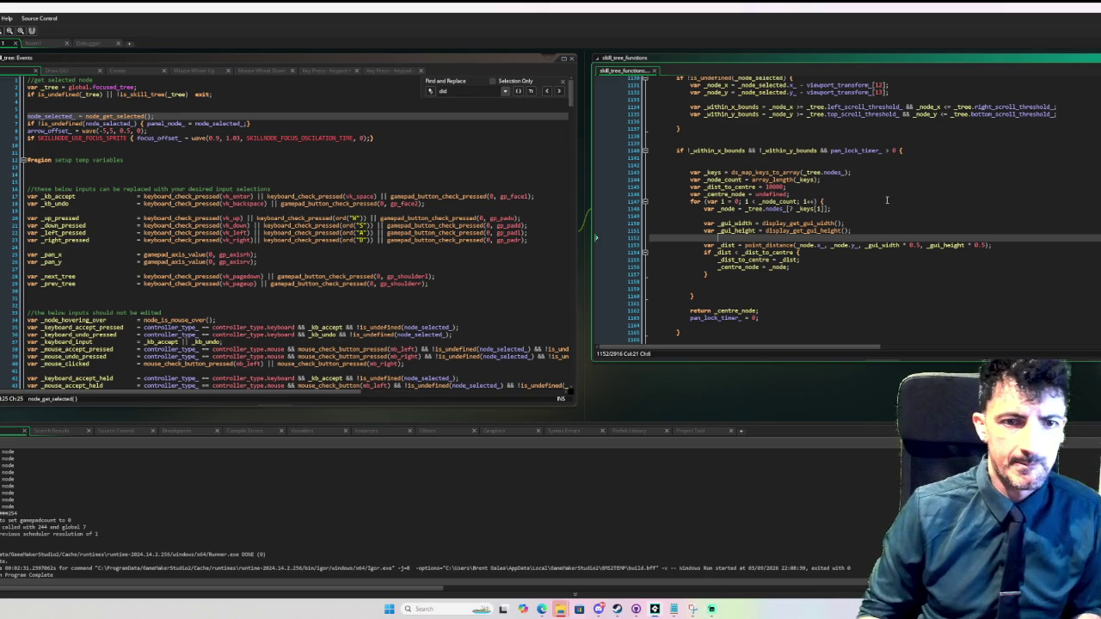
- Insert 'var _x = _node.x_;' and 'var _y = _node.y_;' before the distance calculation
key("Return")
key("Return")
key("Up")
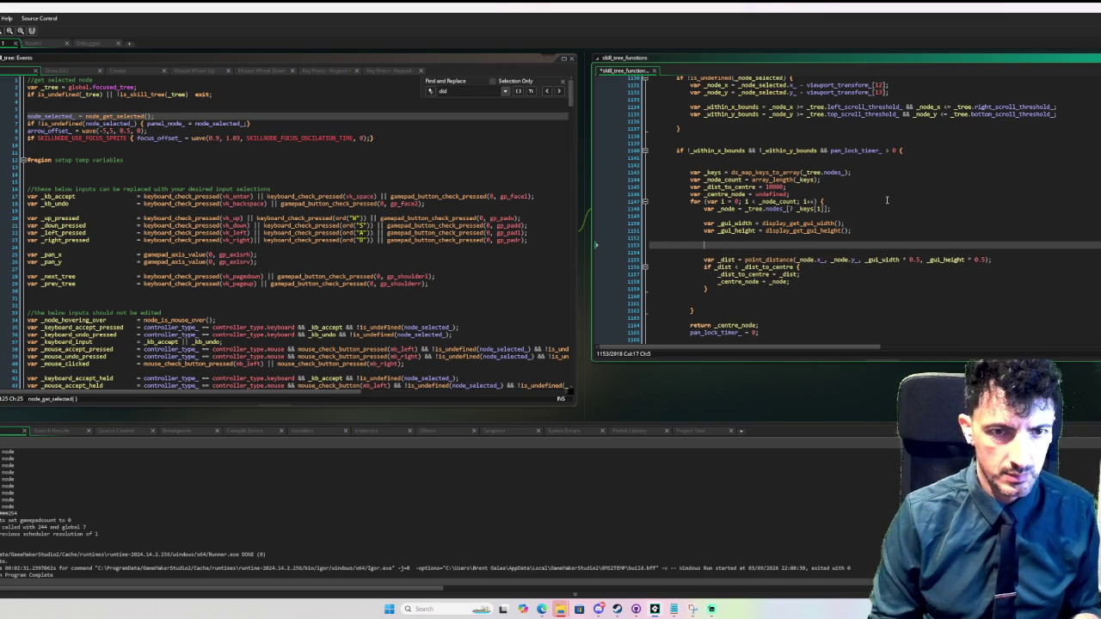
type("r")
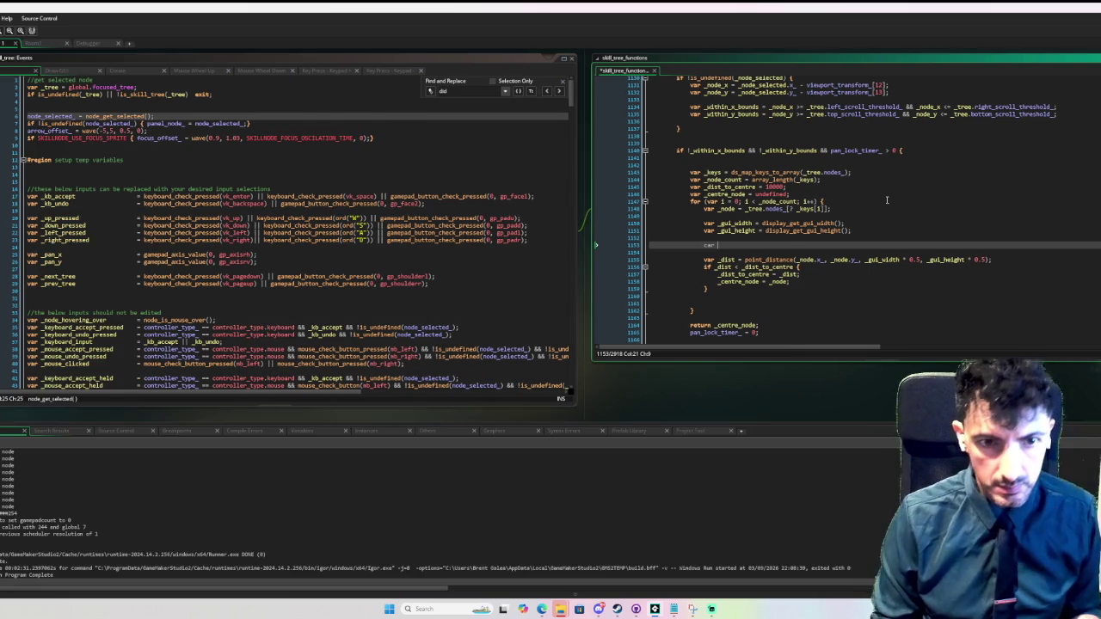
key("BackSpace")
key("BackSpace")
key("BackSpace")
key("BackSpace")
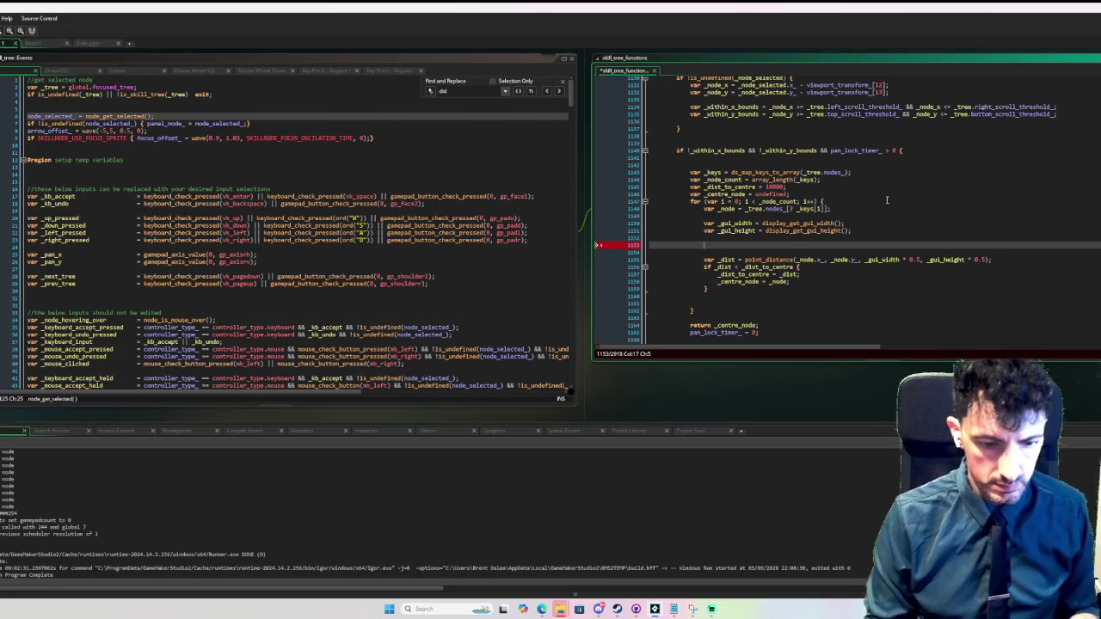
type("var _")
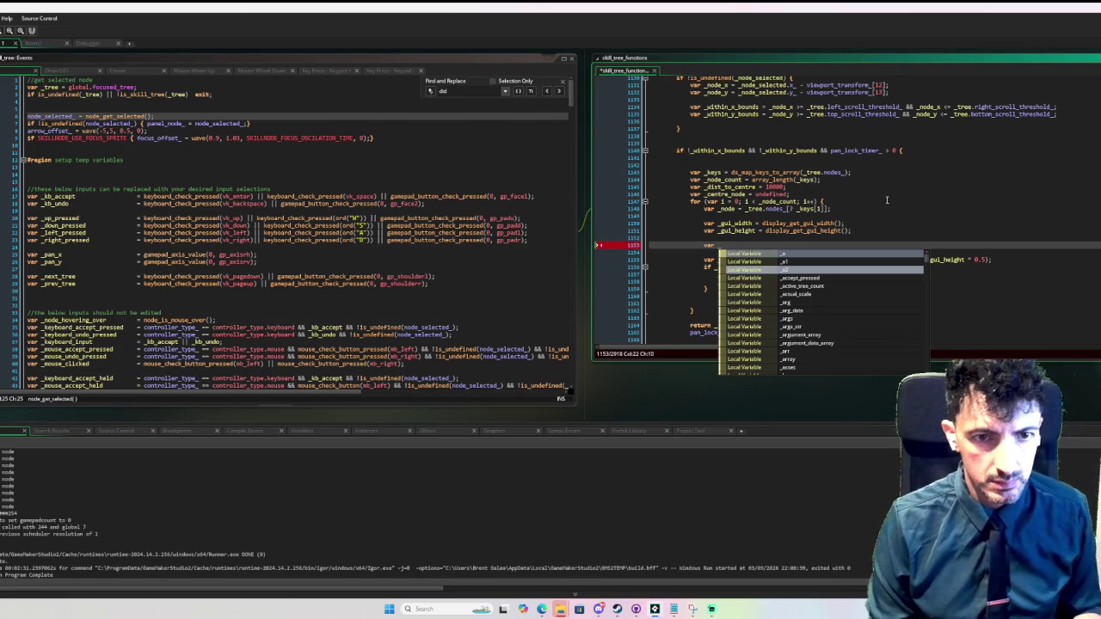
type("x = _node.x_")
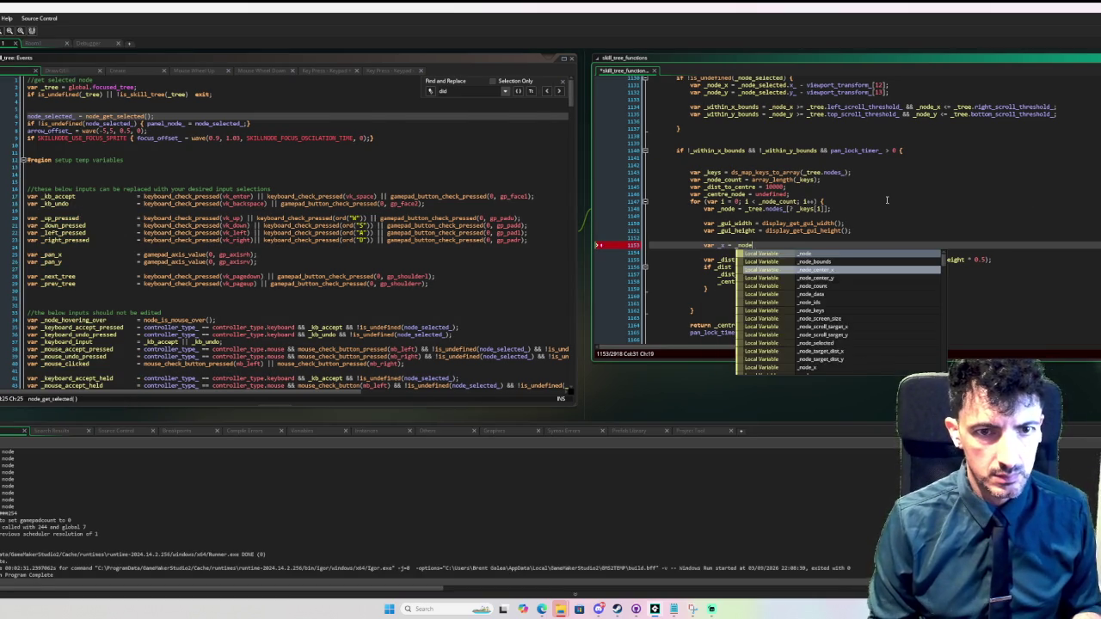
type(";")
key("Return")
type("var _y = ")
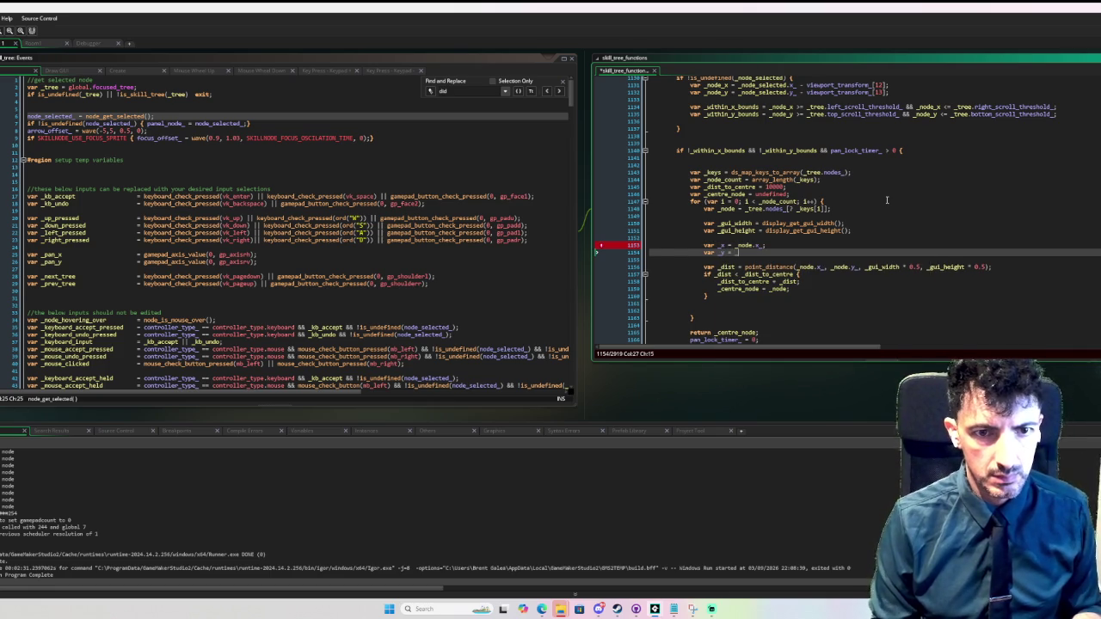
type("_node.y")
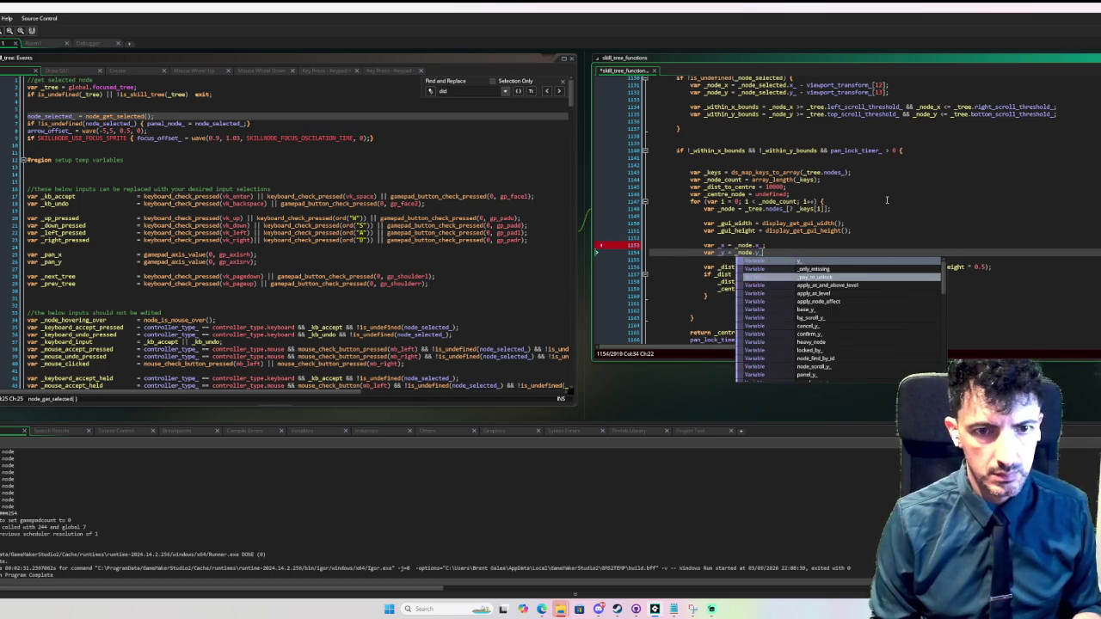
type("_")
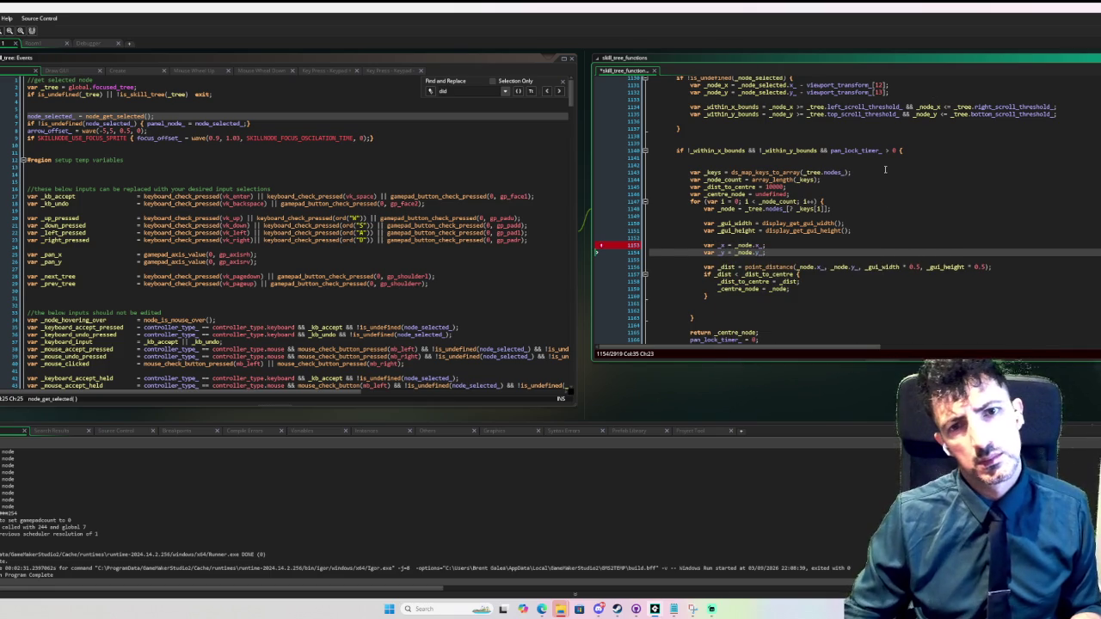
type(";")
- Add a breakpoint on the node count line 1144
left_click(875, 231)
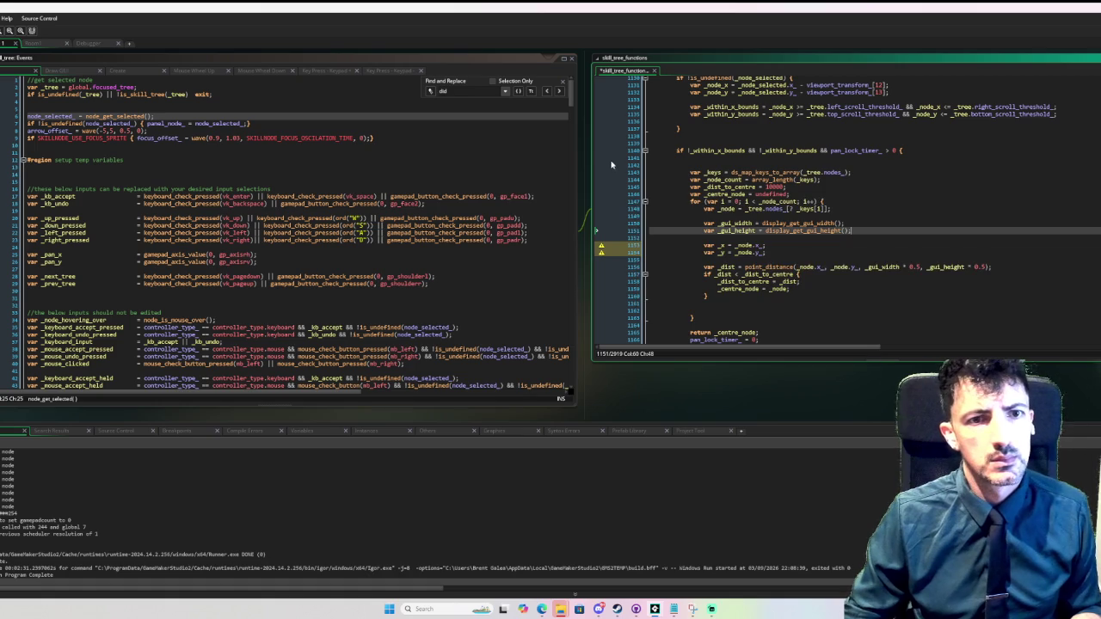
scroll(627, 167, "up", 2)
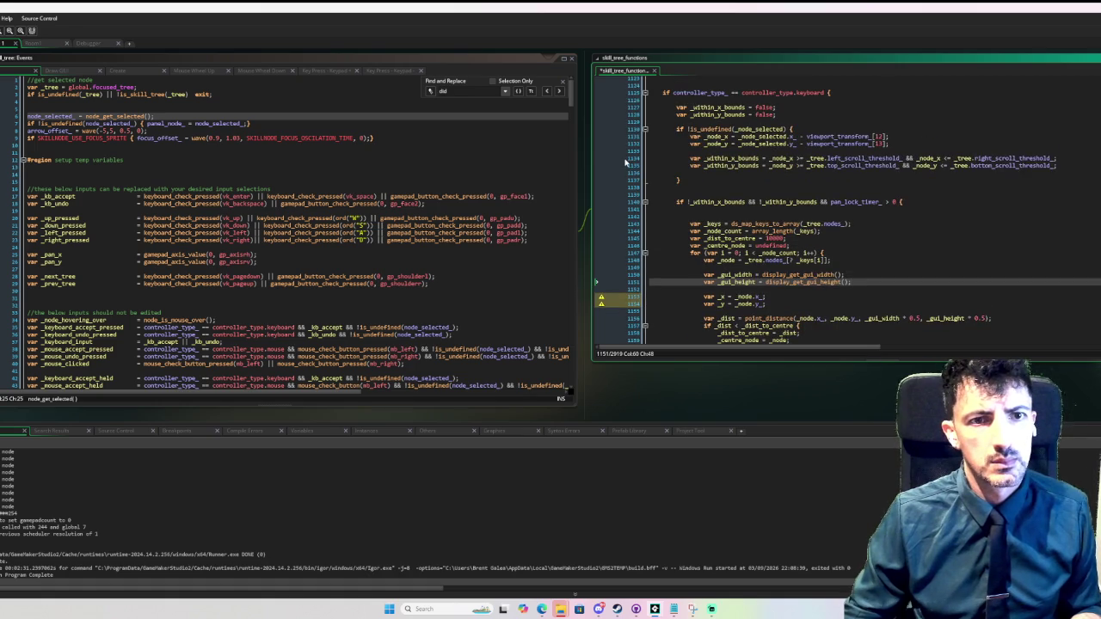
left_click(625, 231)
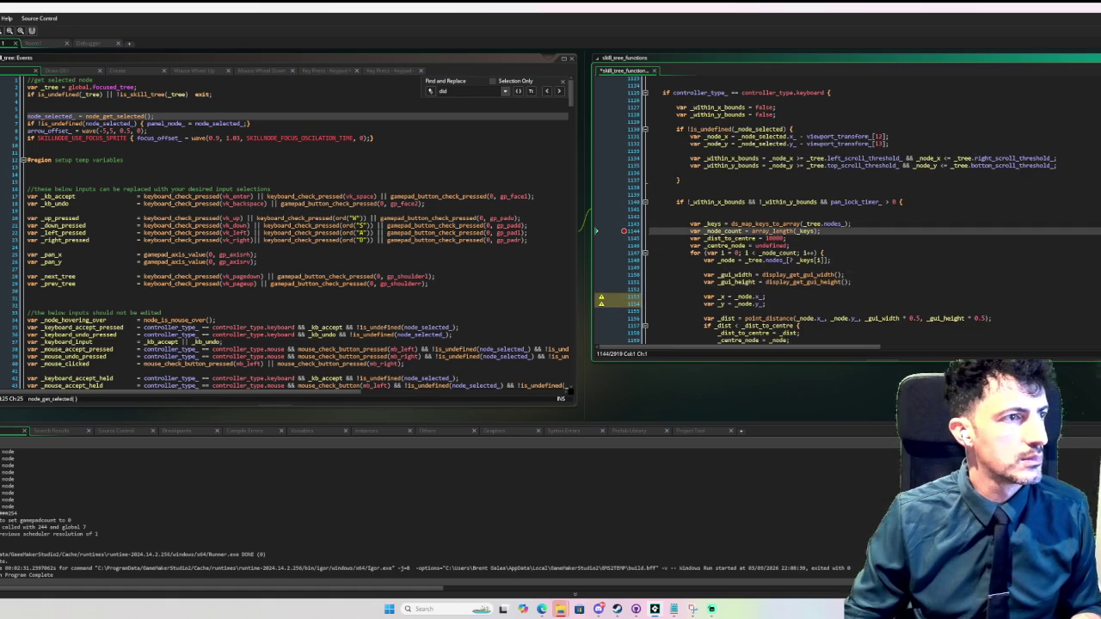
- Debug-run the game, switch between skill trees with Page Down, then stop it
key("F6")
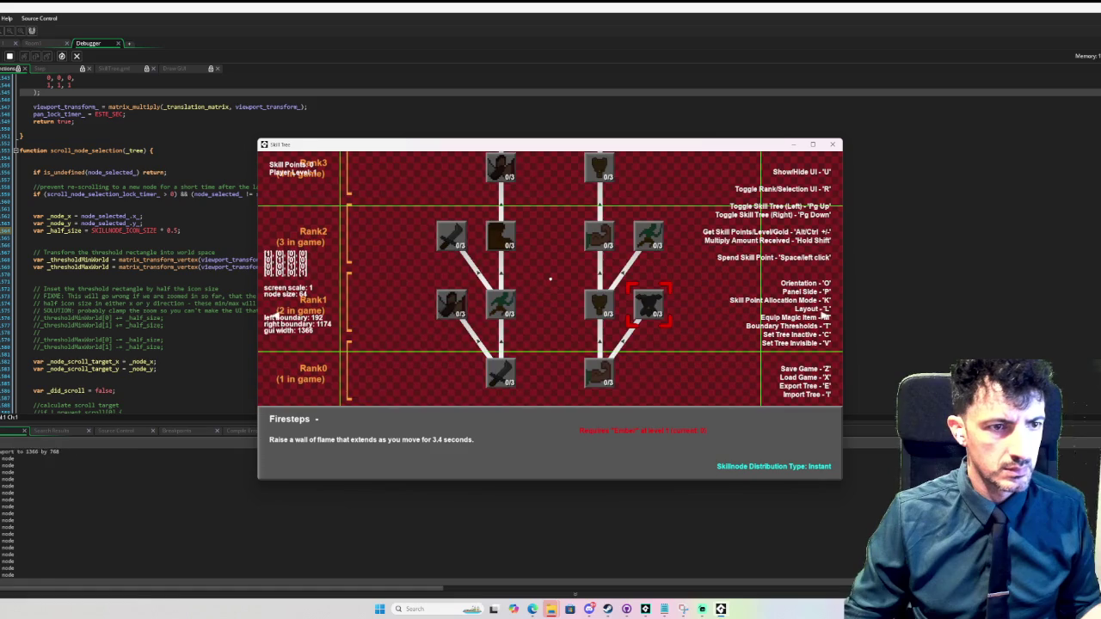
key("Page_Down")
key("Page_Down")
key("Page_Down")
key("Page_Down")
key("Page_Down")
key("Page_Down")
key("Page_Down")
key("Page_Down")
key("Page_Down")
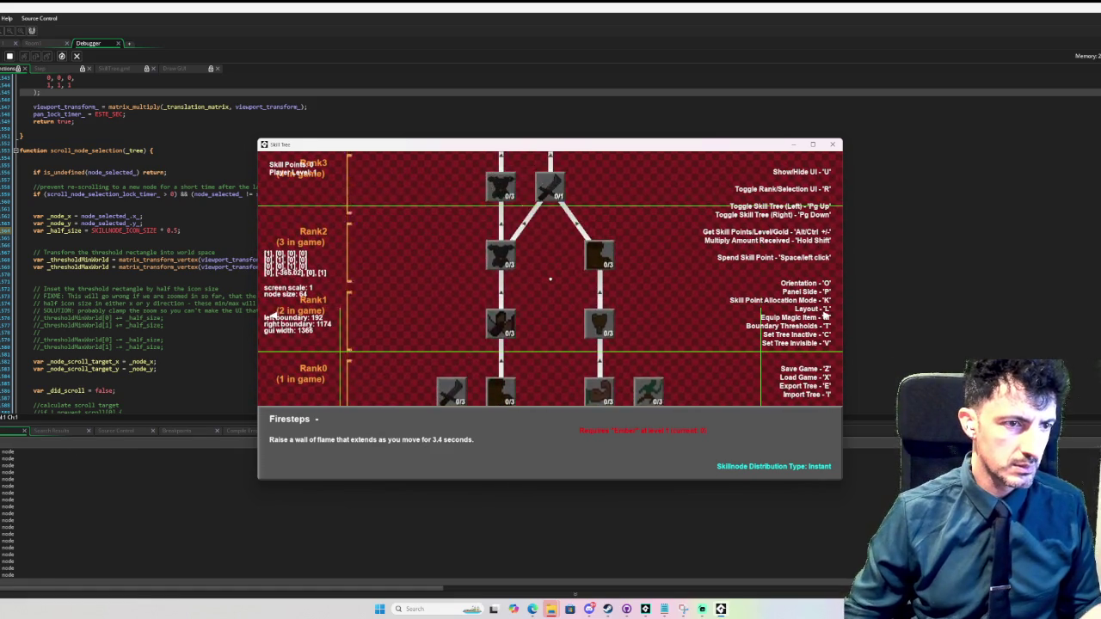
key("Page_Down")
key("Page_Down")
key("Page_Down")
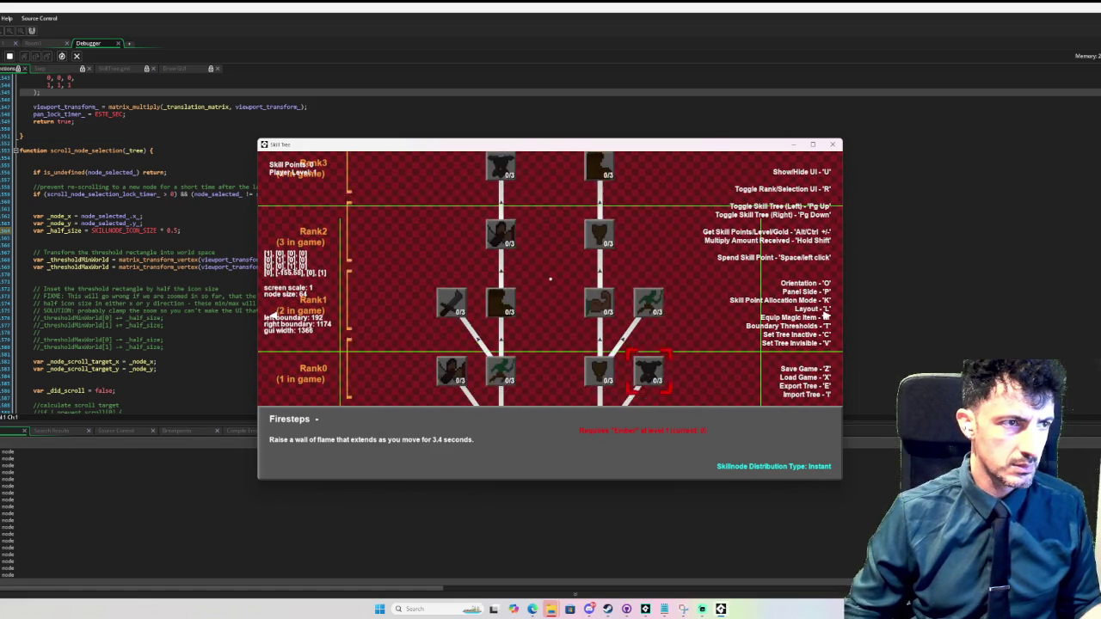
key("Escape")
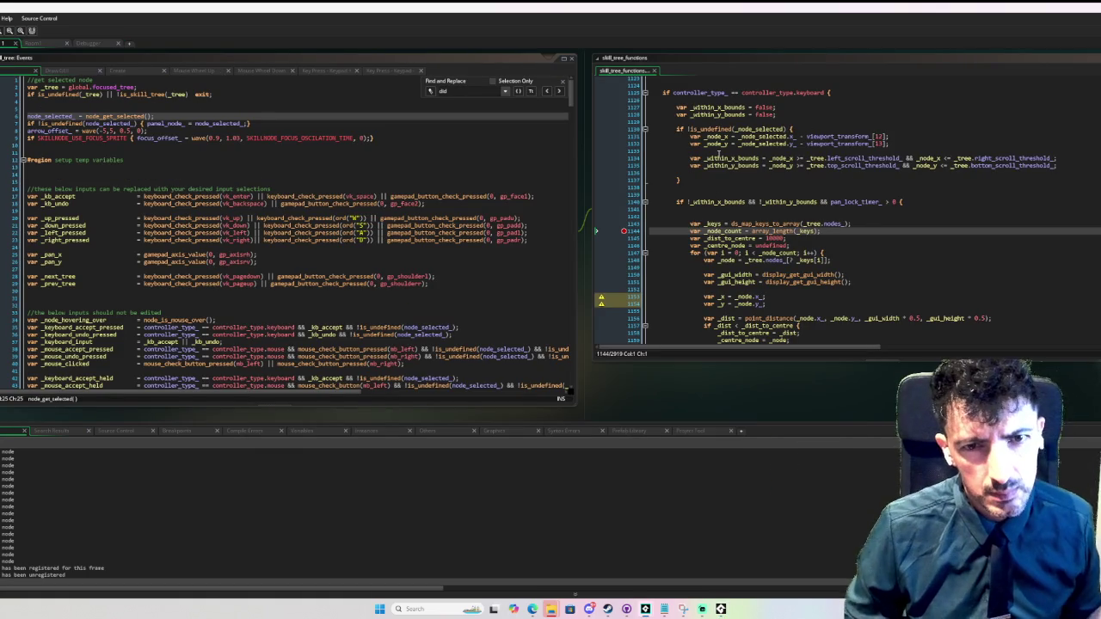
- Relaunch the game, test keyboard navigation across trees and lower nodes, then close it
scroll(866, 138, "up", 2)
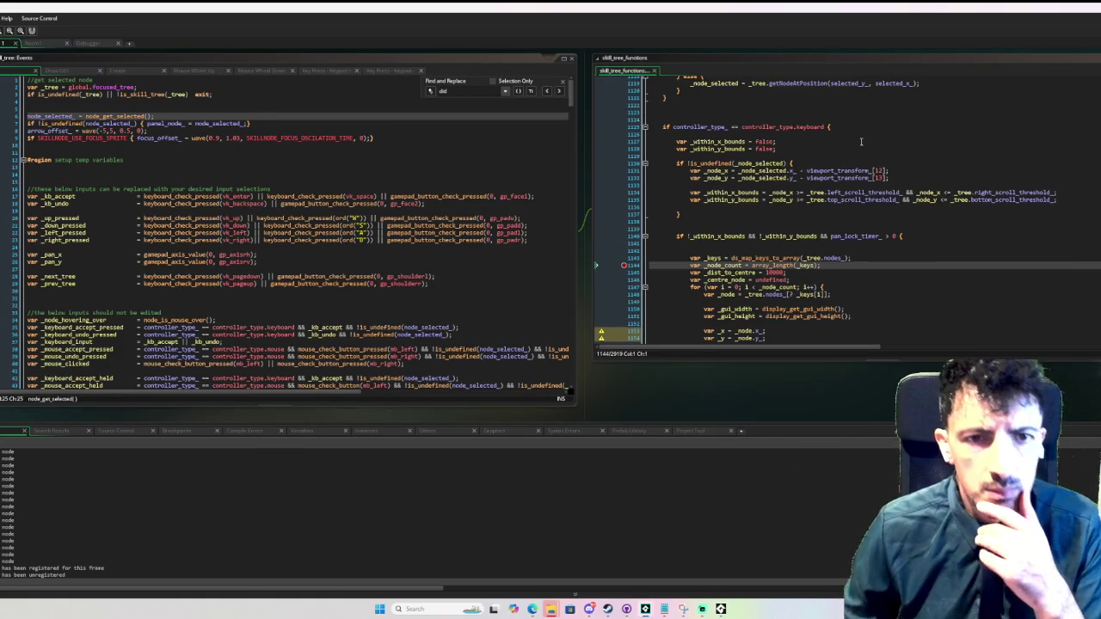
key("F5")
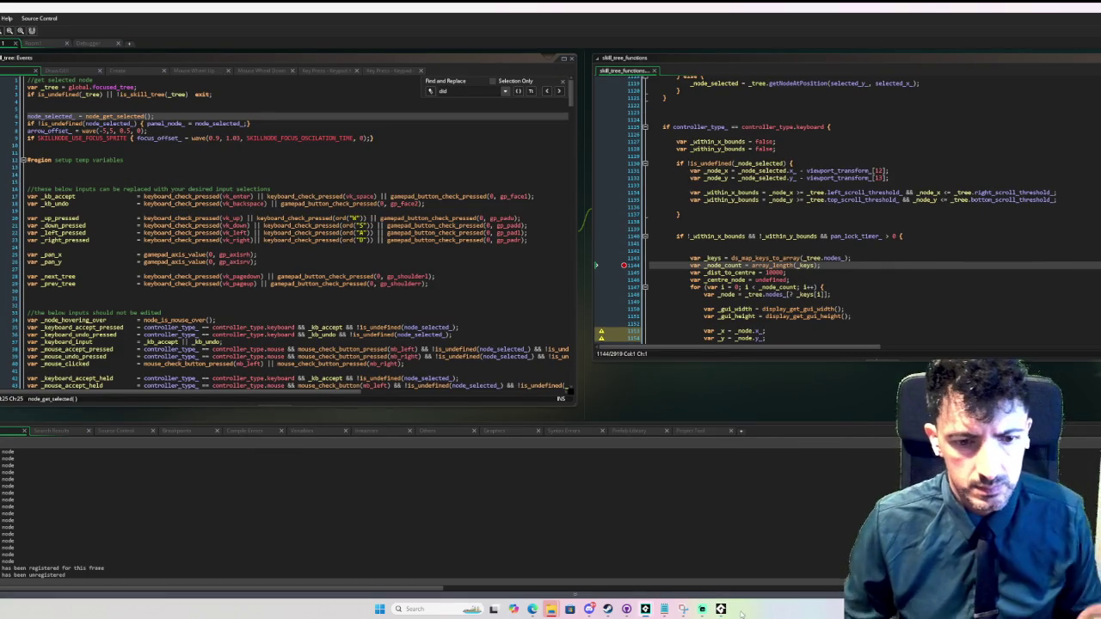
key("l")
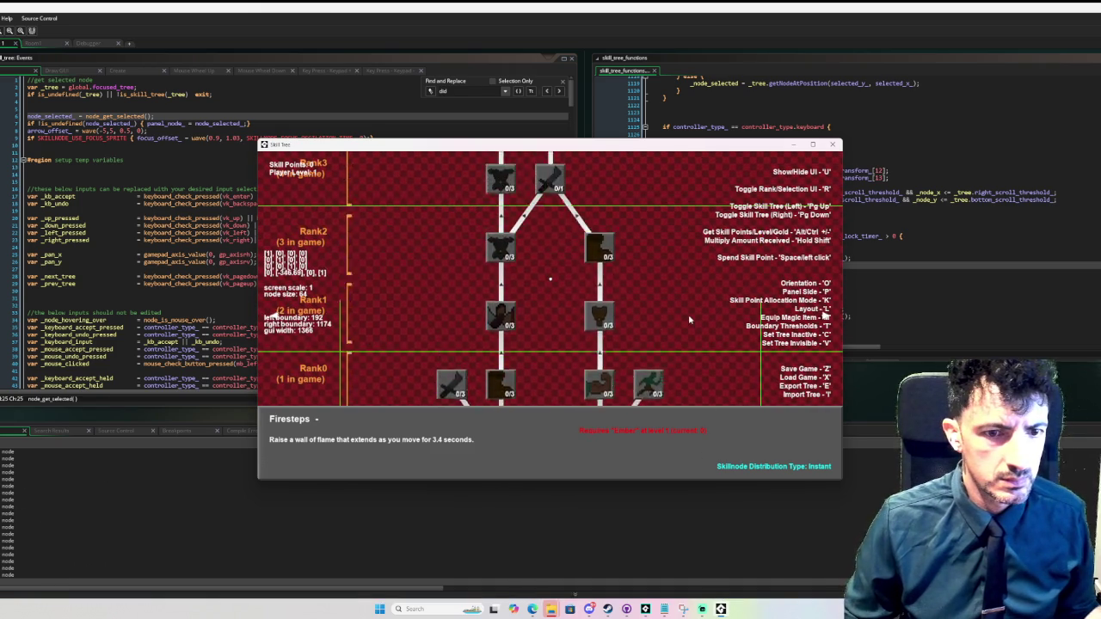
key("l")
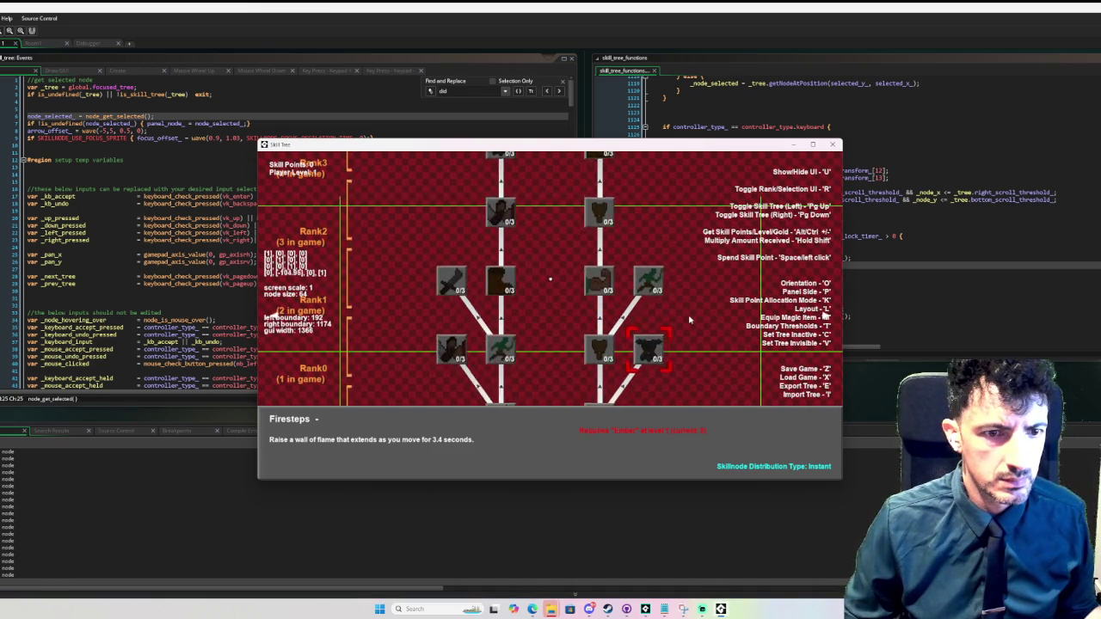
key("l")
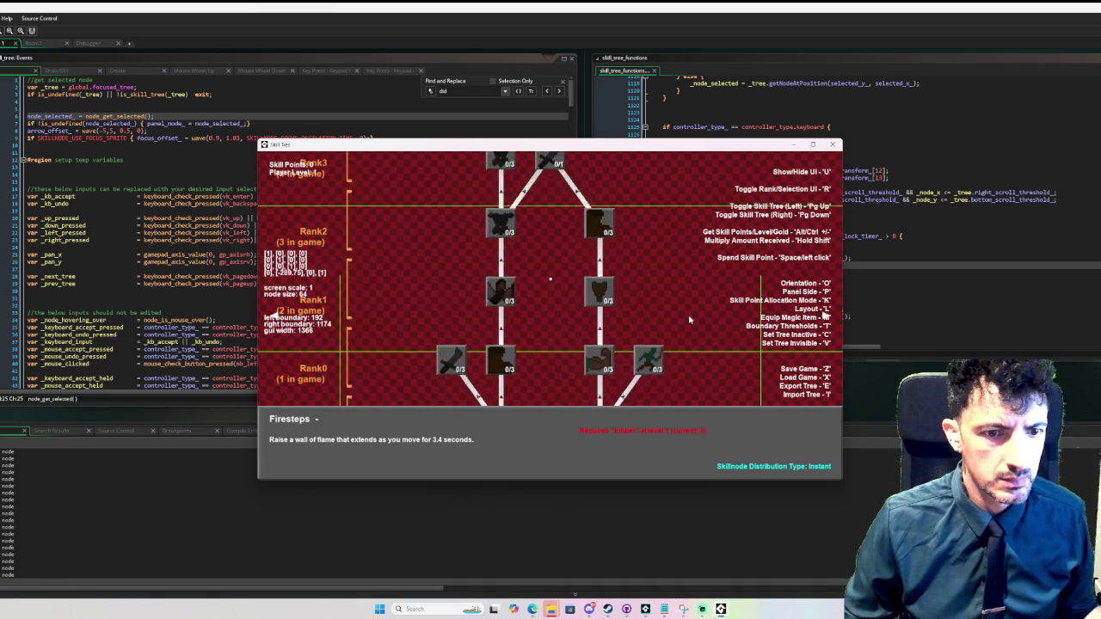
key("l")
key("l")
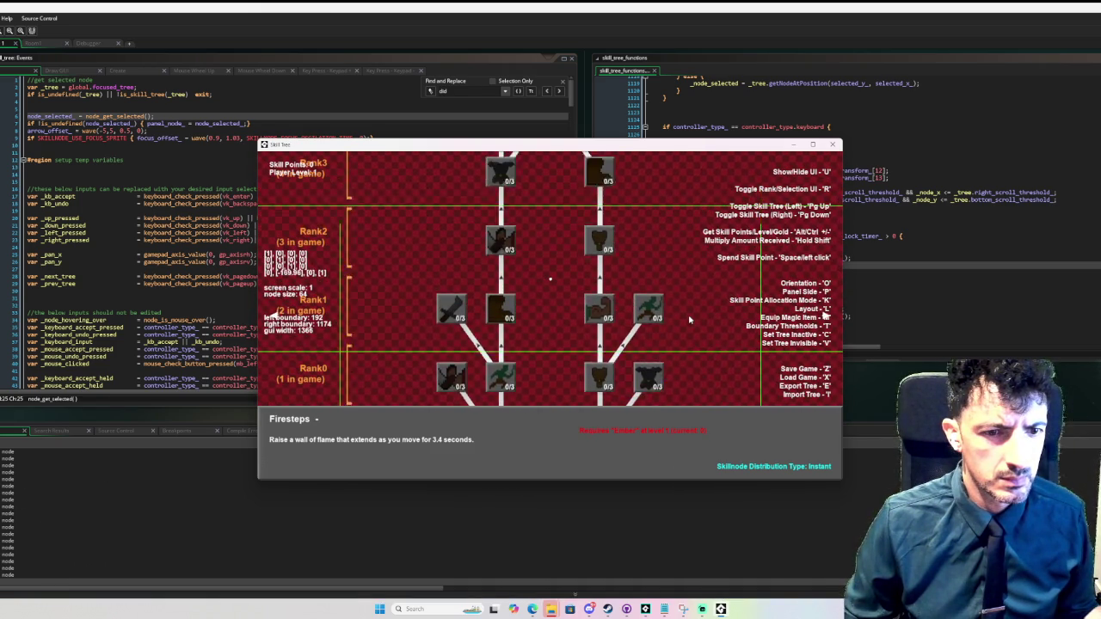
key("l")
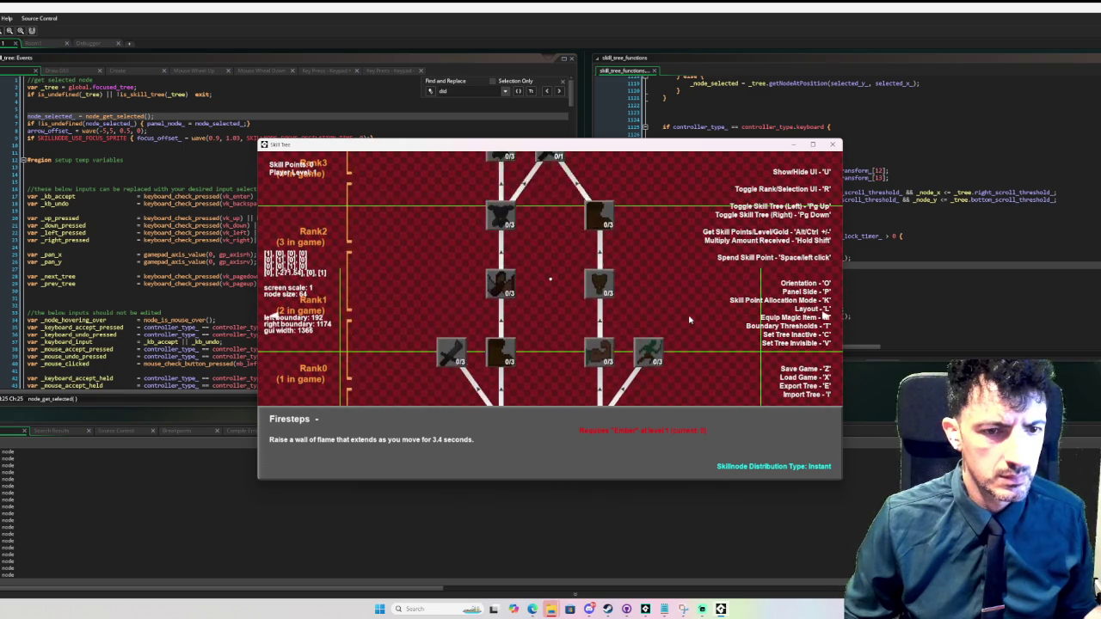
key("l")
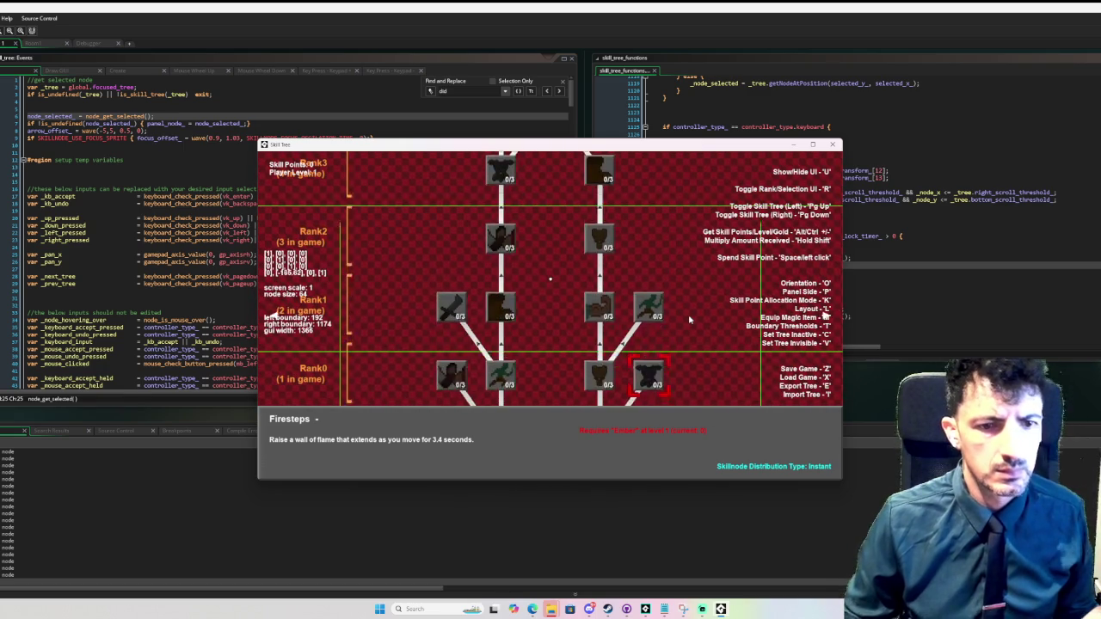
key("l")
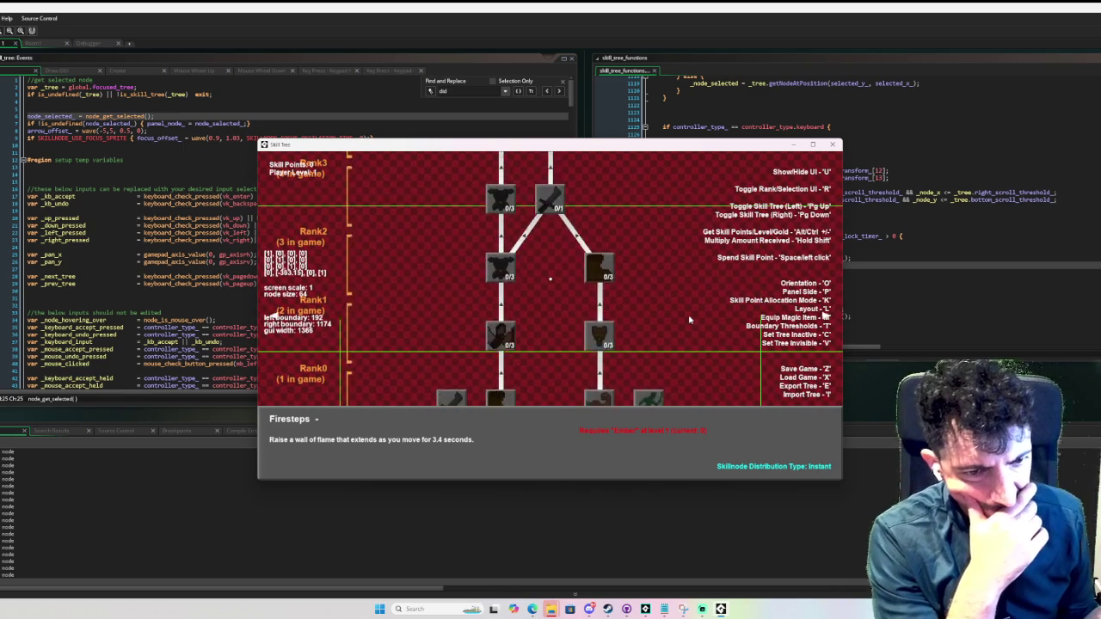
key("l")
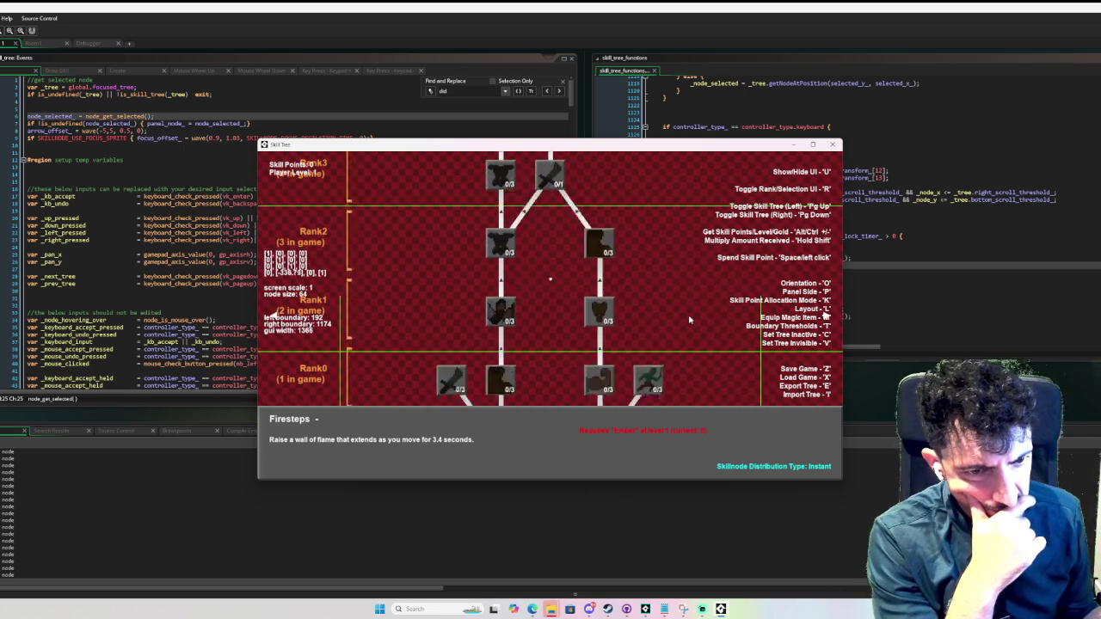
key("l")
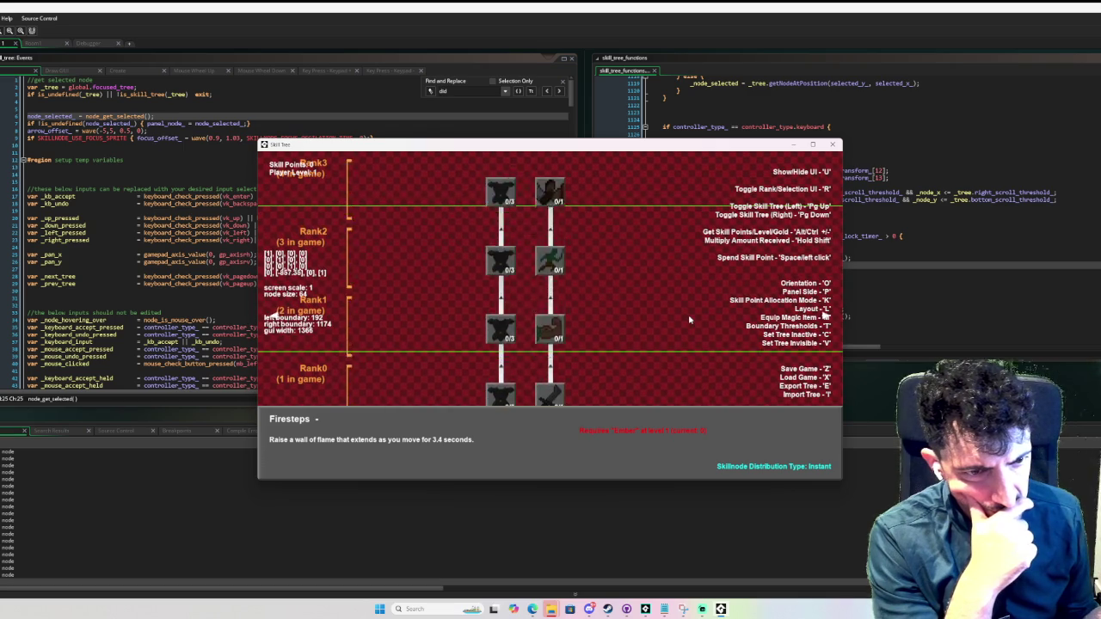
key("l")
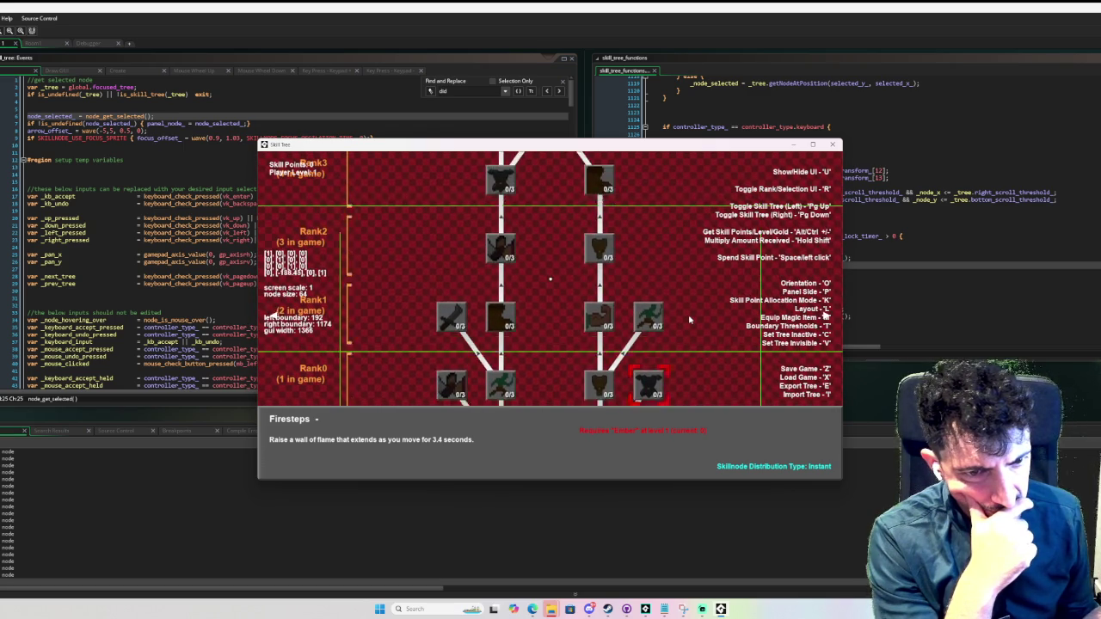
key("l")
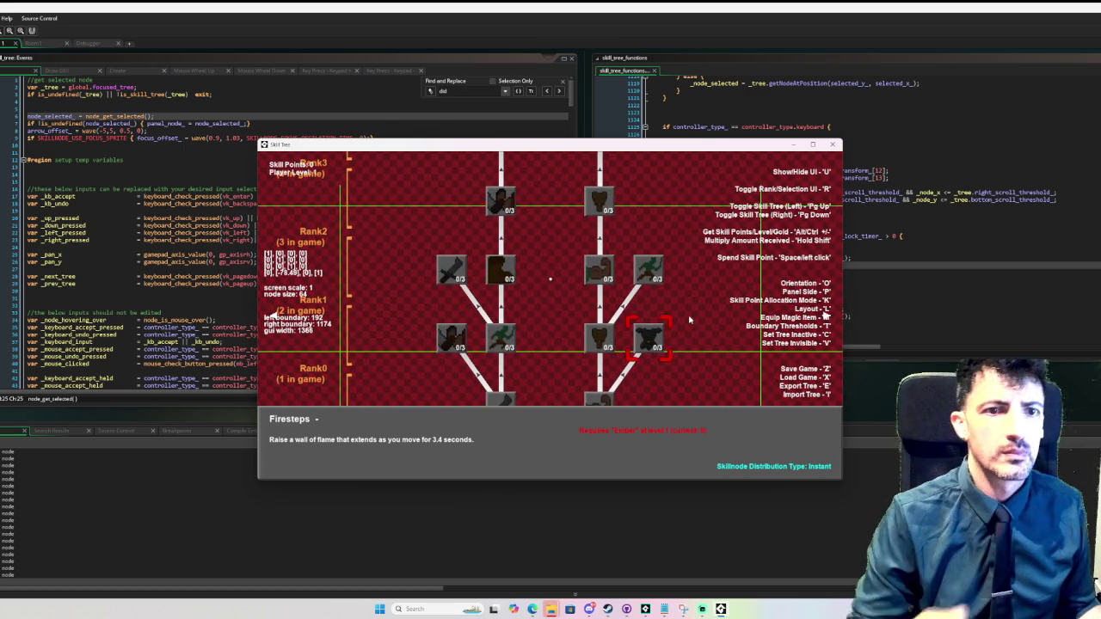
left_click(833, 145)
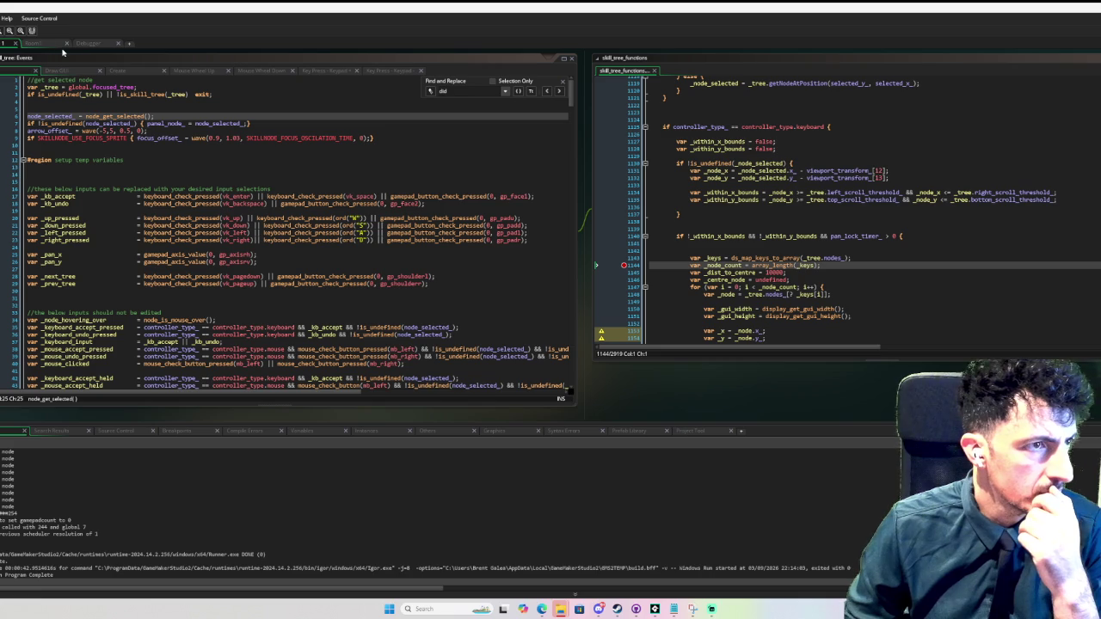
- Open the scroll_mouse_edges and scroll_node_selection definitions from the Step event's code
left_click(36, 59)
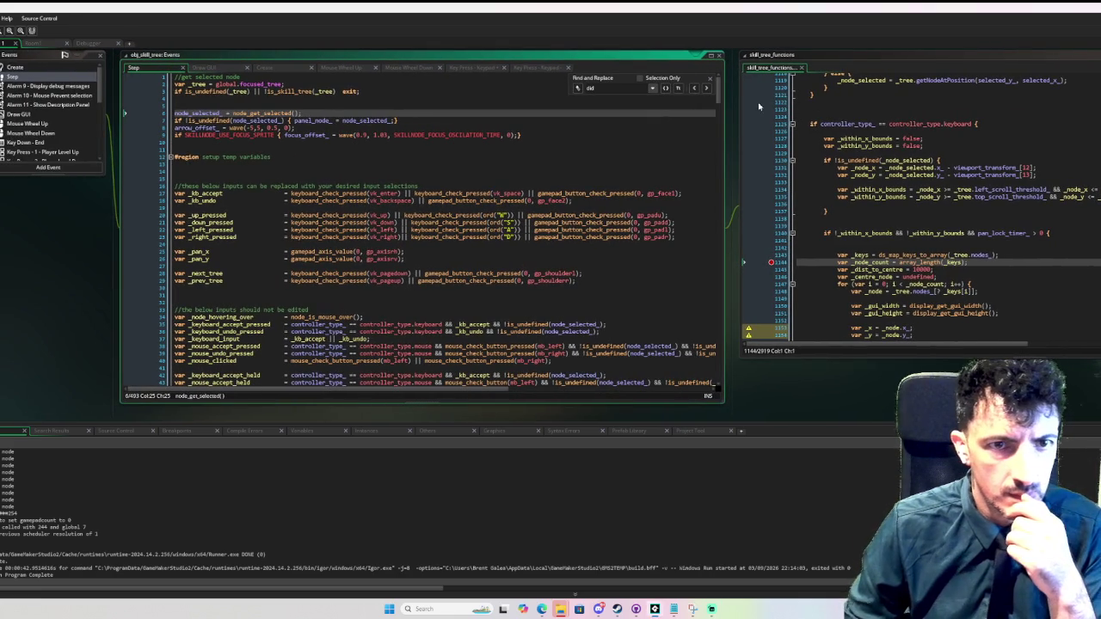
left_click_drag(719, 91, 719, 365)
scroll(455, 185, "up", 1)
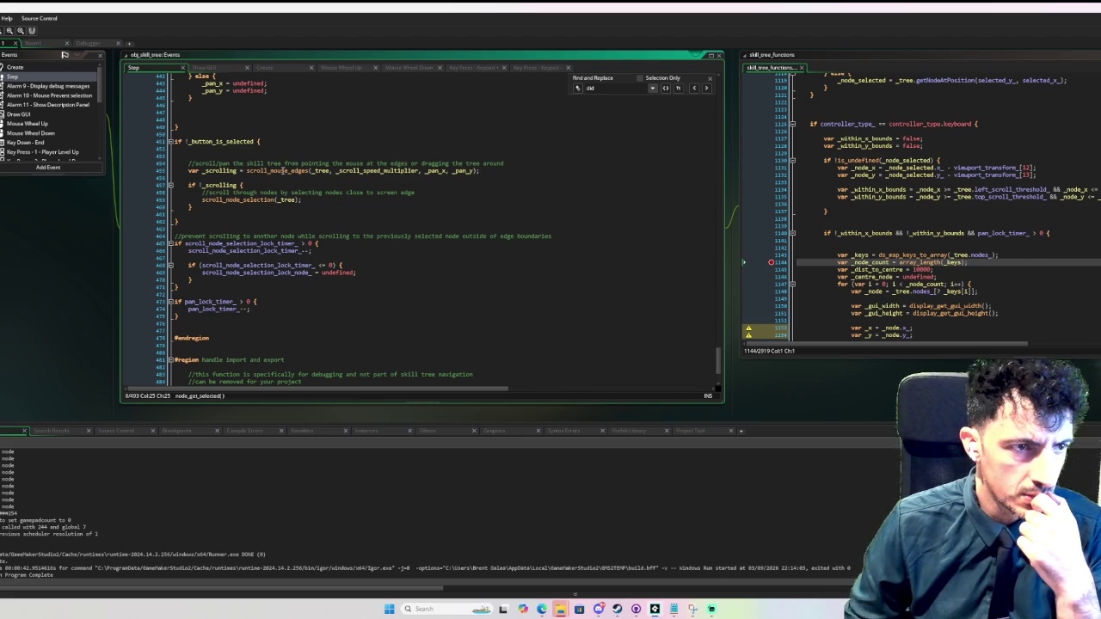
middle_click(284, 171)
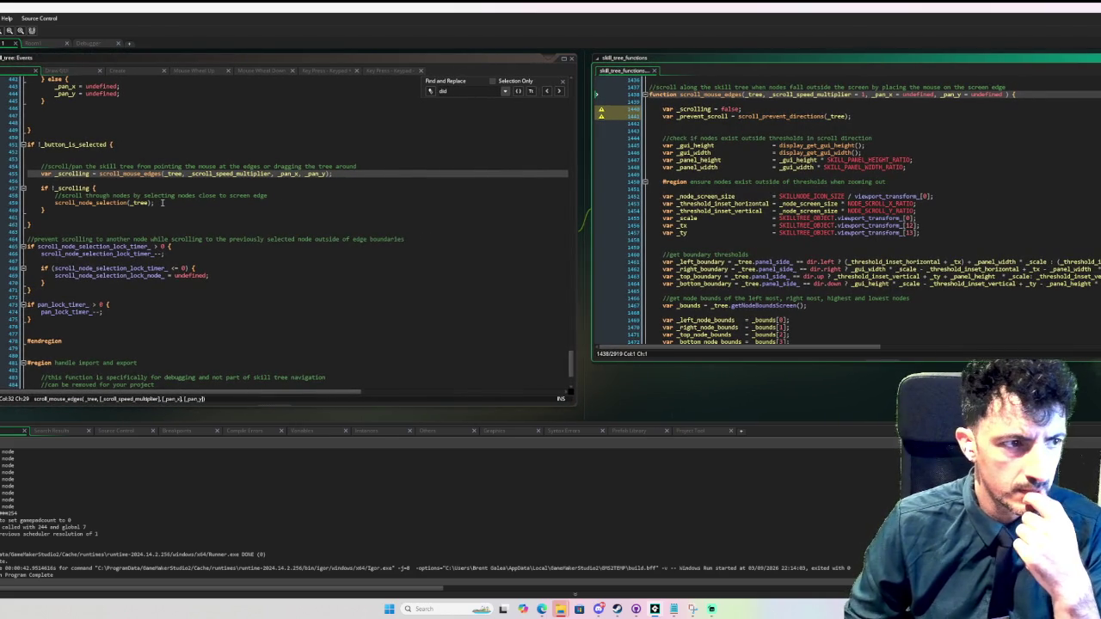
middle_click(113, 202)
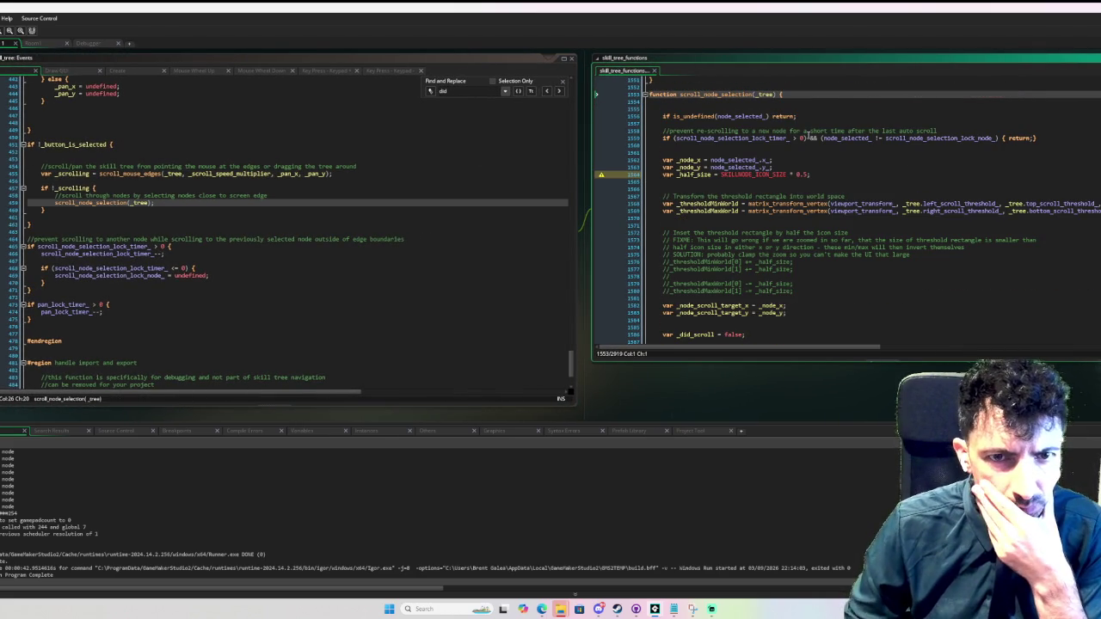
- Read through scroll_node_selection's threshold rectangle and _did_scroll target calculation
scroll(804, 133, "down", 8)
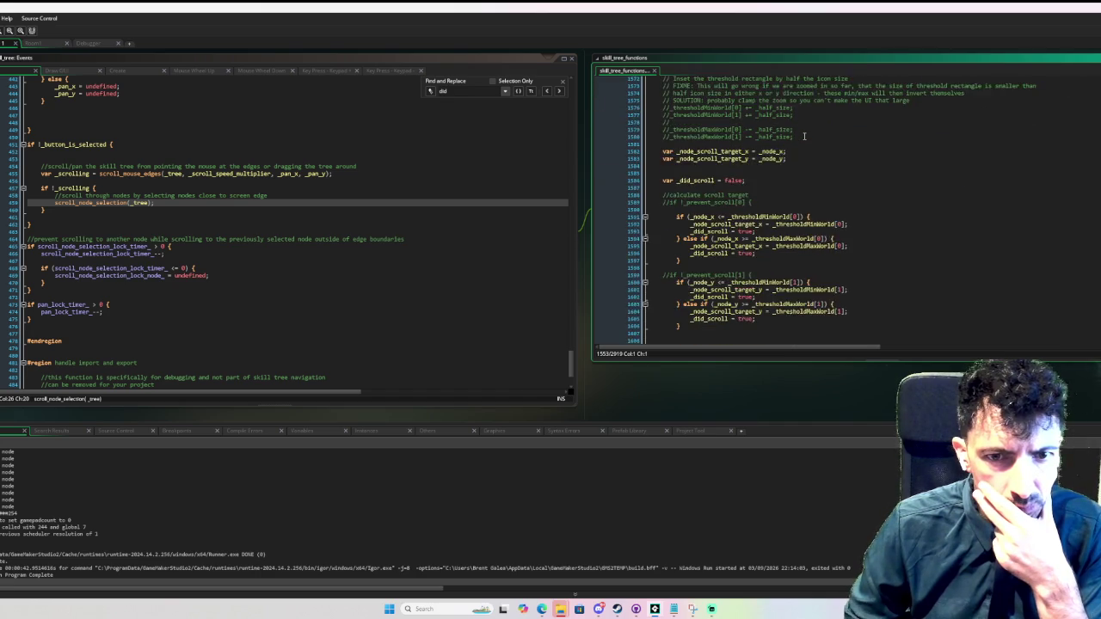
scroll(804, 135, "down", 9)
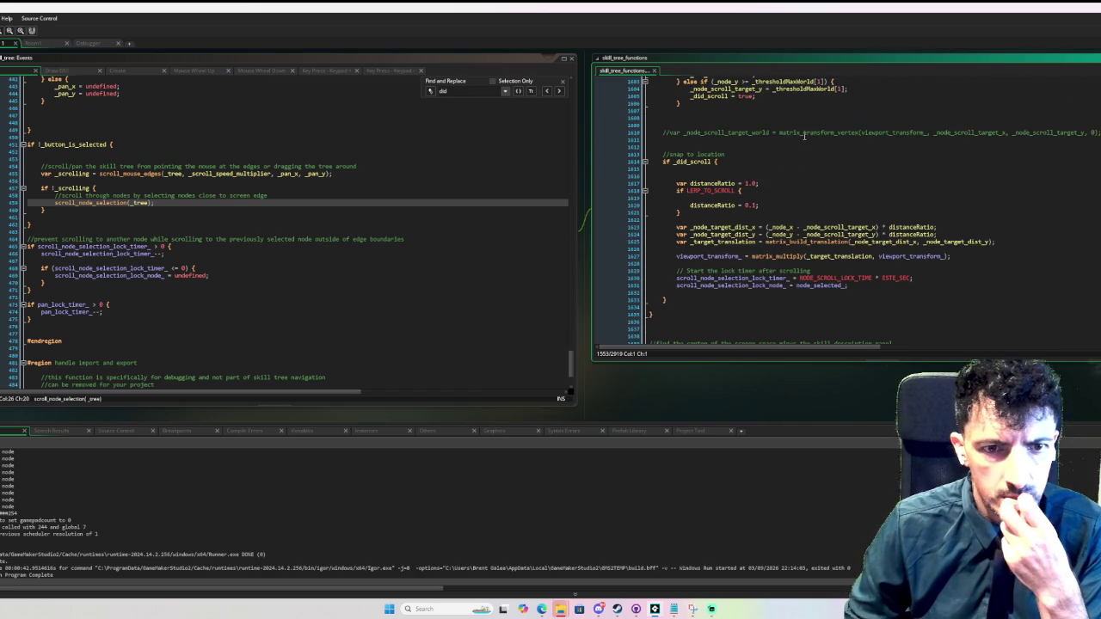
scroll(805, 135, "up", 20)
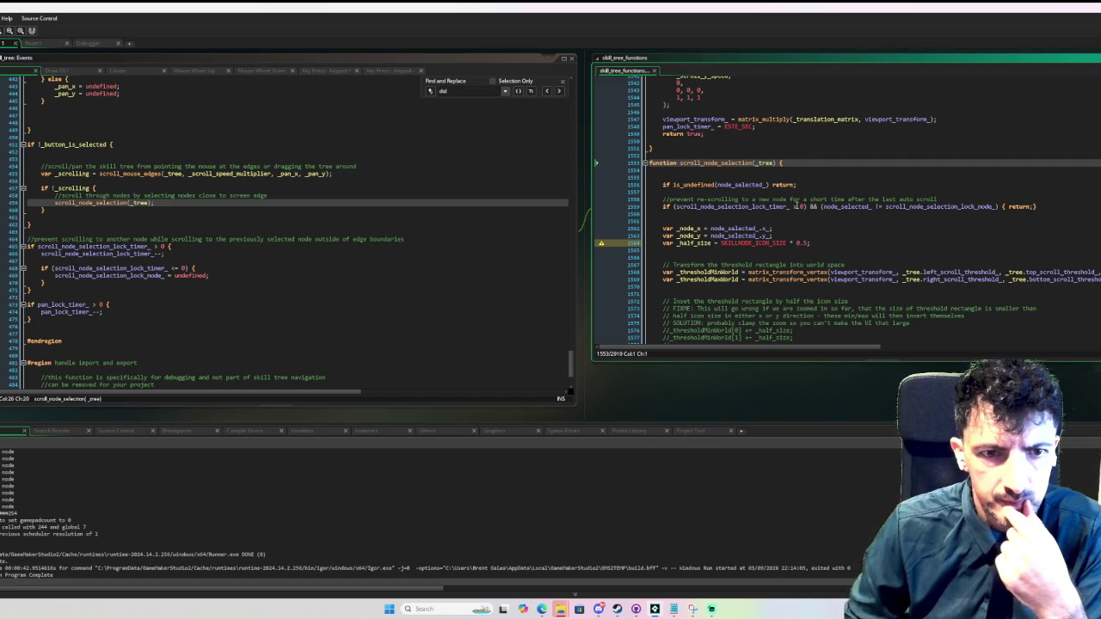
scroll(794, 206, "down", 5)
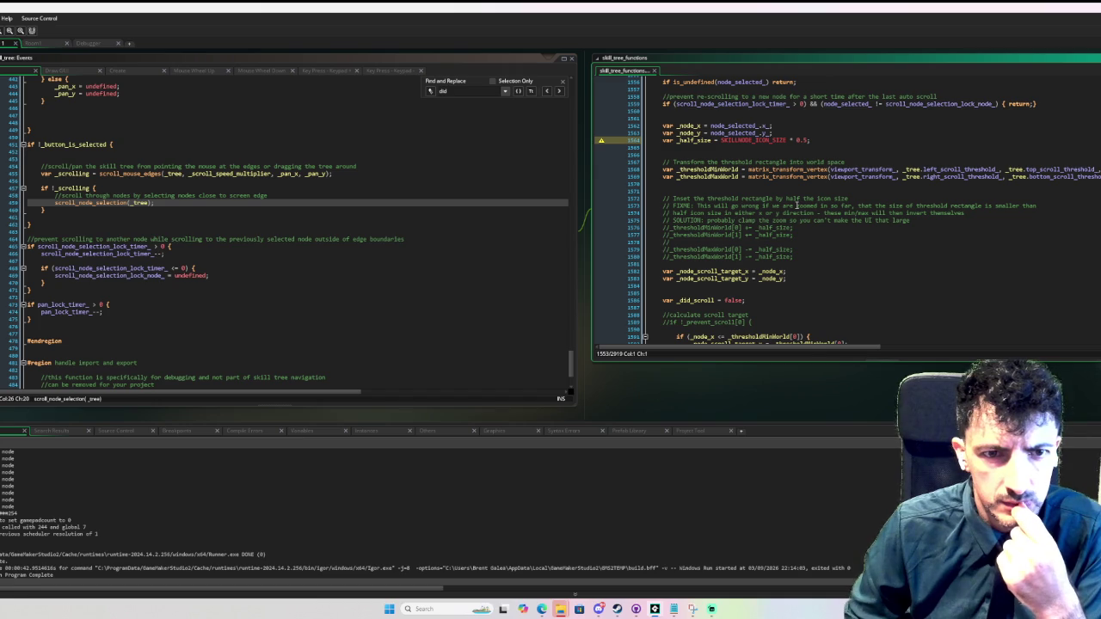
scroll(796, 206, "down", 4)
scroll(796, 205, "down", 5)
scroll(796, 204, "down", 5)
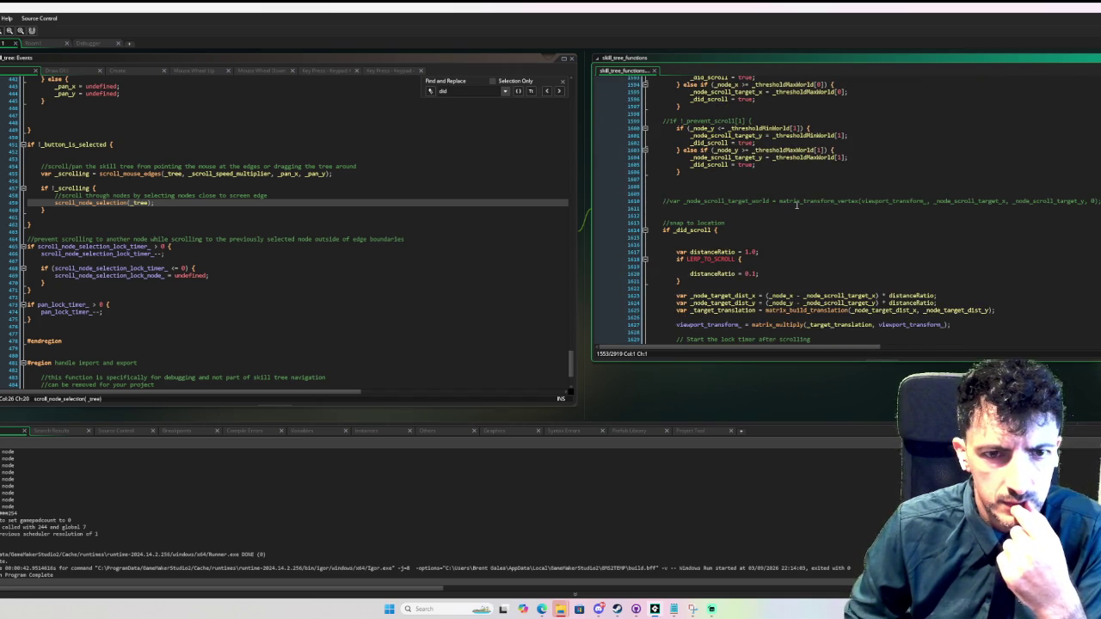
scroll(797, 205, "down", 3)
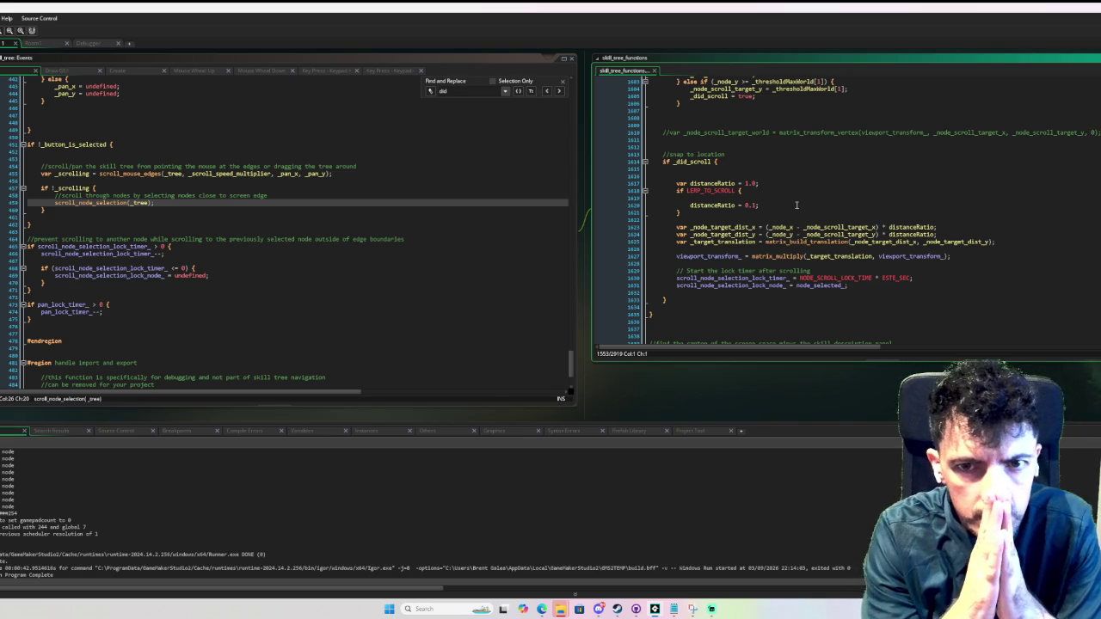
scroll(797, 204, "up", 12)
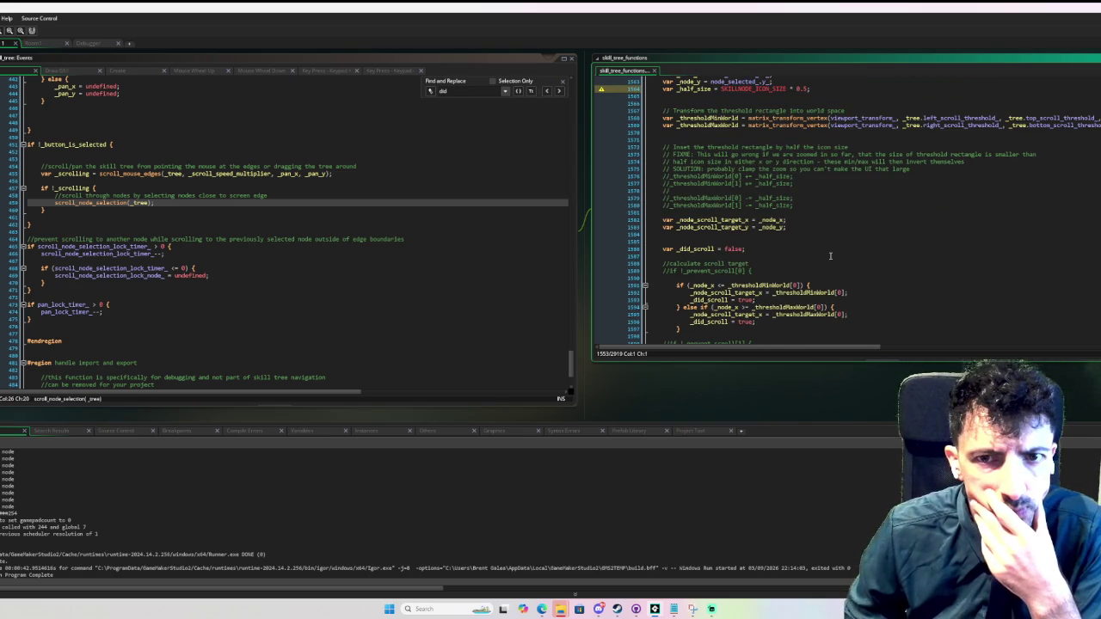
scroll(917, 264, "down", 13)
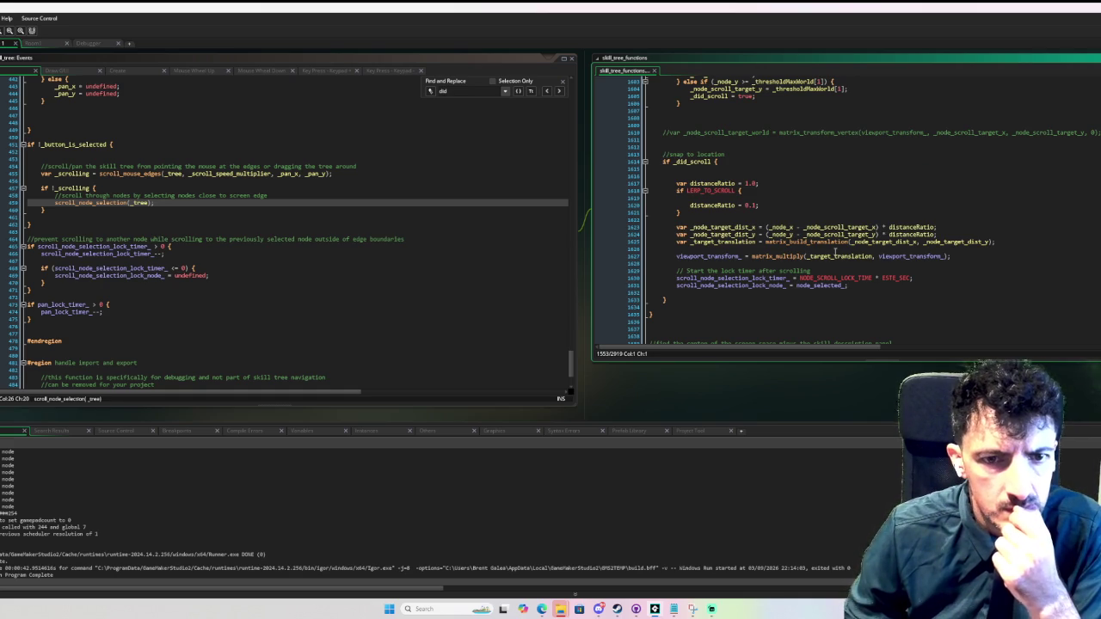
scroll(802, 253, "down", 3)
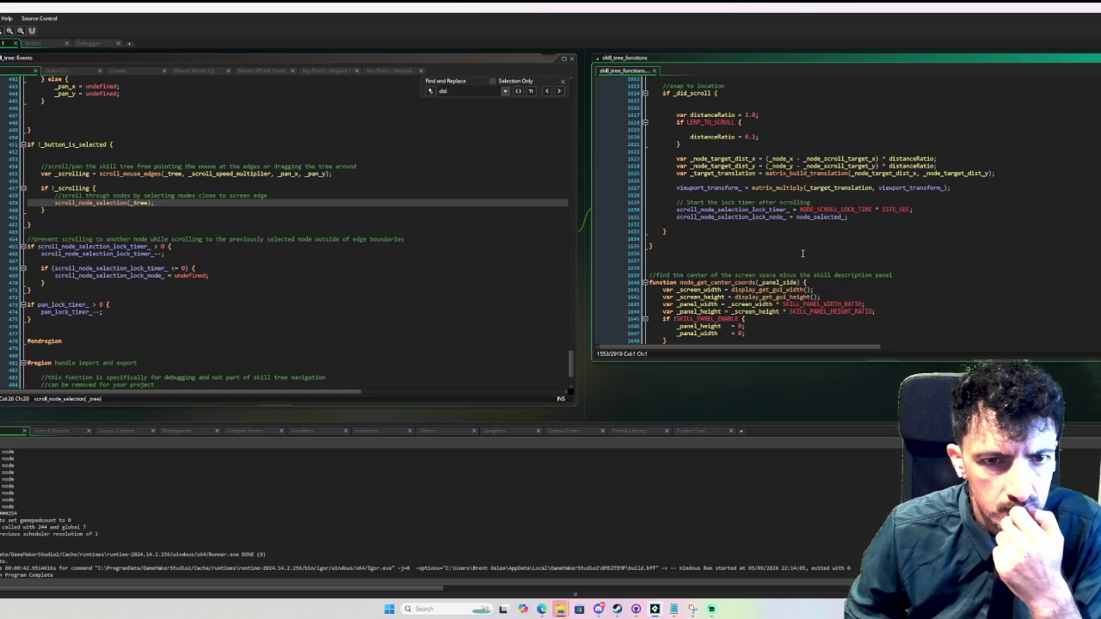
scroll(802, 253, "down", 1)
scroll(802, 253, "up", 15)
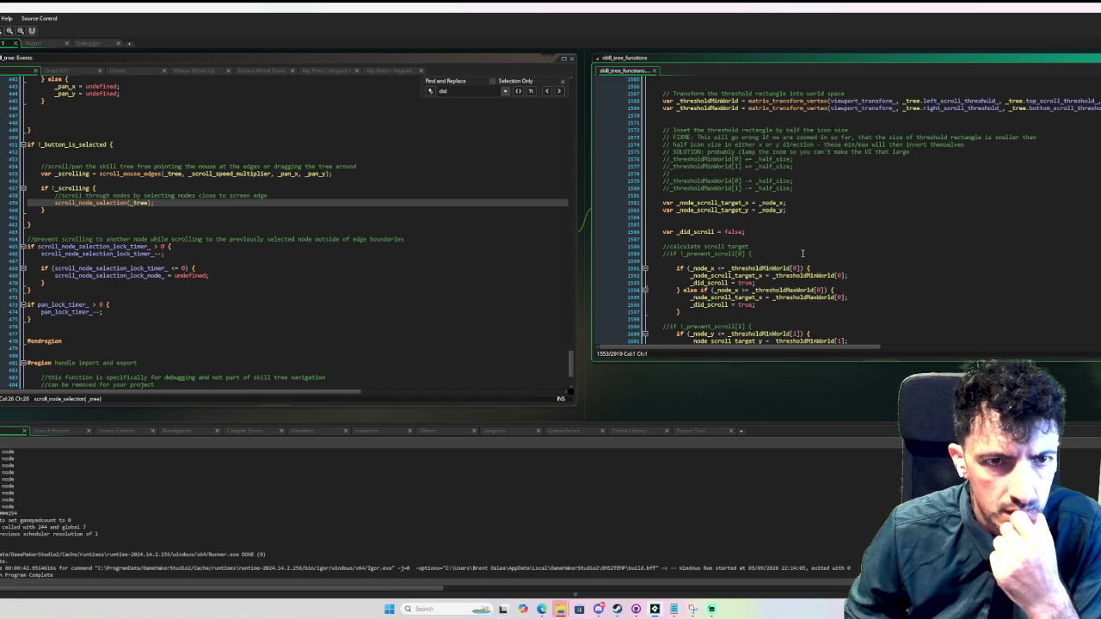
scroll(803, 253, "up", 5)
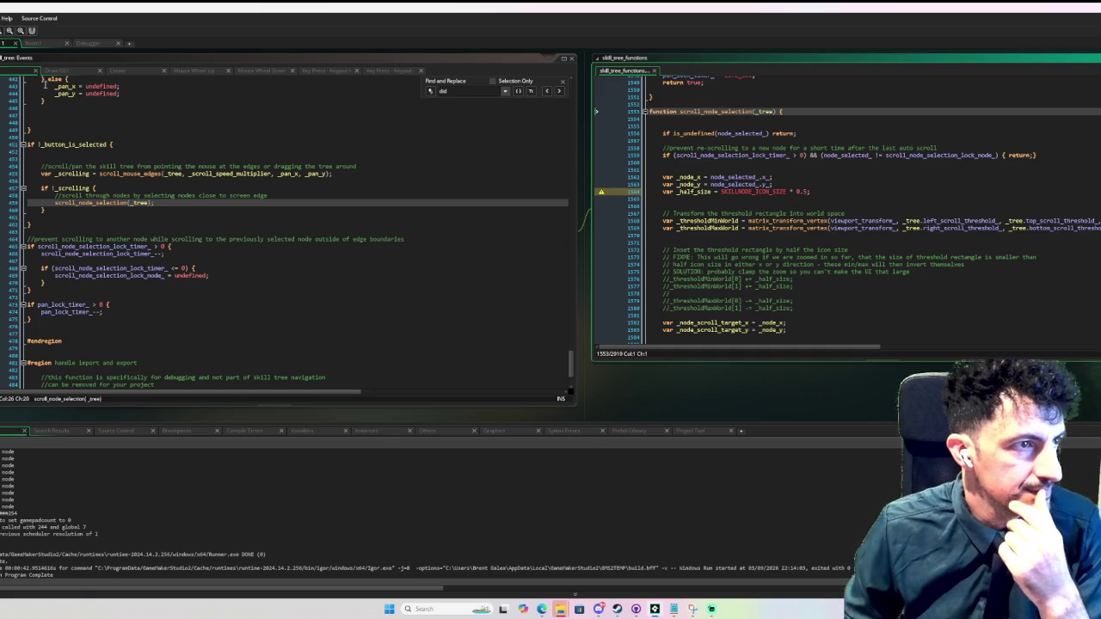
- Step the paused game to the node position bounds check and inspect its variable values
left_click(421, 212)
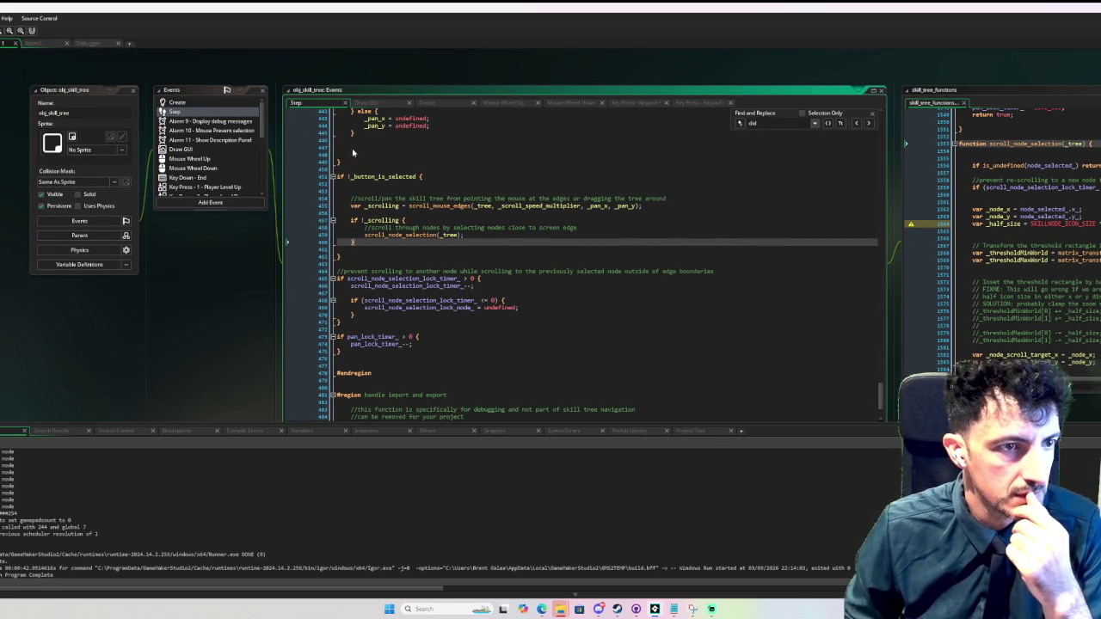
scroll(602, 240, "down", 4)
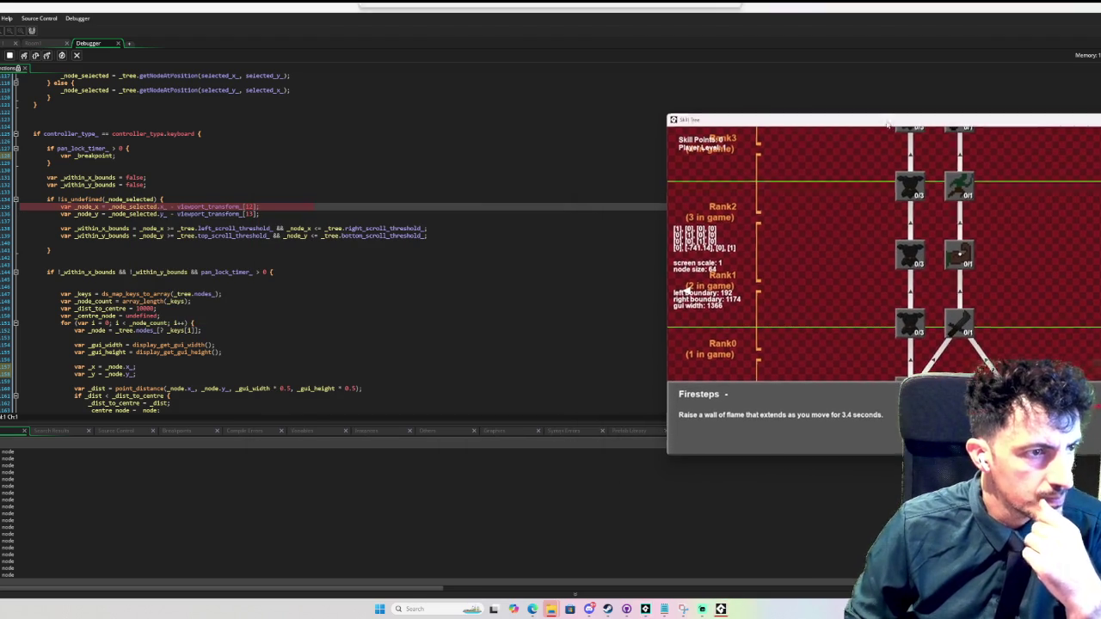
left_click(35, 55)
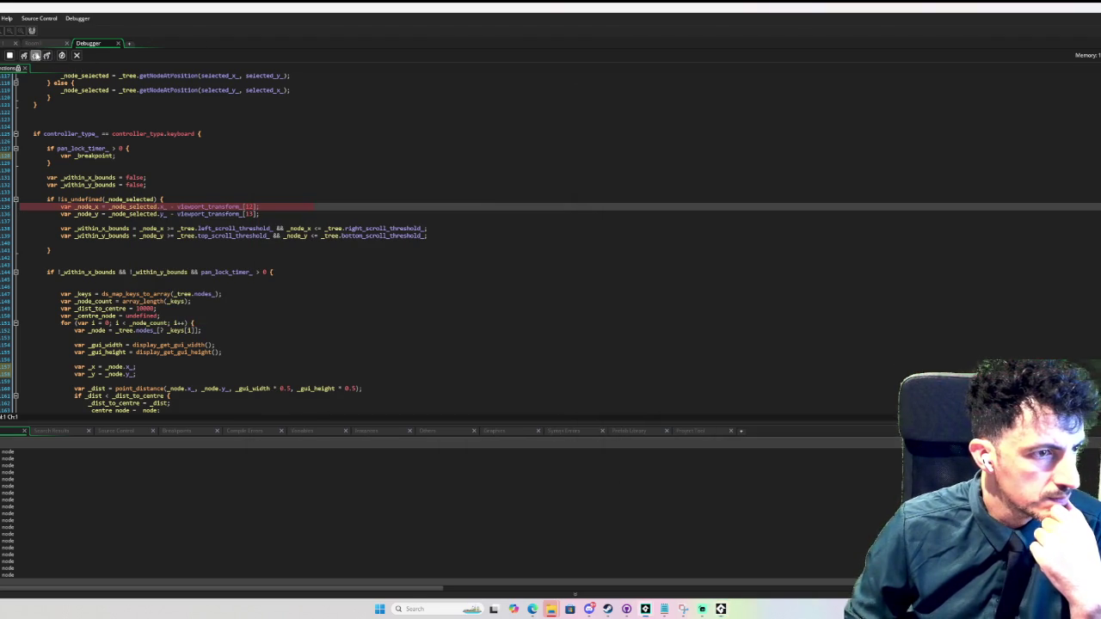
left_click(35, 55)
mouse_move(95, 209)
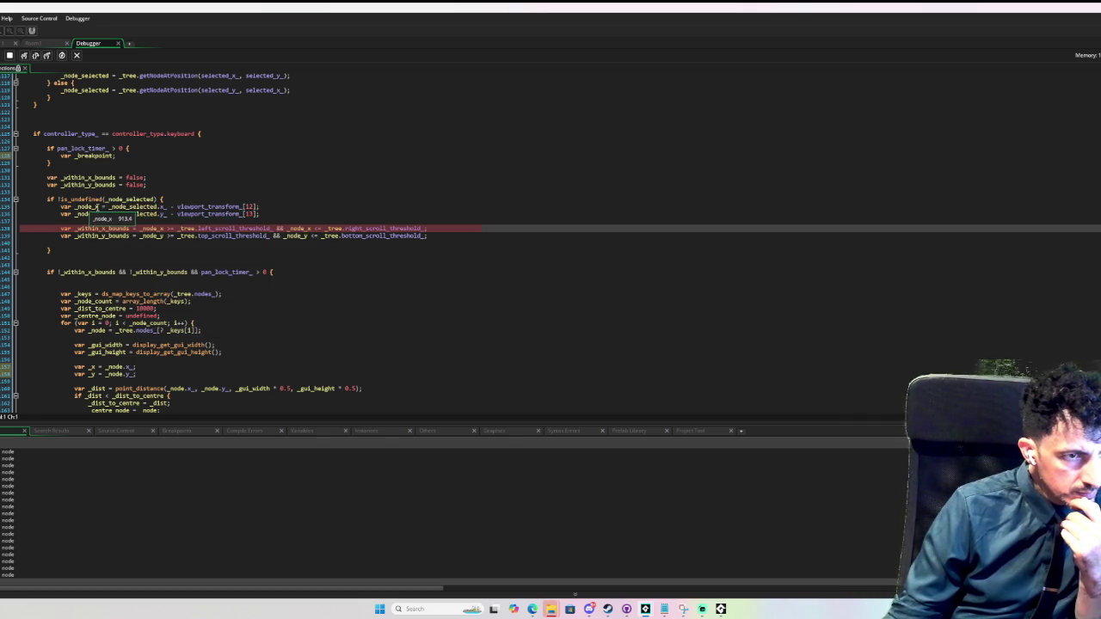
mouse_move(263, 229)
mouse_move(347, 228)
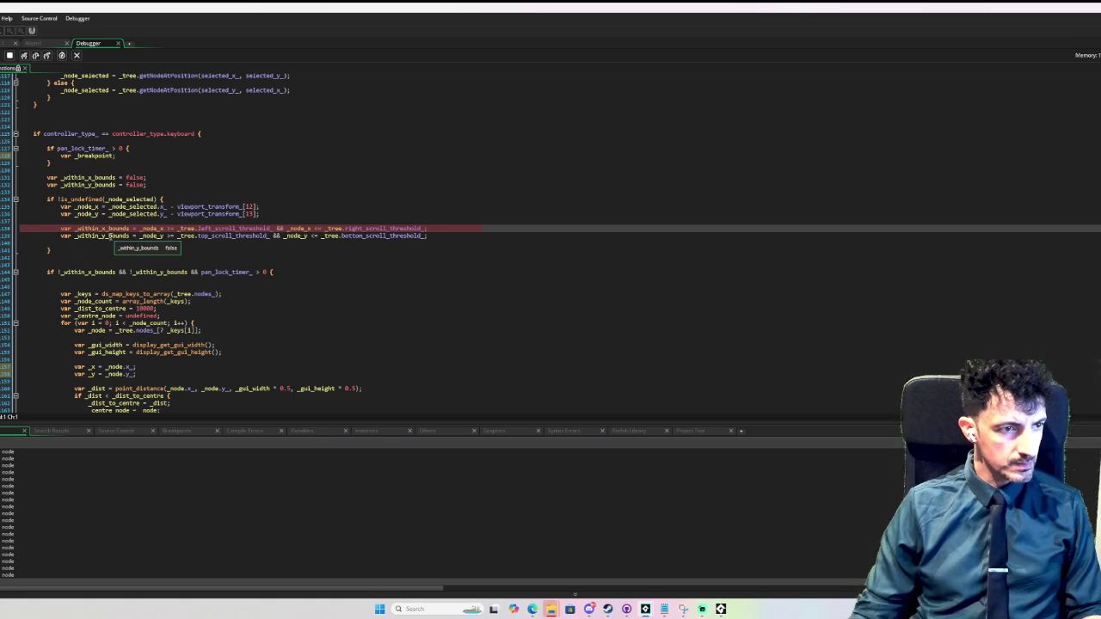
- Step on to the pan-lock condition on line 144, inspect its values, and bring the game forward
left_click(25, 55)
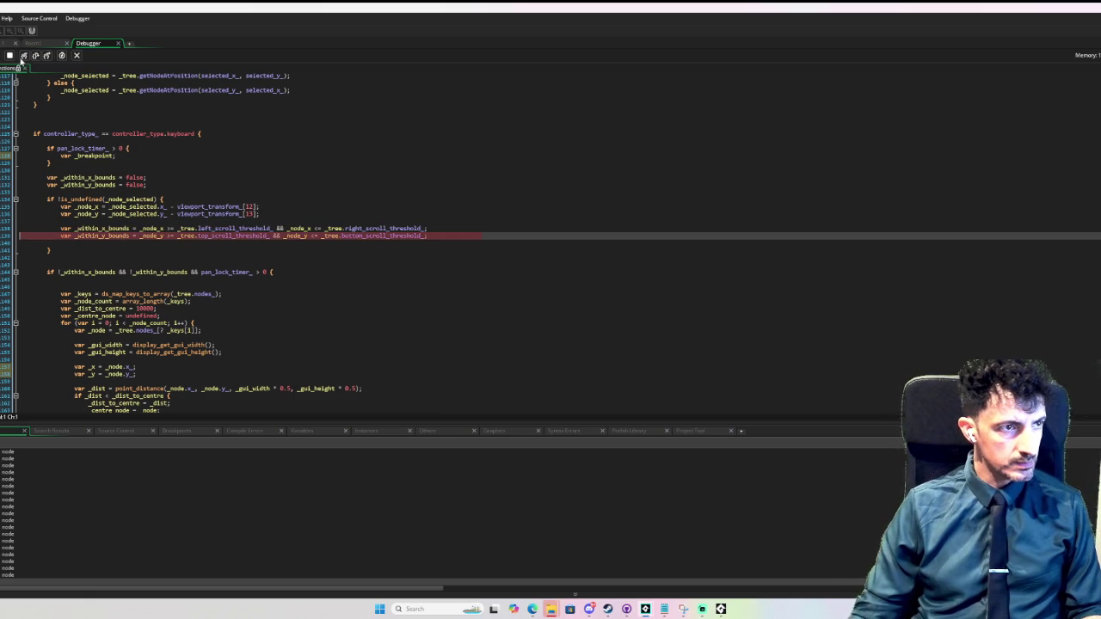
left_click(24, 55)
mouse_move(103, 239)
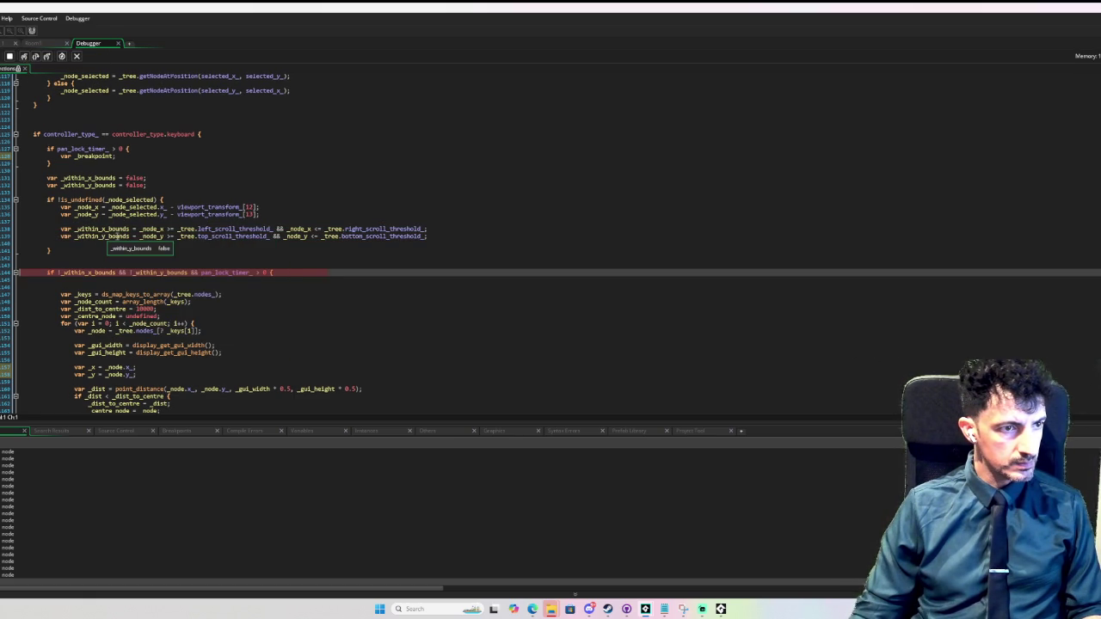
mouse_move(148, 237)
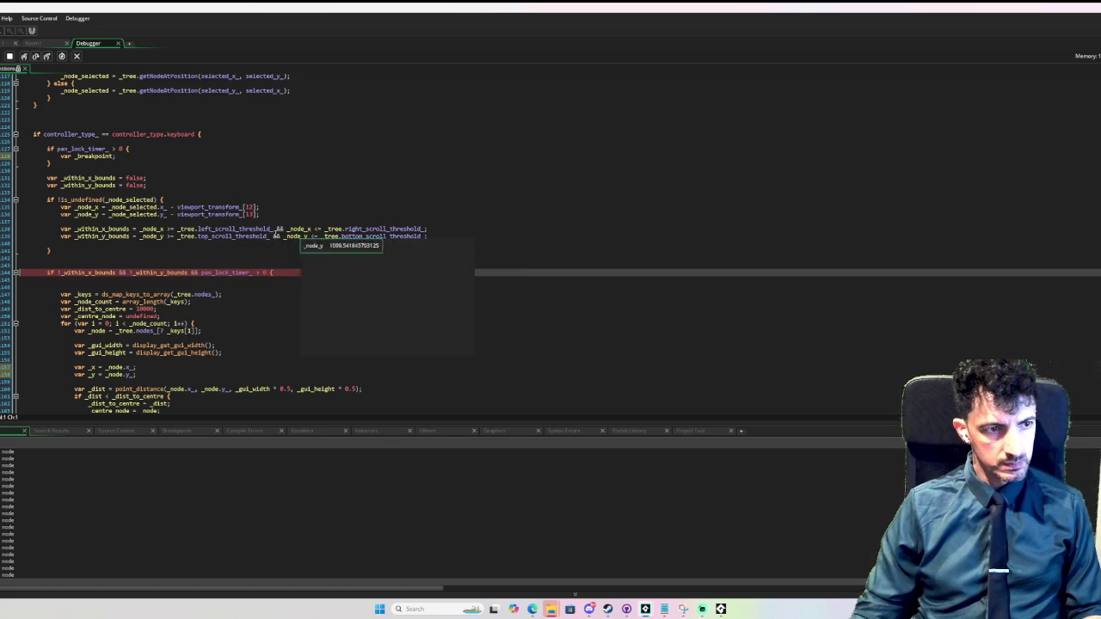
mouse_move(161, 238)
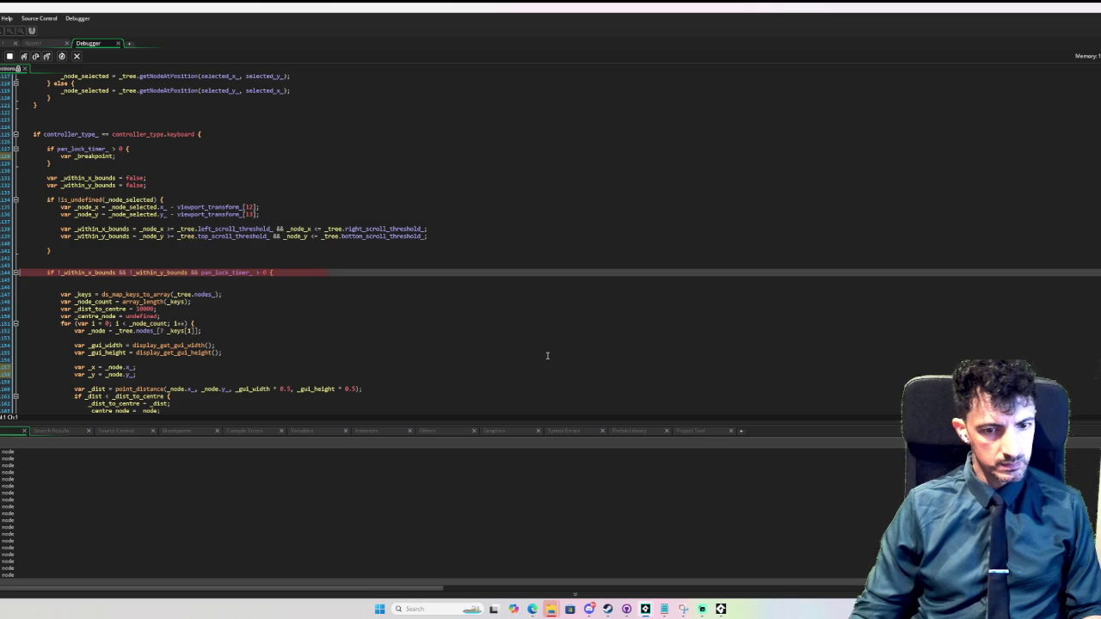
left_click(721, 609)
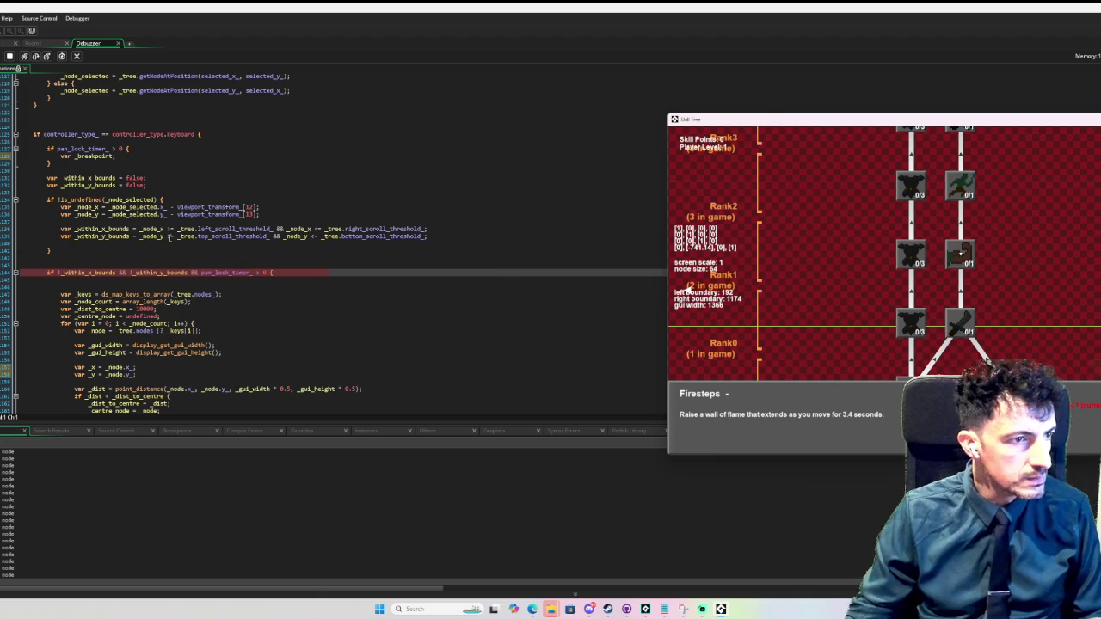
mouse_move(107, 229)
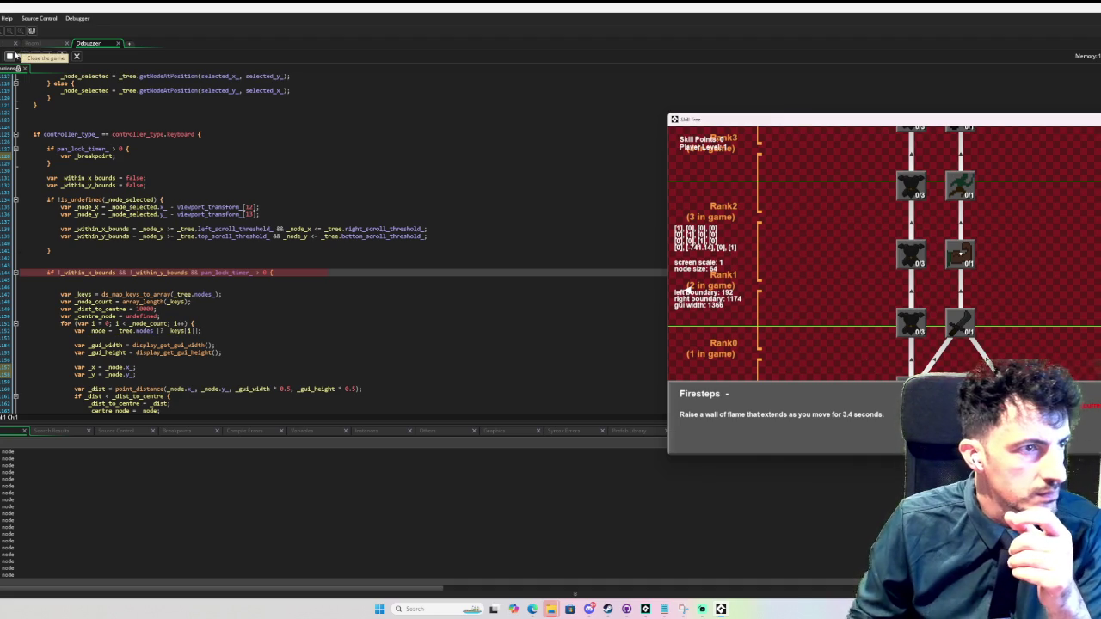
- Edit the lock-timer condition, breakpoint line 147, debug-run the game, and resume it
left_click(15, 55)
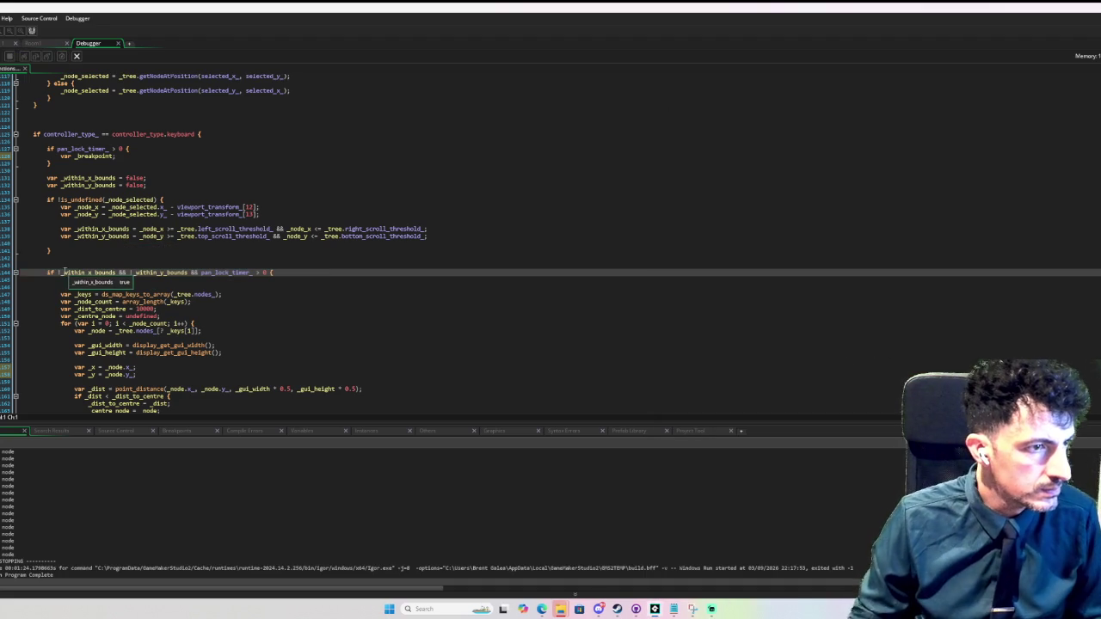
type("(")
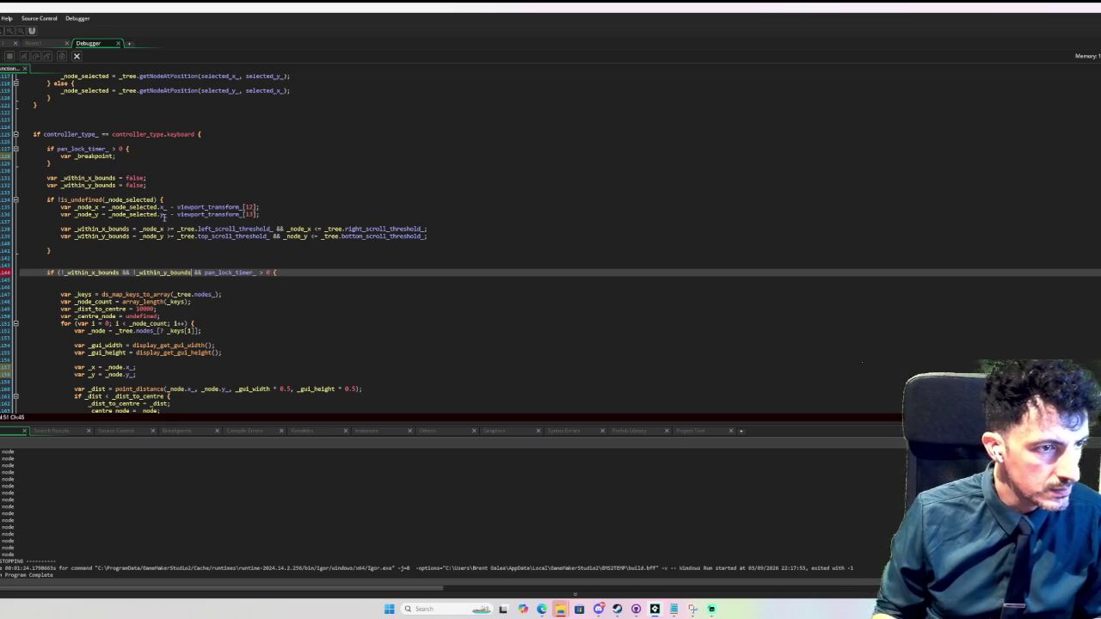
type(")")
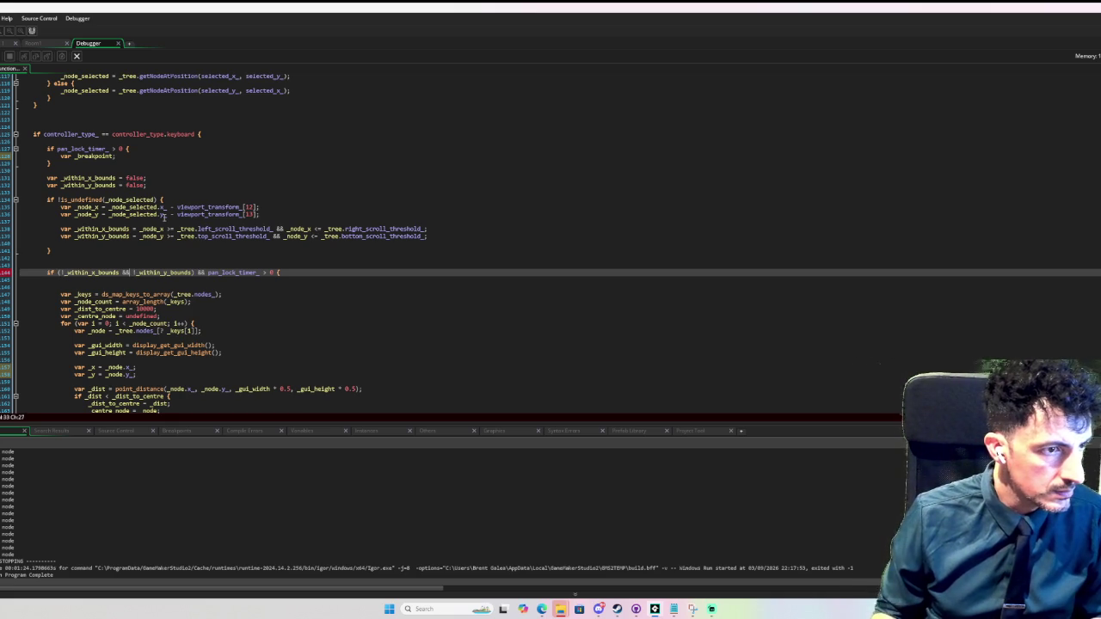
type("||")
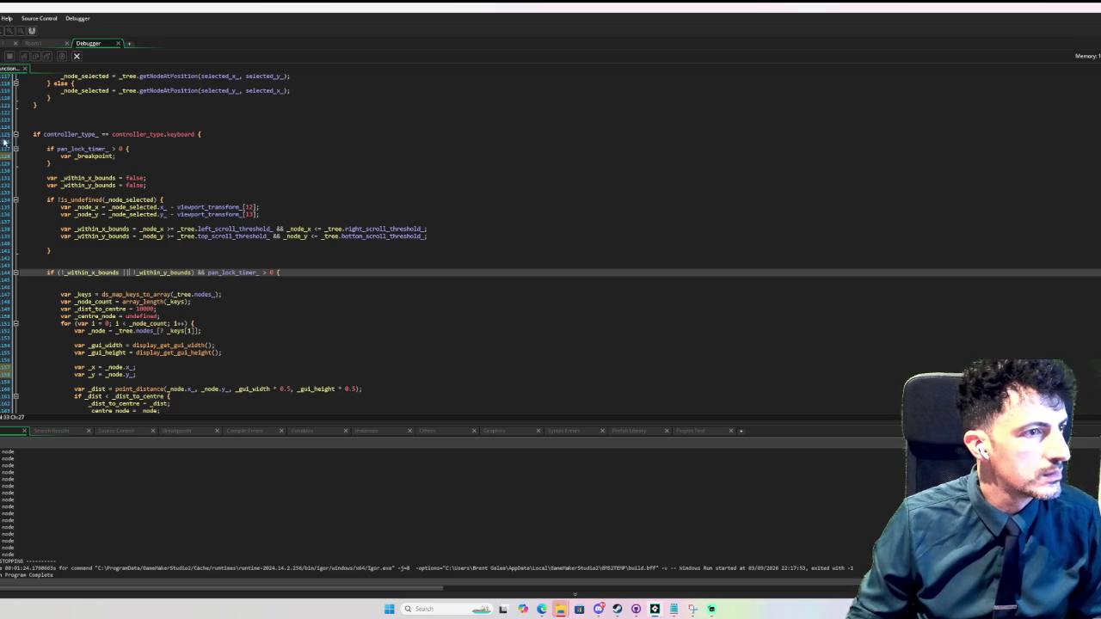
left_click(44, 156)
left_click(12, 293)
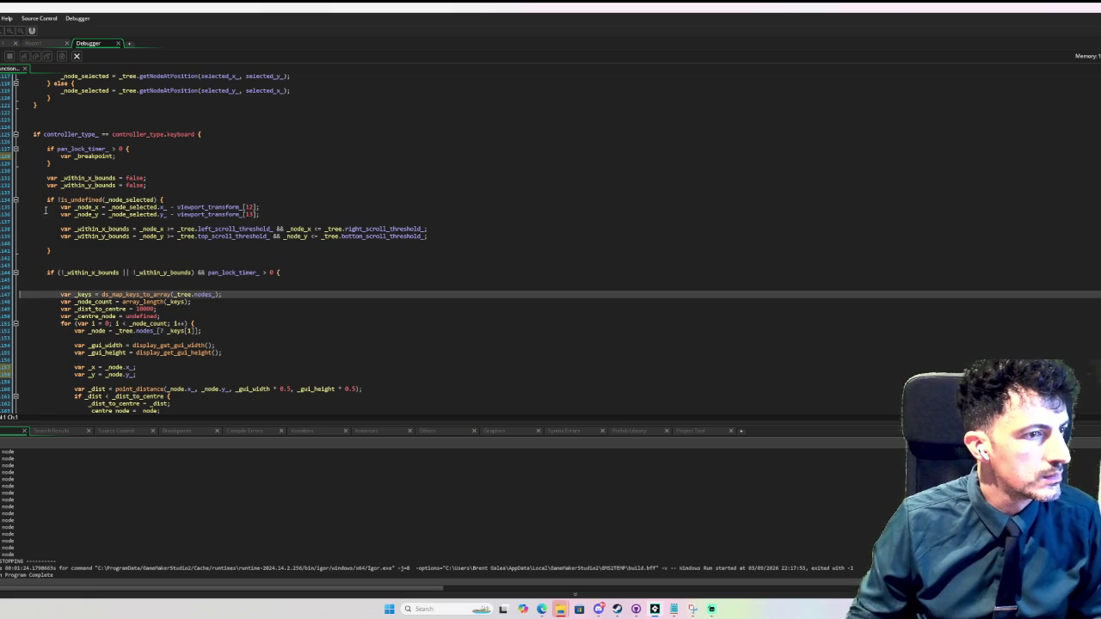
key("F6")
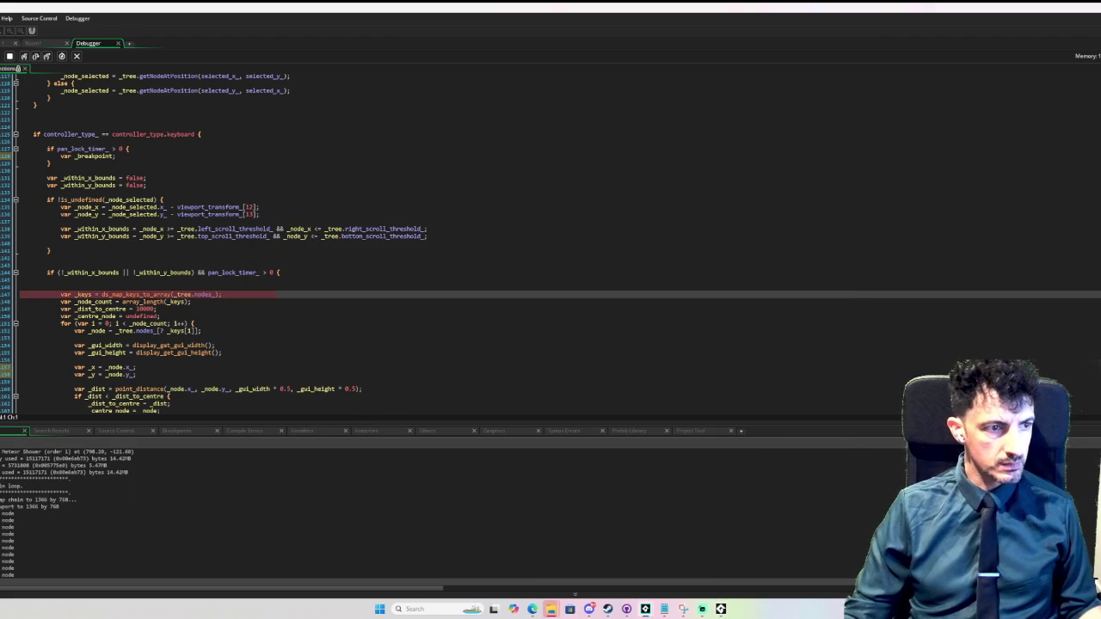
mouse_move(107, 272)
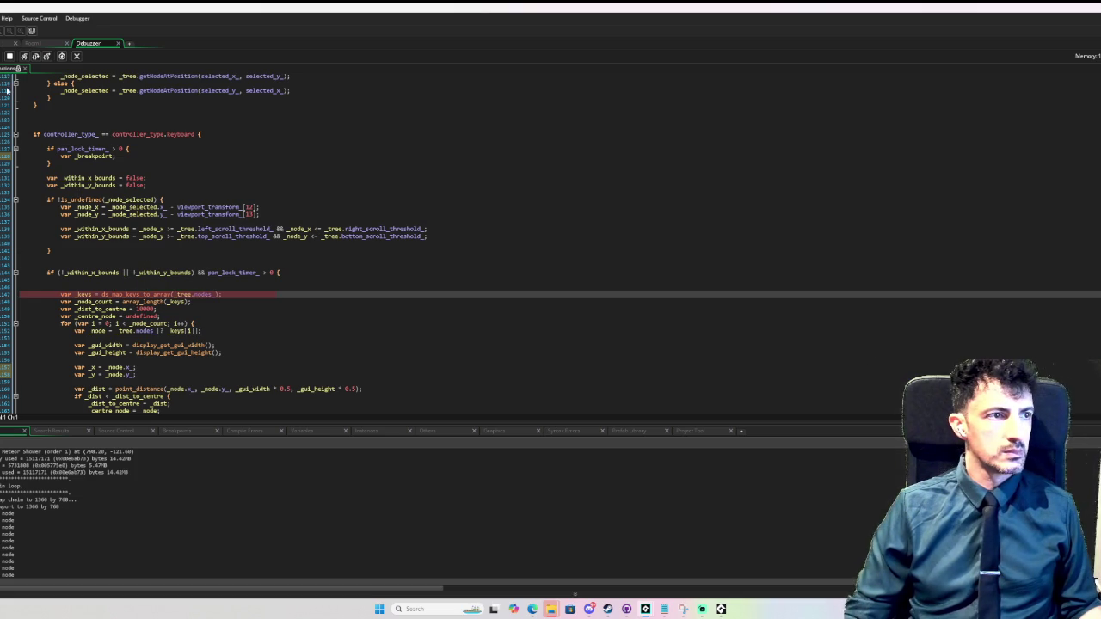
left_click(10, 56)
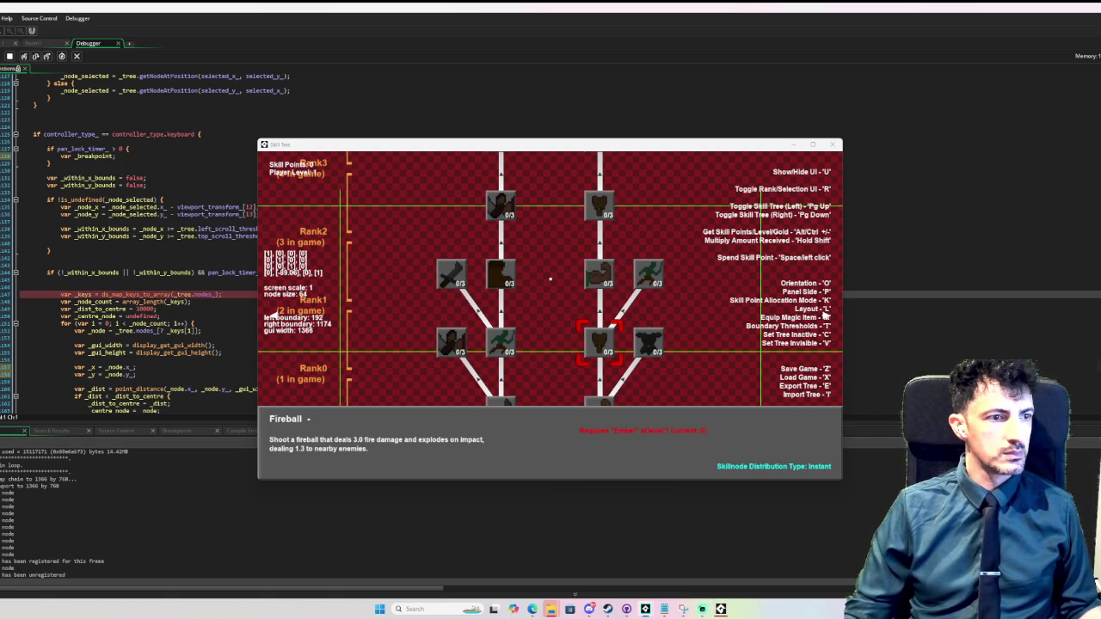
- Continue past the breakpoint, cycle the description panel right, left, then bottom, and close the game
key("F5")
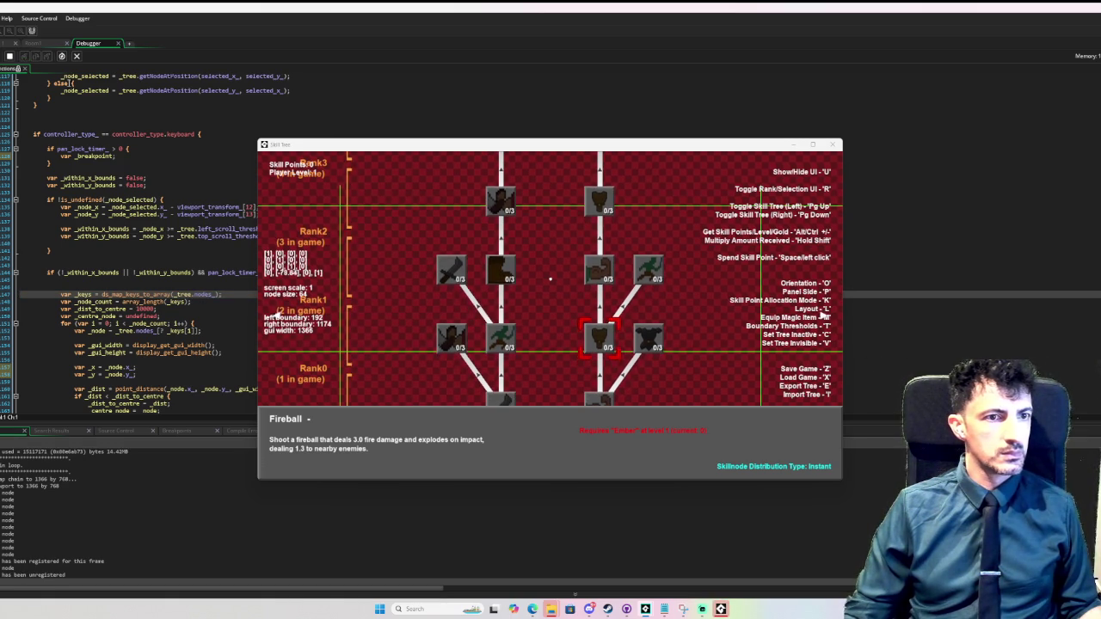
left_click(439, 151)
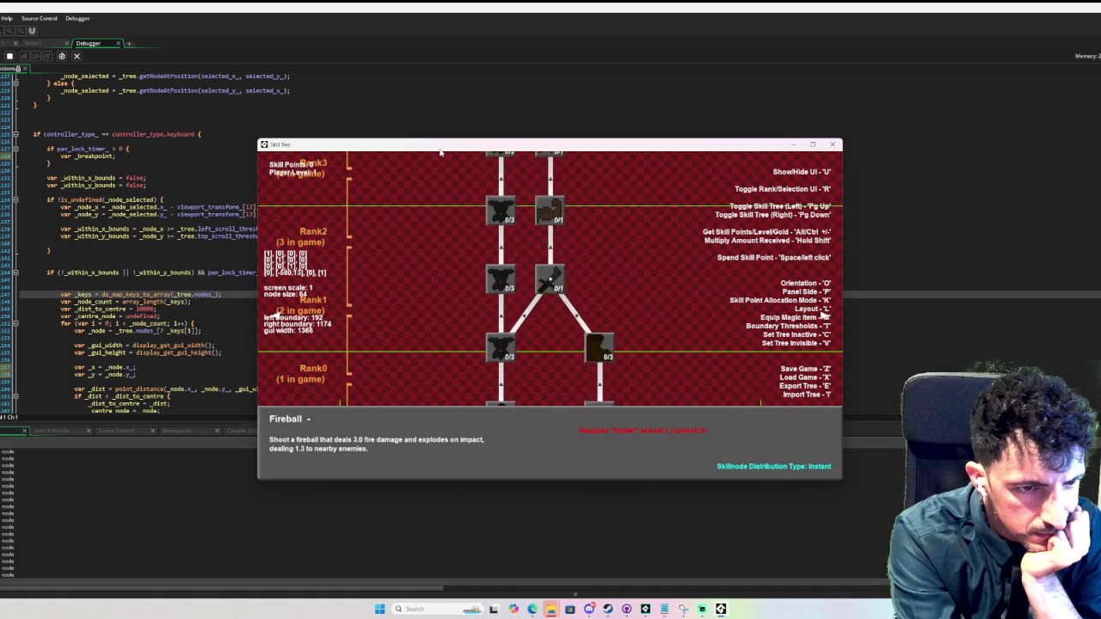
key("p")
key("p")
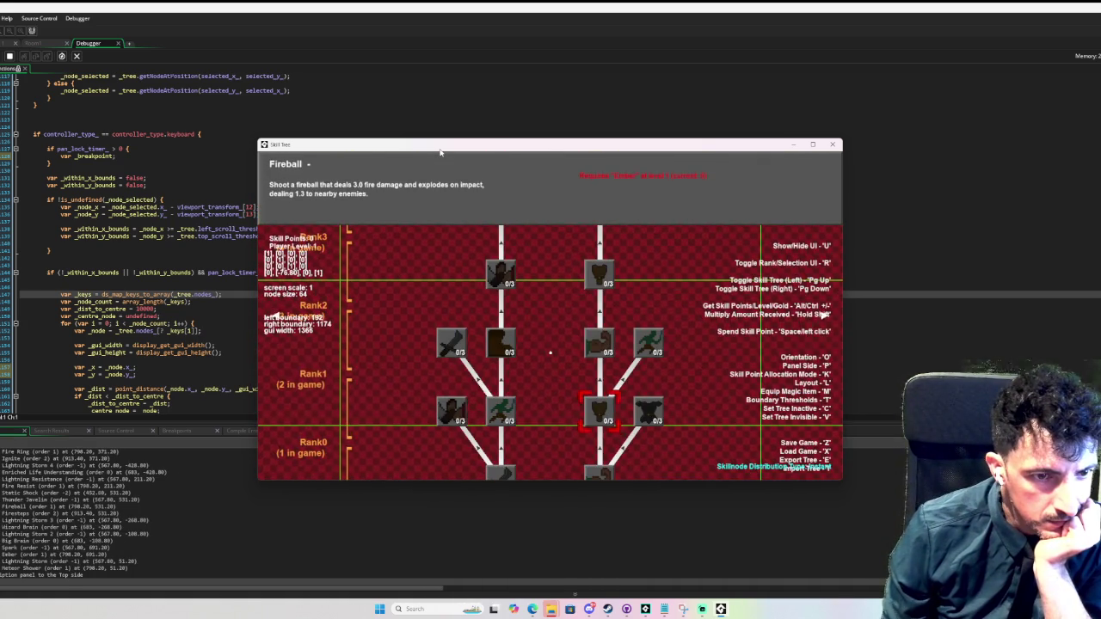
key("p")
key("p")
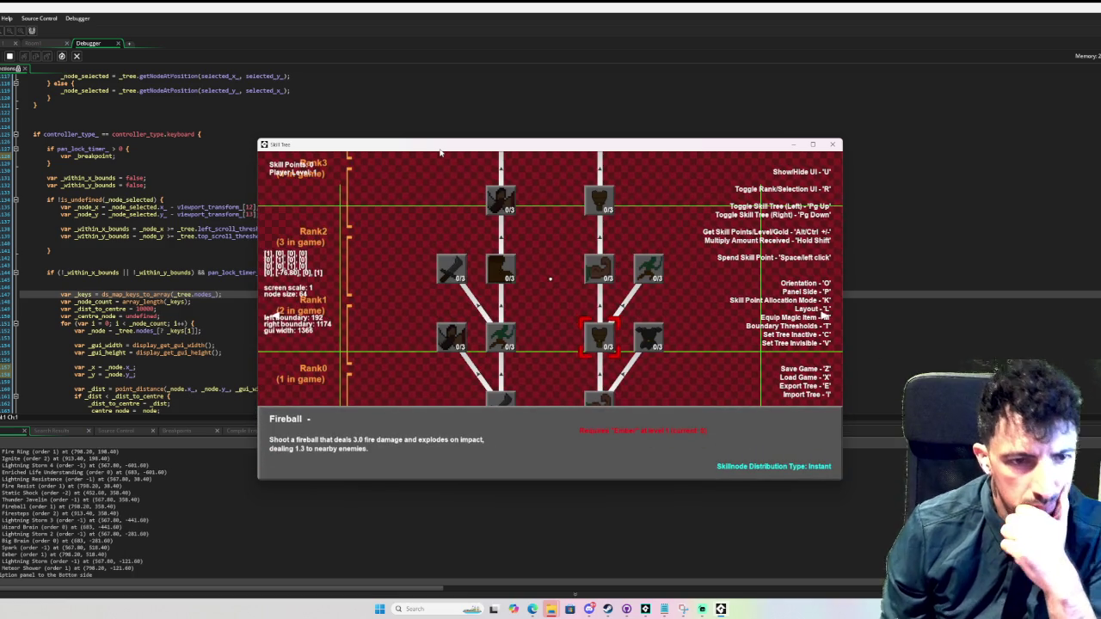
key("p")
key("p")
key("p")
key("p")
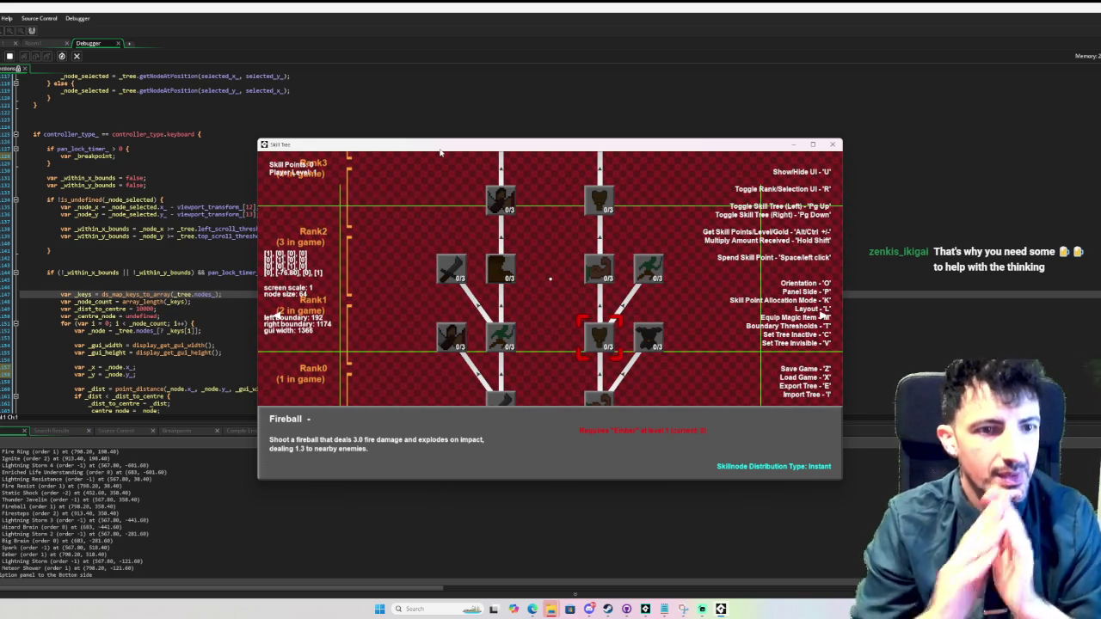
left_click(832, 145)
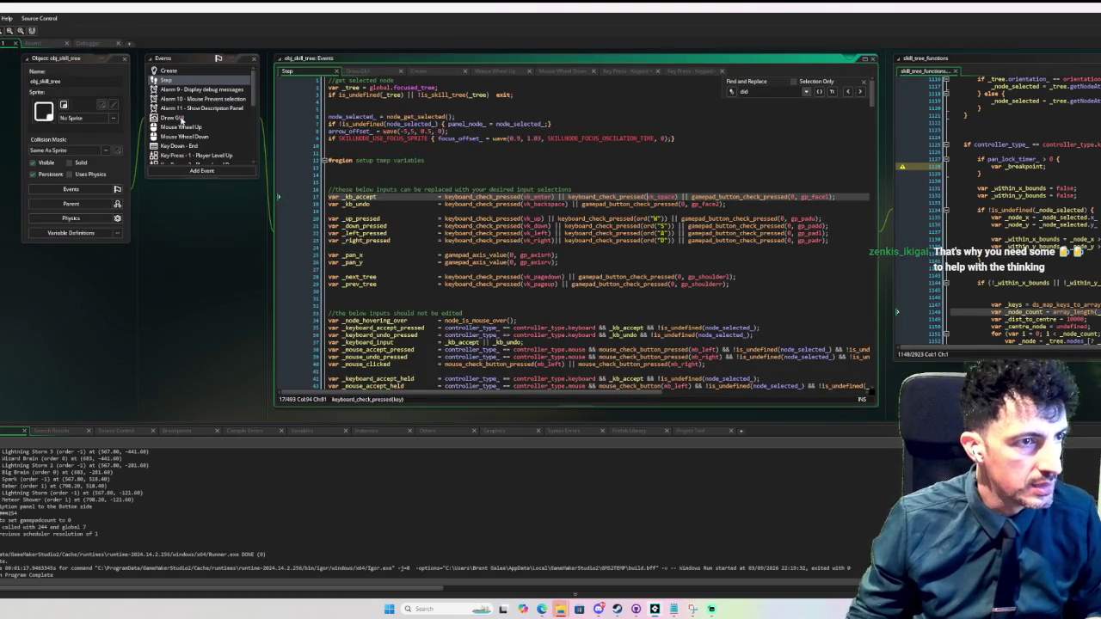
- Uncomment the node coordinate drawing lines in the Draw GUI event
left_click(180, 119)
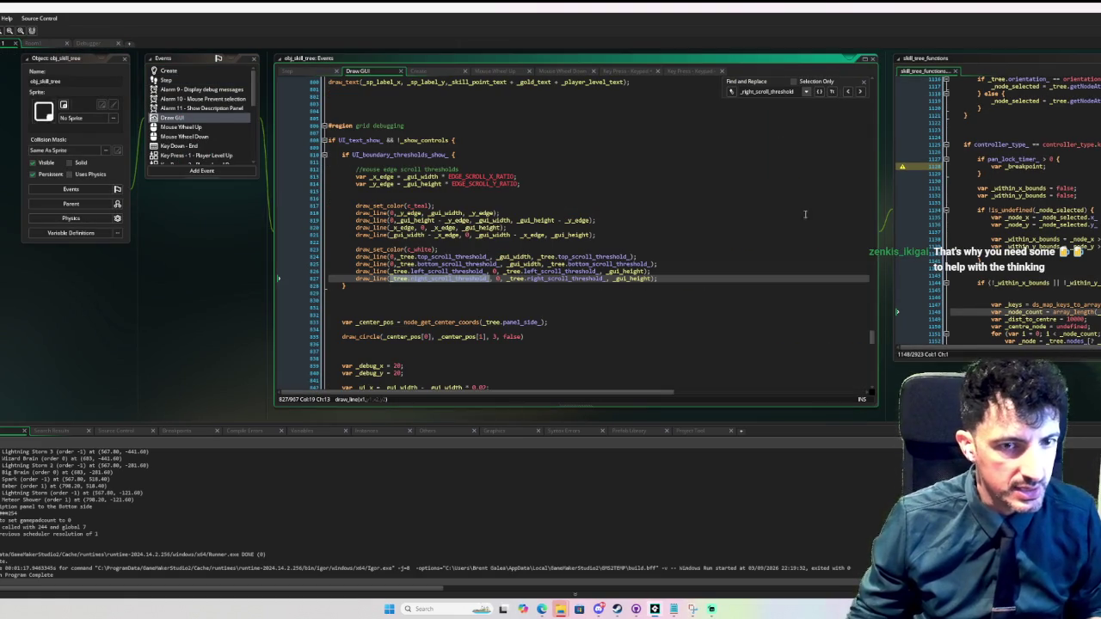
left_click_drag(870, 335, 877, 218)
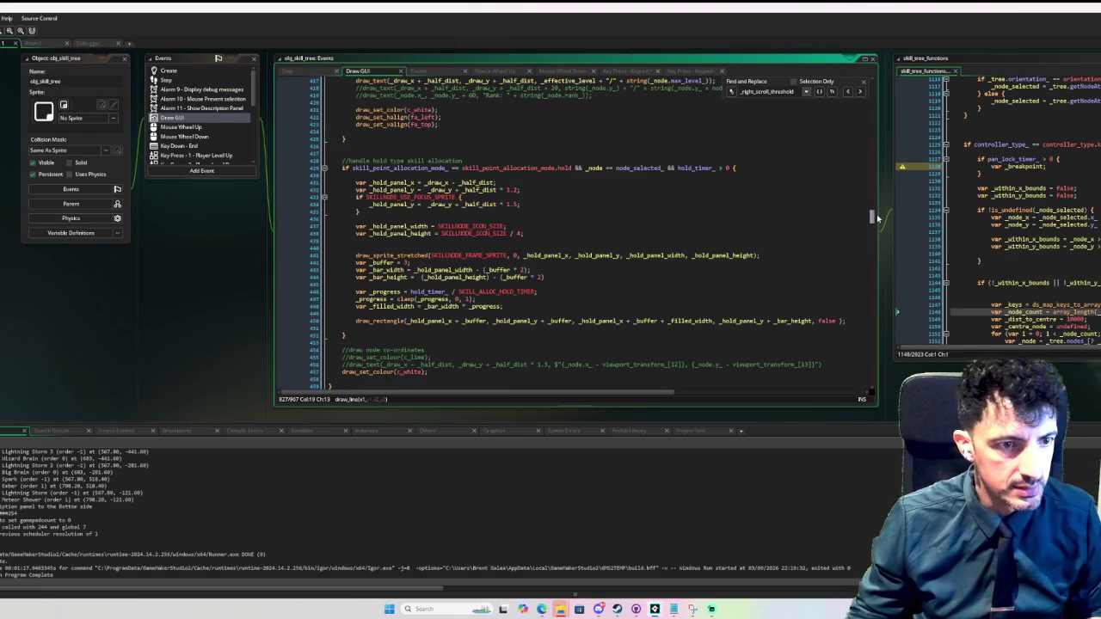
left_click_drag(832, 364, 342, 359)
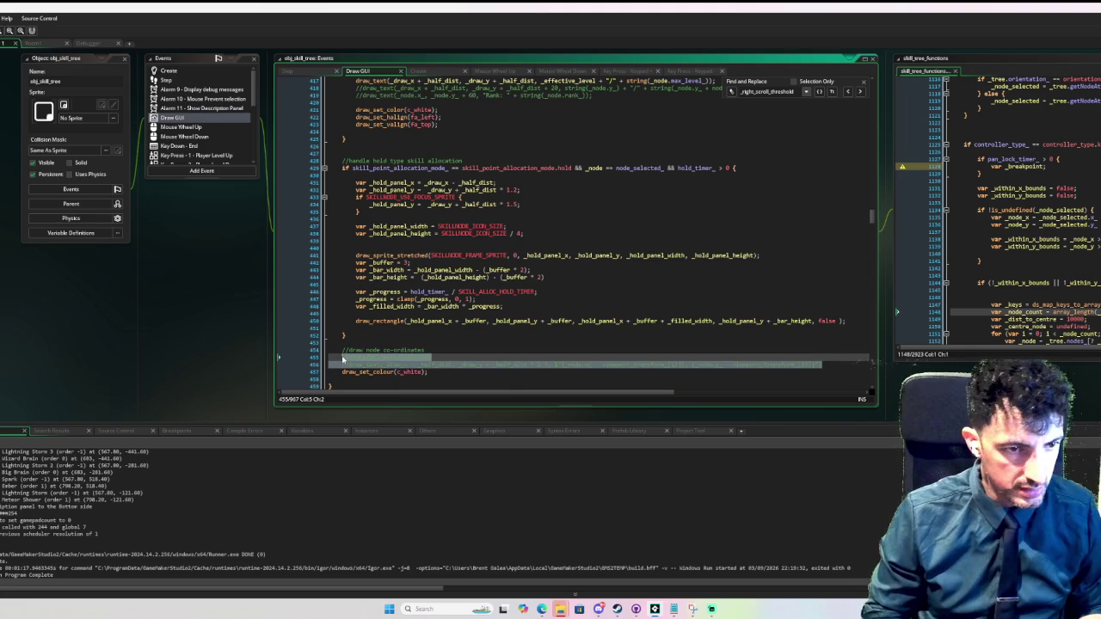
key("ctrl+shift+k")
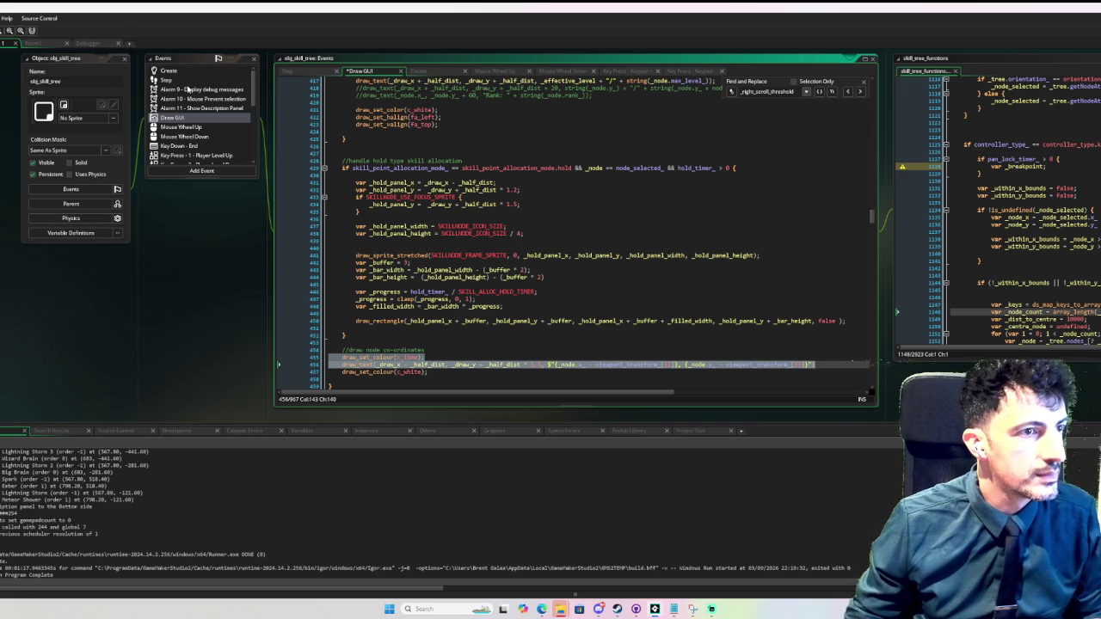
- Go to the node_get_selected definition from the Step event
left_click(194, 80)
middle_click(415, 117)
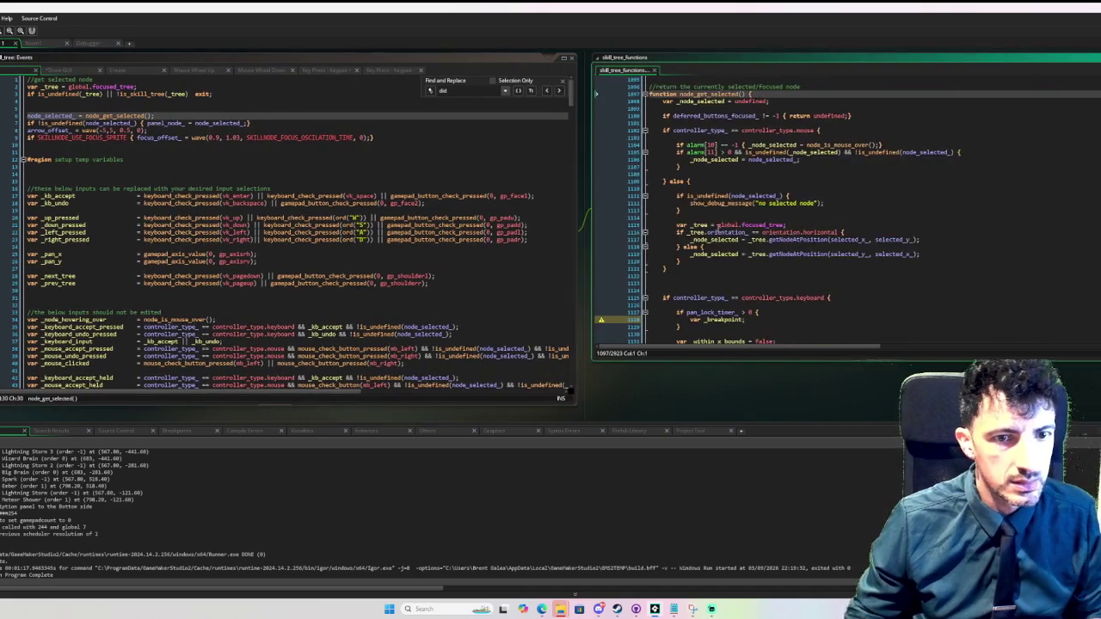
scroll(713, 226, "down", 4)
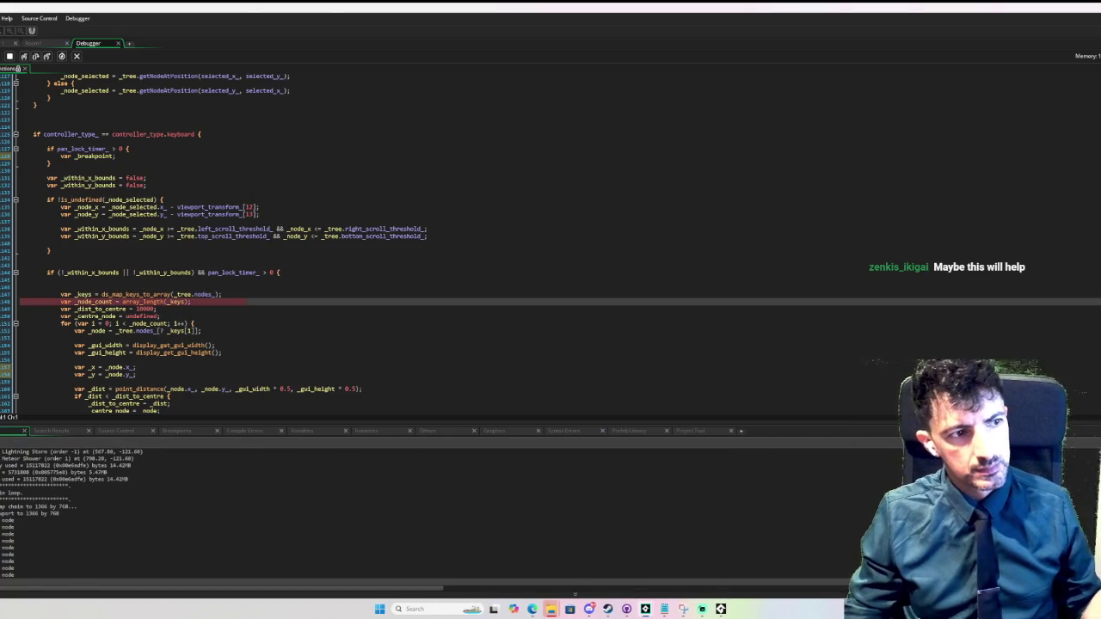
- Read the values of _within_y_bounds, pan_lock_timer_ and _node_selected at the line 148 breakpoint
mouse_move(152, 272)
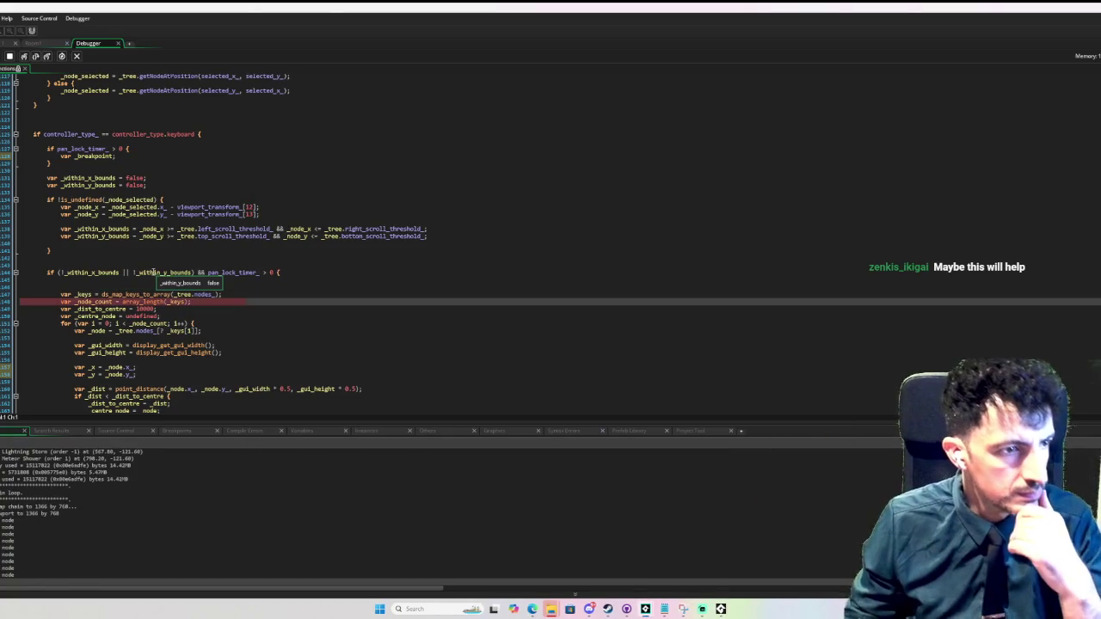
mouse_move(234, 274)
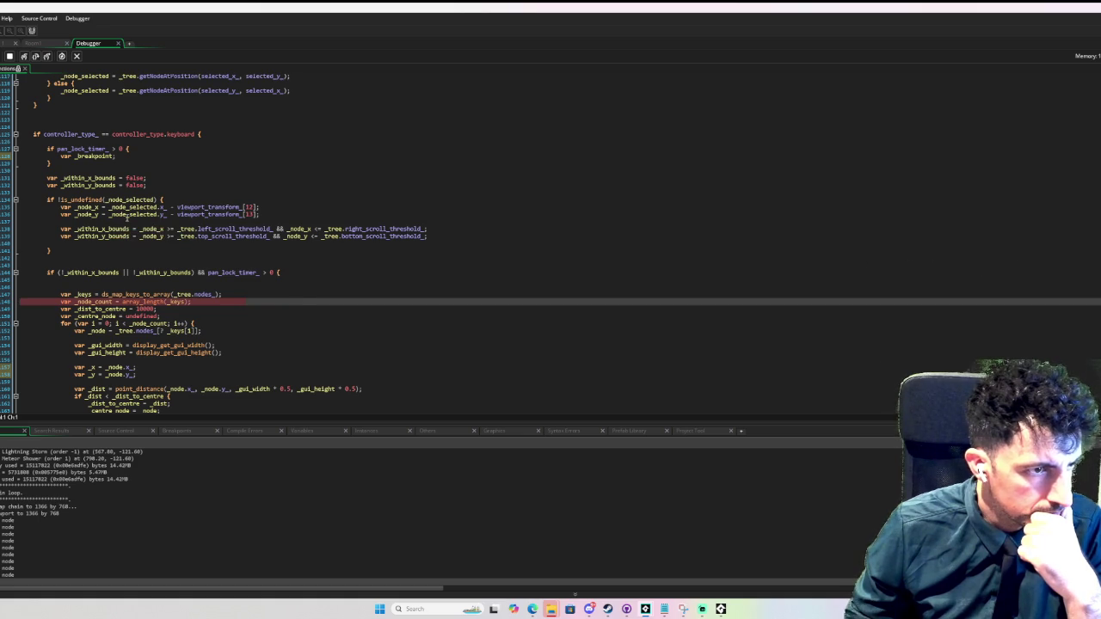
mouse_move(129, 217)
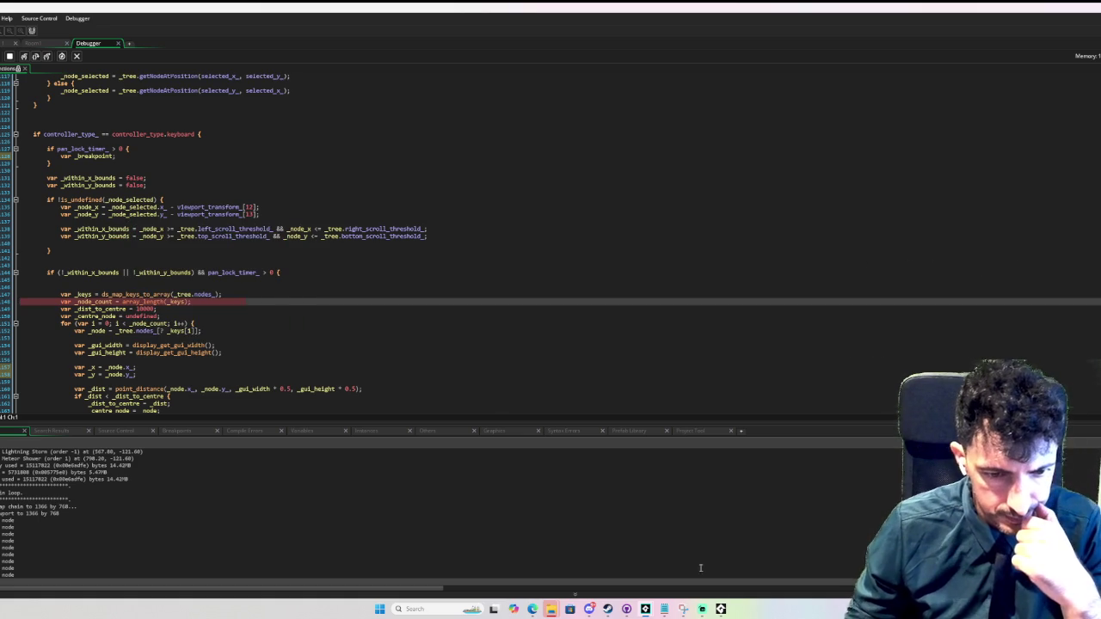
- Resume the game and move the selection through Fireball, Thunder Javelin and Fire Ring with arrow keys
left_click(721, 609)
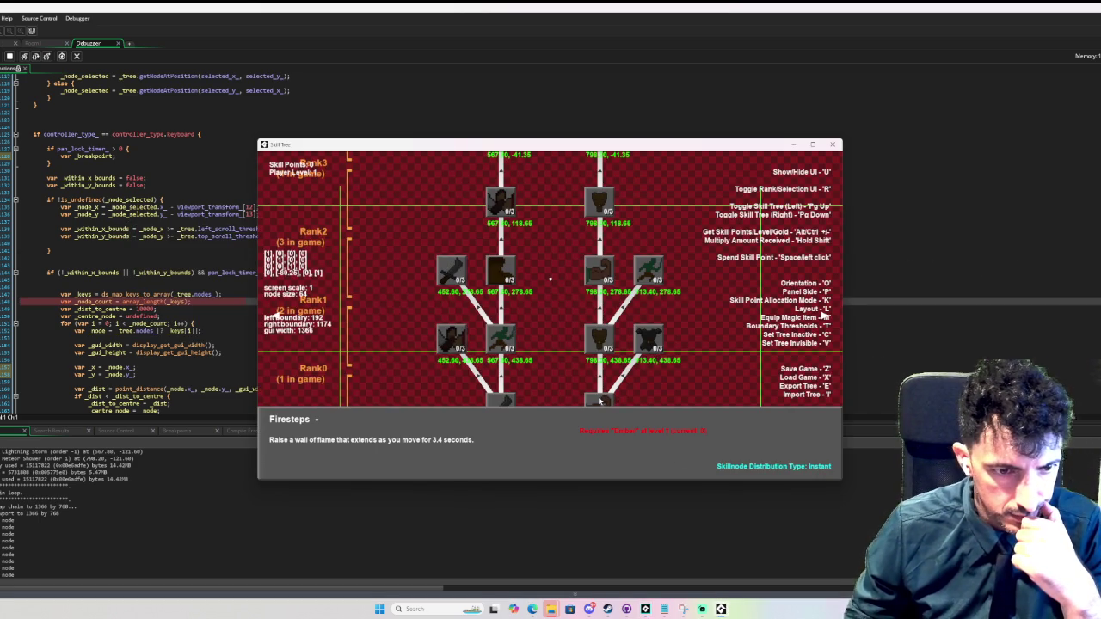
key("Down")
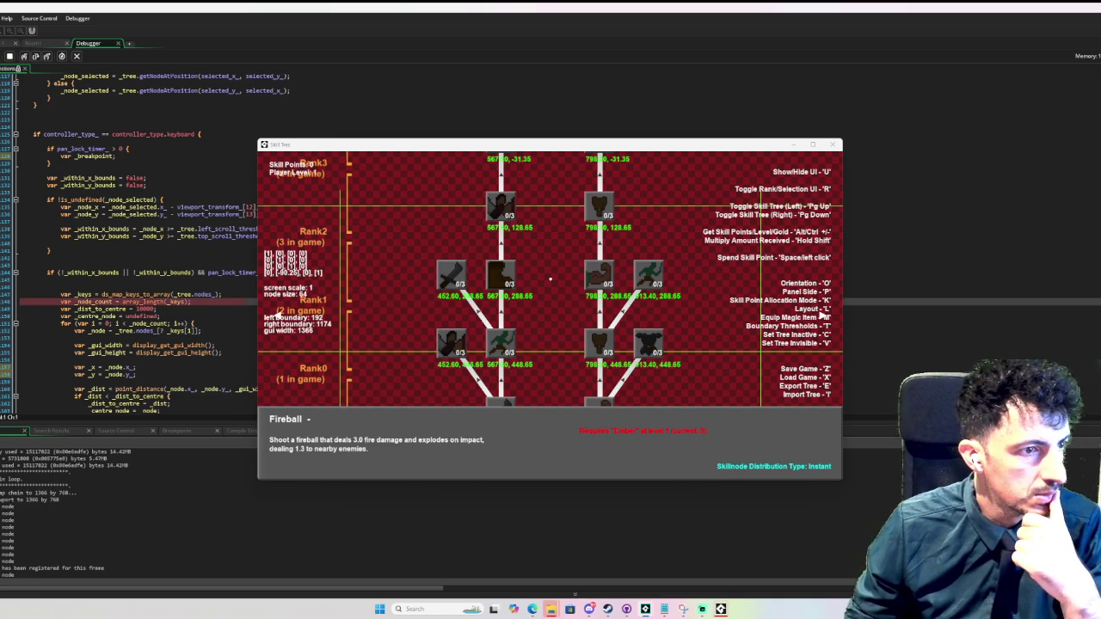
key("Down")
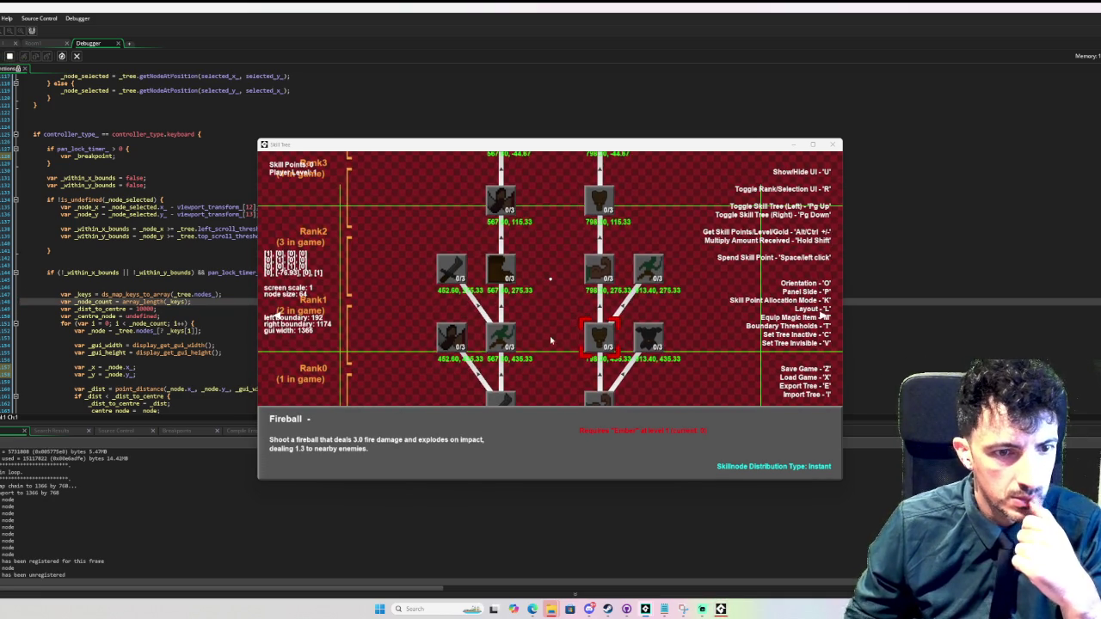
key("Down")
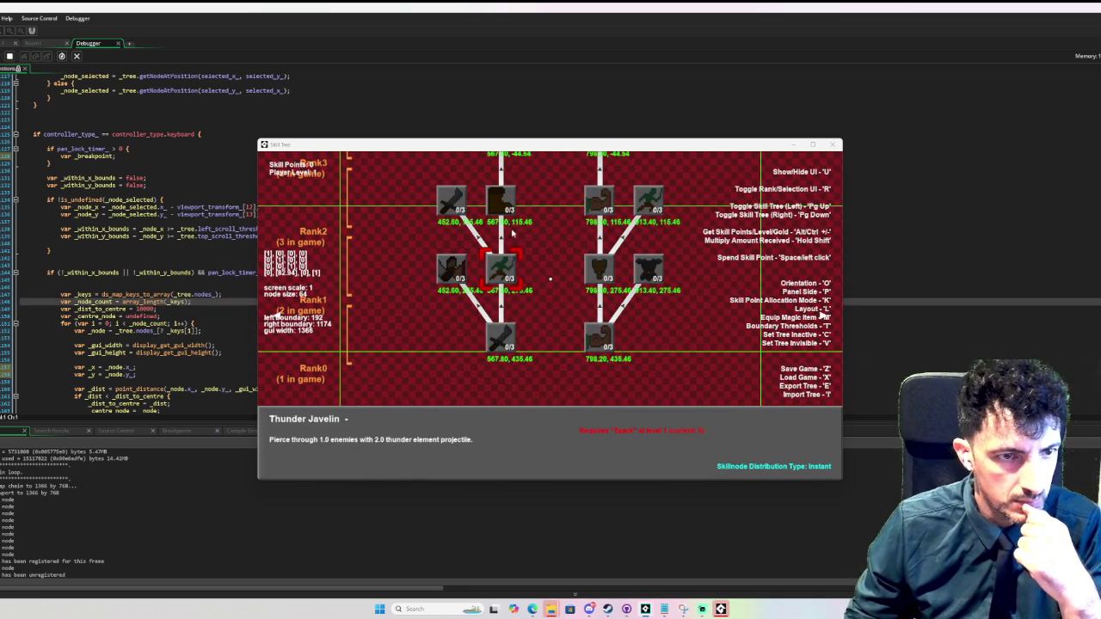
key("Up")
key("Right")
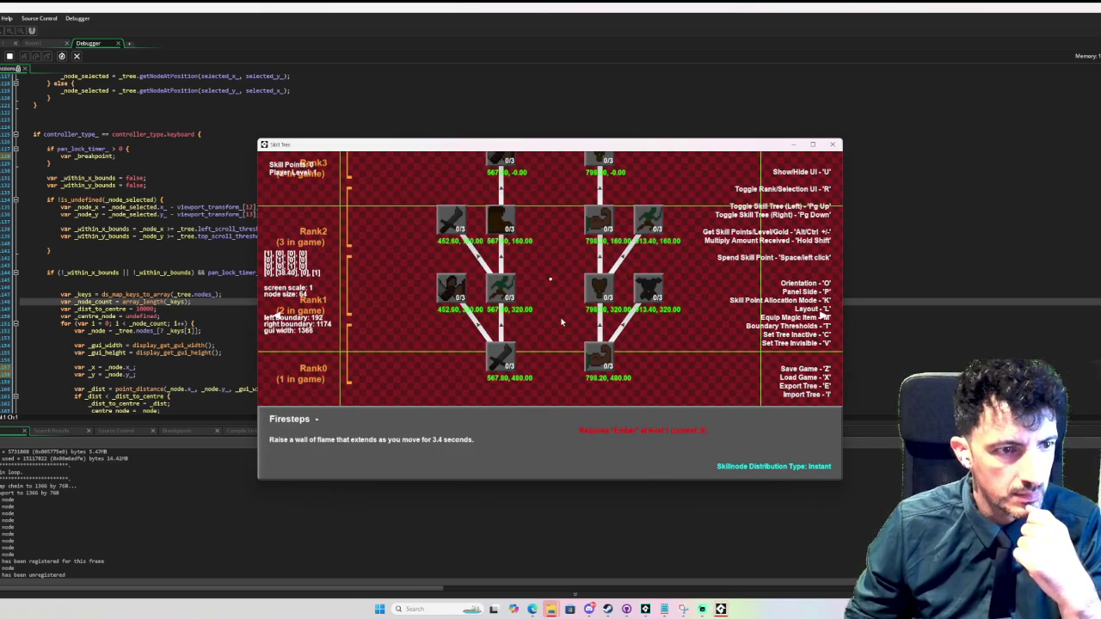
key("Up")
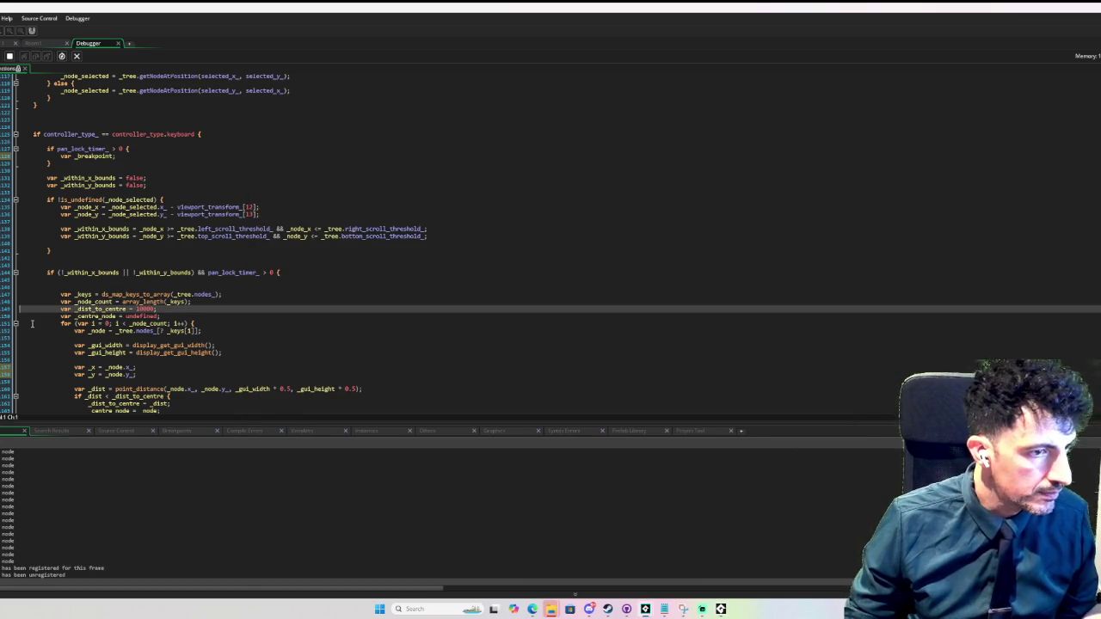
left_click(721, 609)
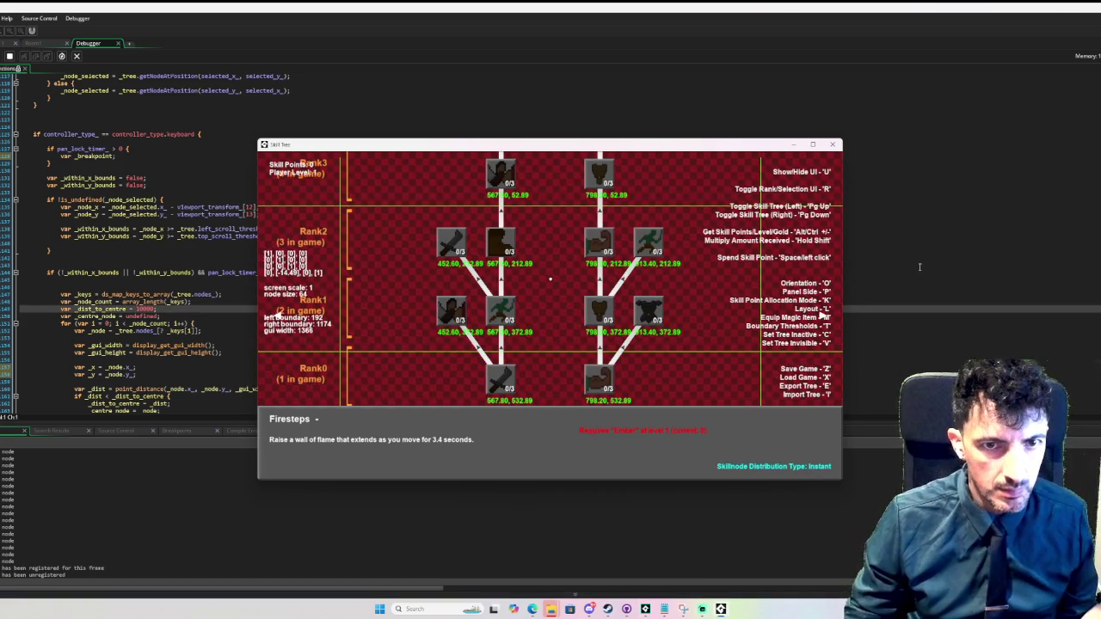
key("Page_Down")
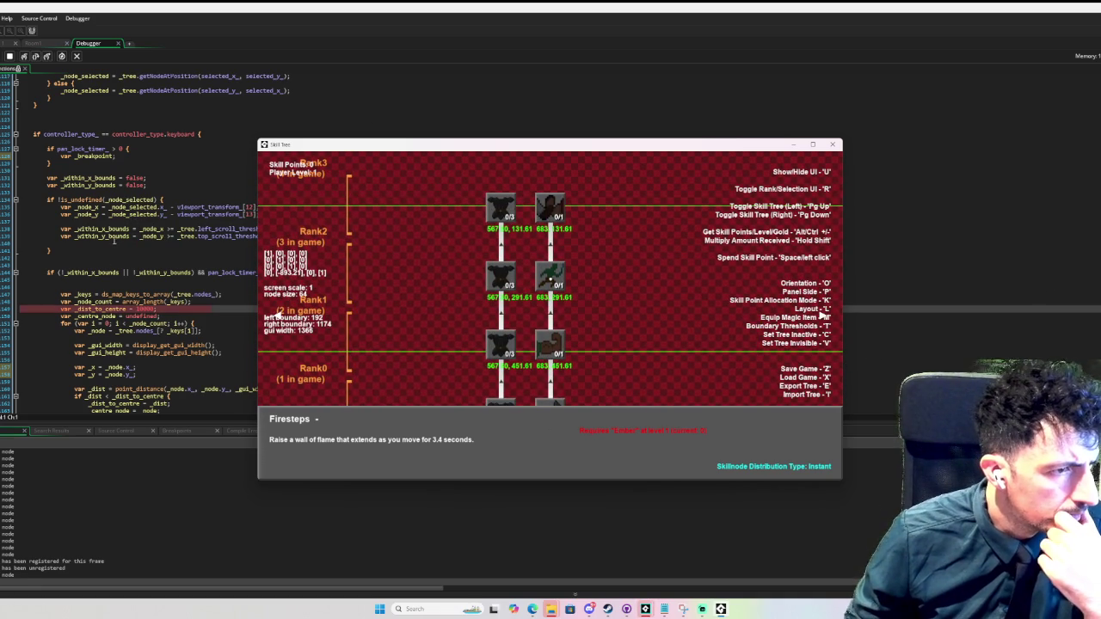
mouse_move(126, 199)
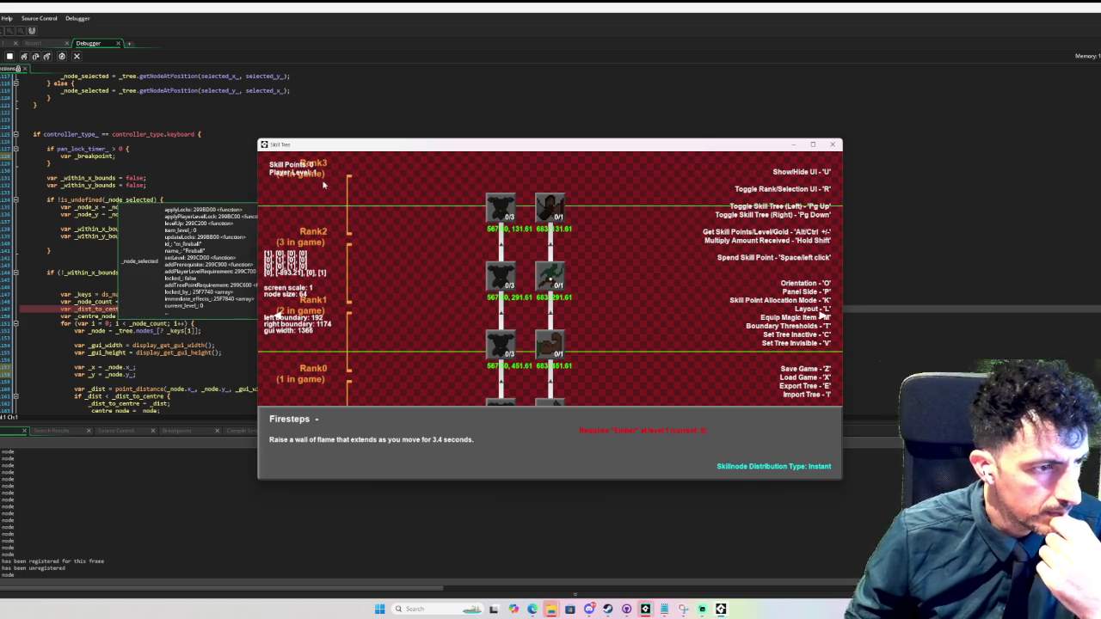
mouse_move(355, 148)
left_mouse_down()
mouse_move(596, 115)
mouse_move(594, 97)
left_mouse_up()
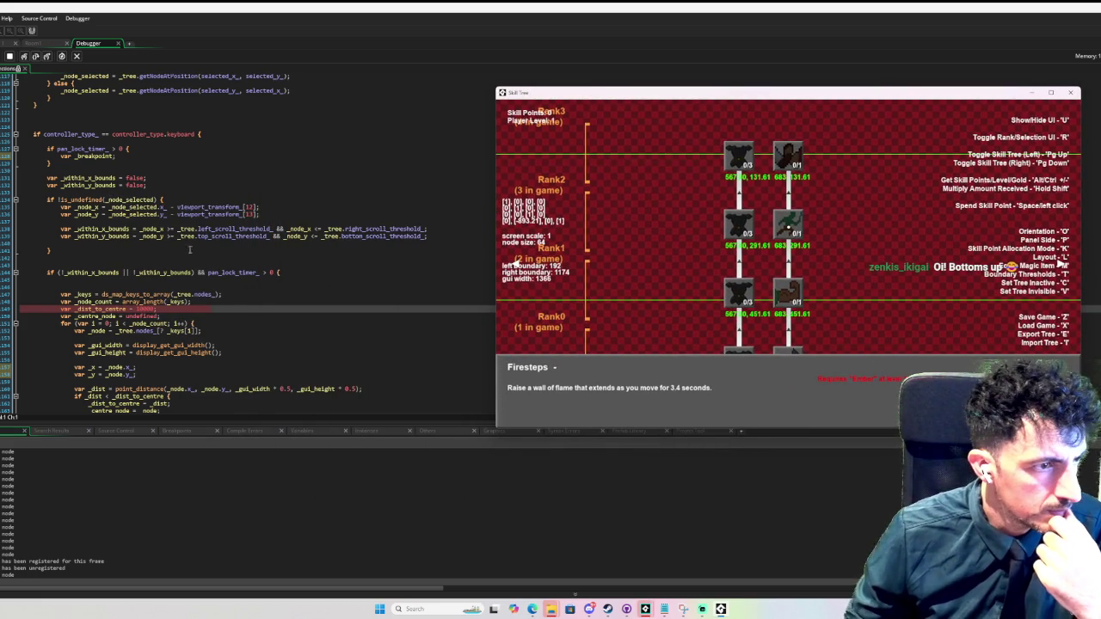
mouse_move(121, 229)
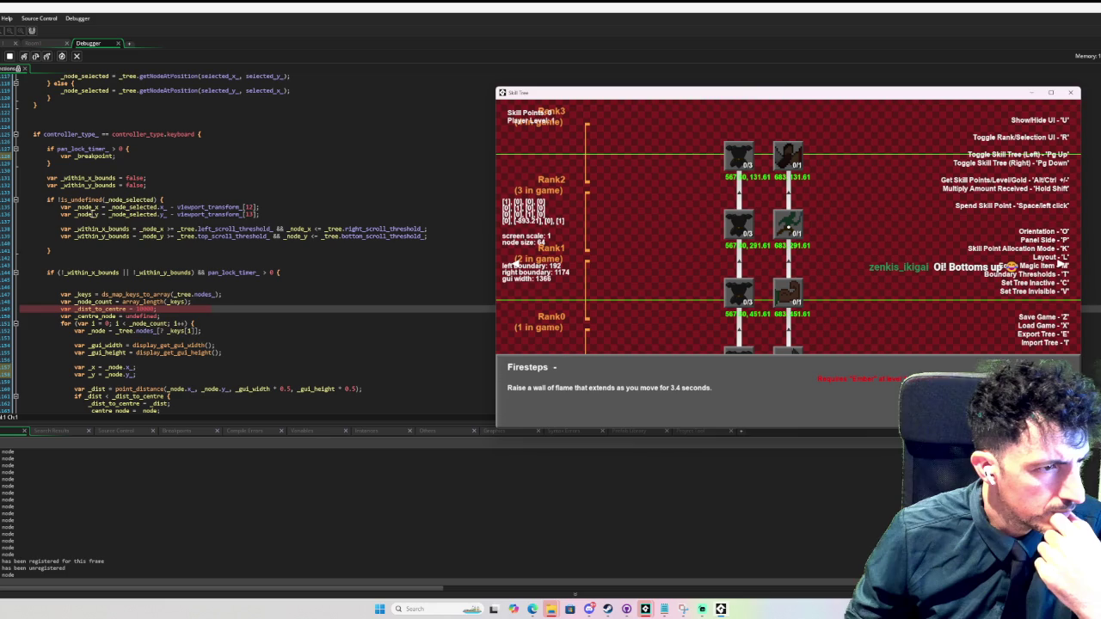
mouse_move(88, 214)
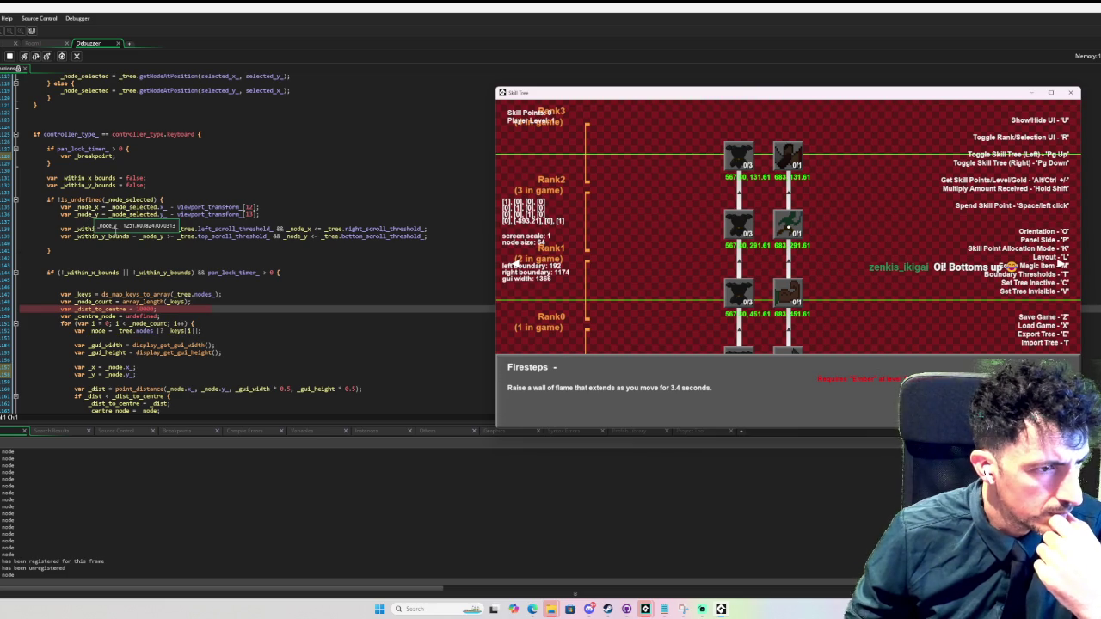
scroll(244, 301, "down", 2)
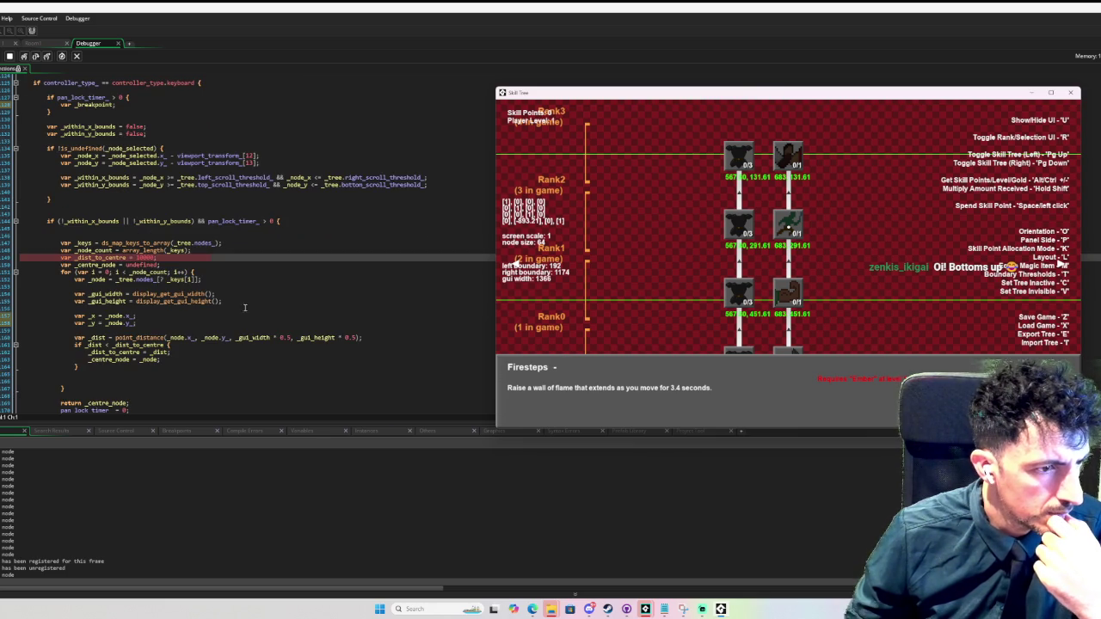
mouse_move(184, 336)
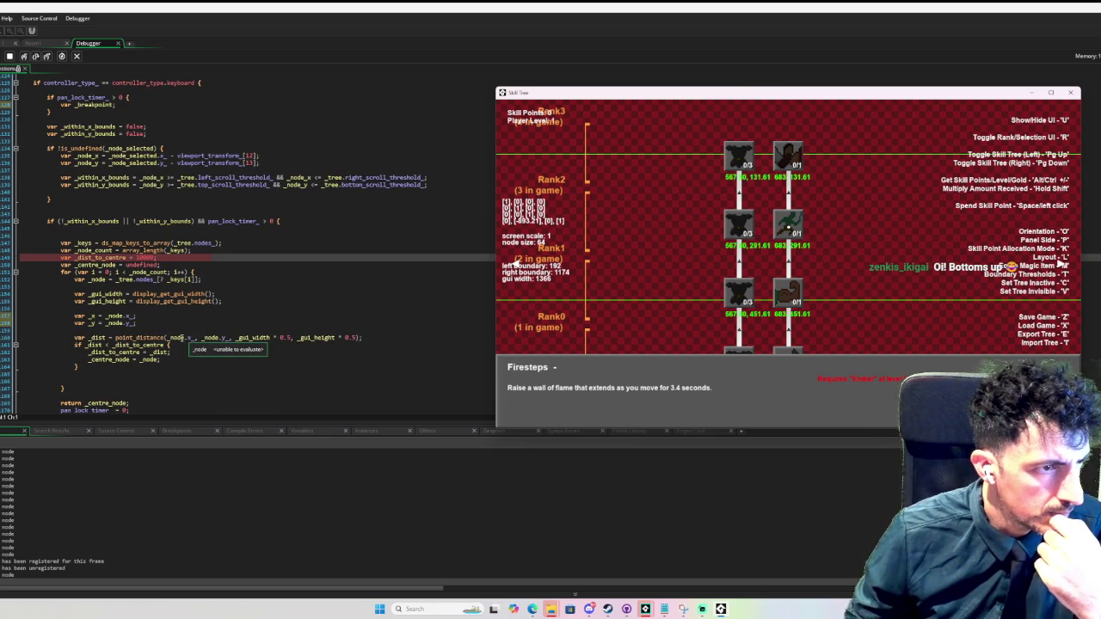
mouse_move(91, 157)
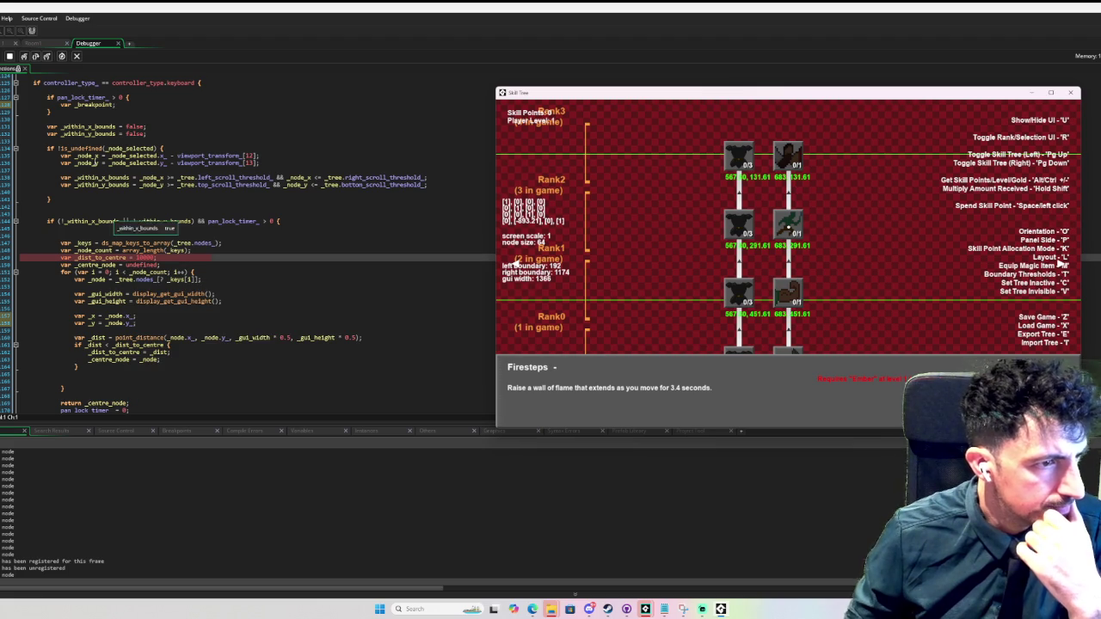
mouse_move(142, 270)
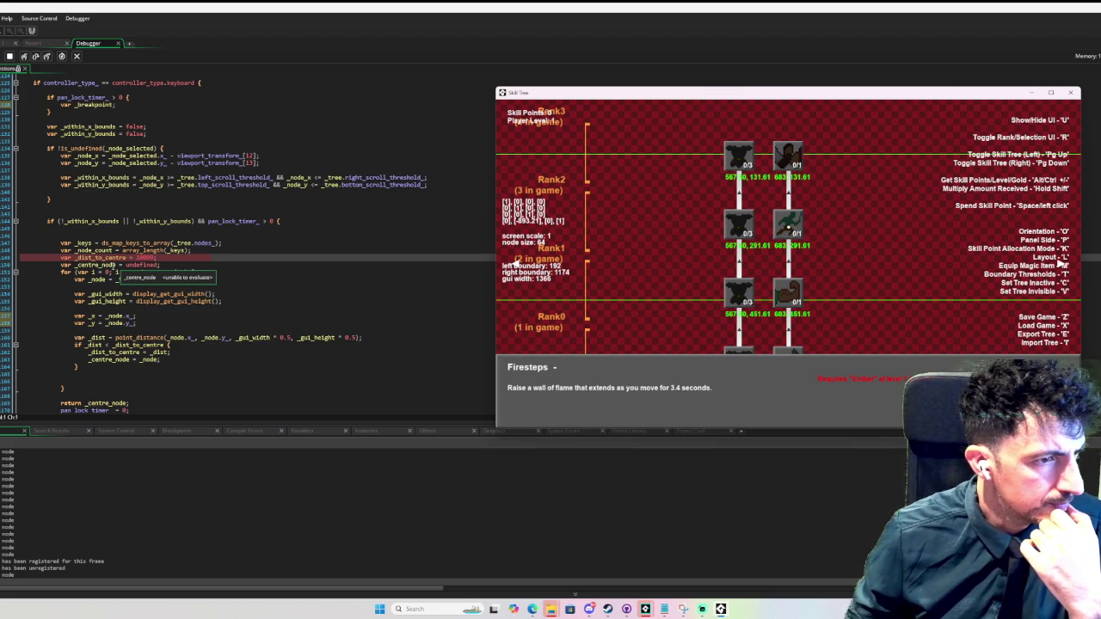
- Step into the node loop, checking _gui_height, on to the distance calculation
left_click(34, 56)
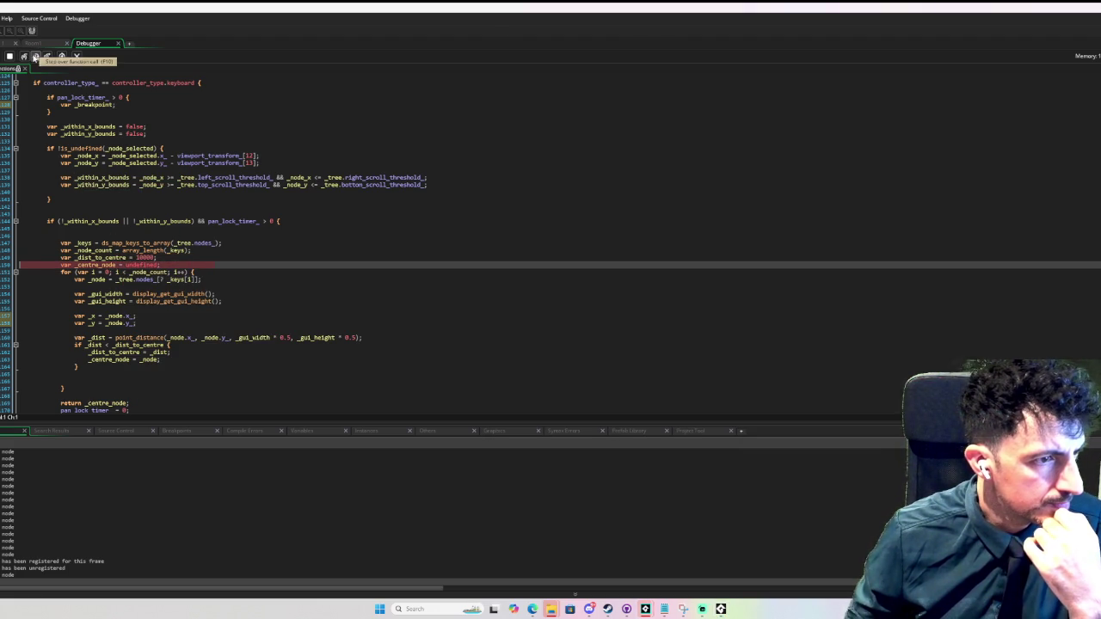
left_click(35, 56)
left_click(35, 55)
left_click(35, 56)
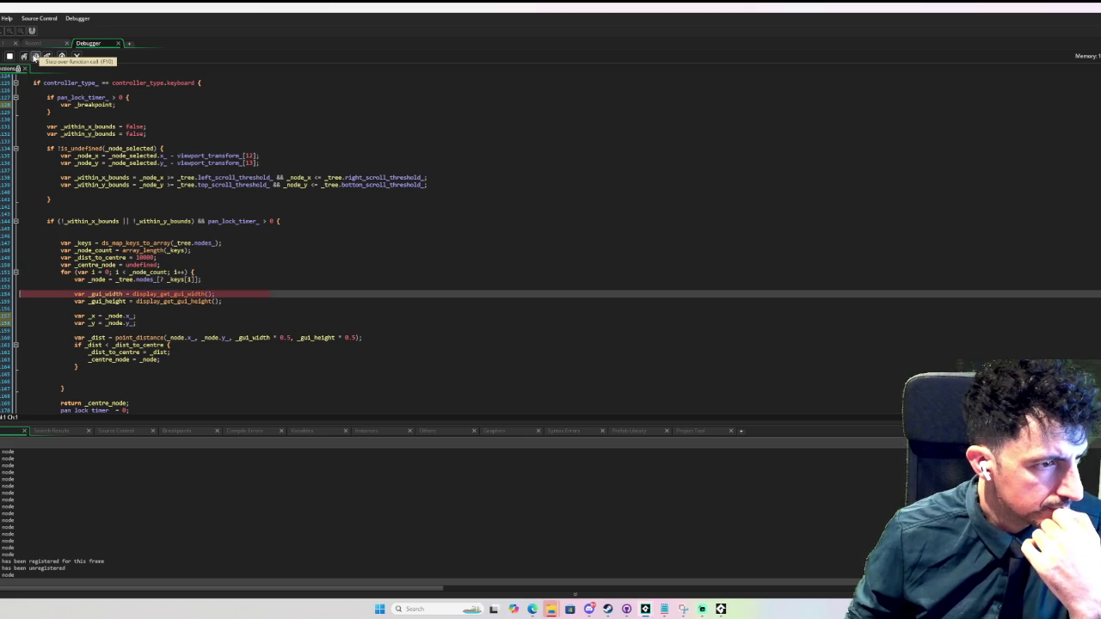
left_click(35, 56)
left_click(35, 56)
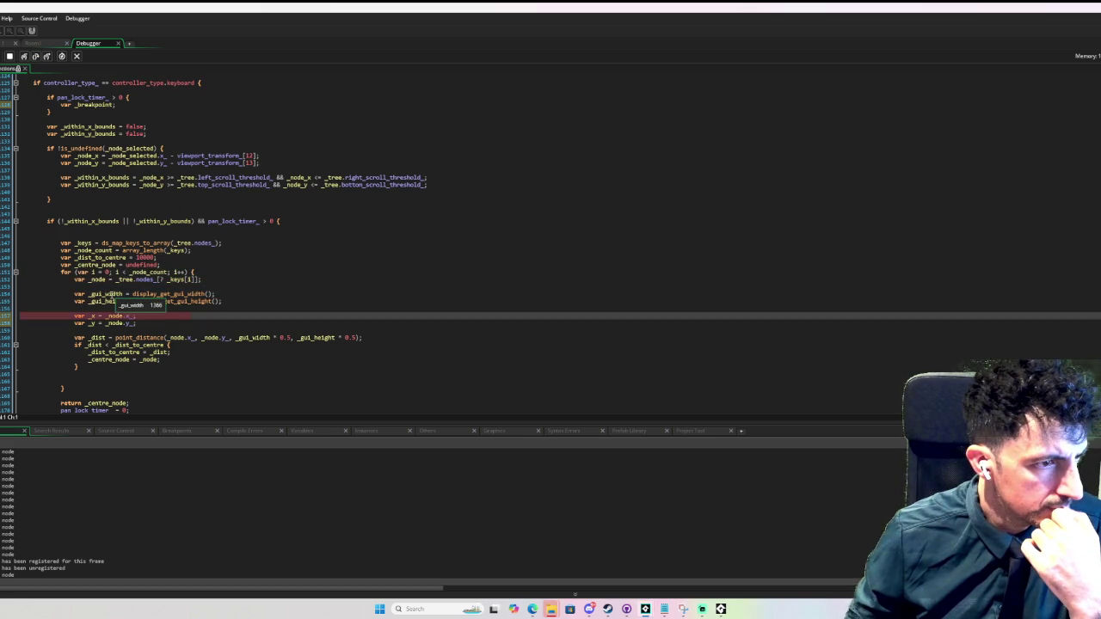
mouse_move(118, 306)
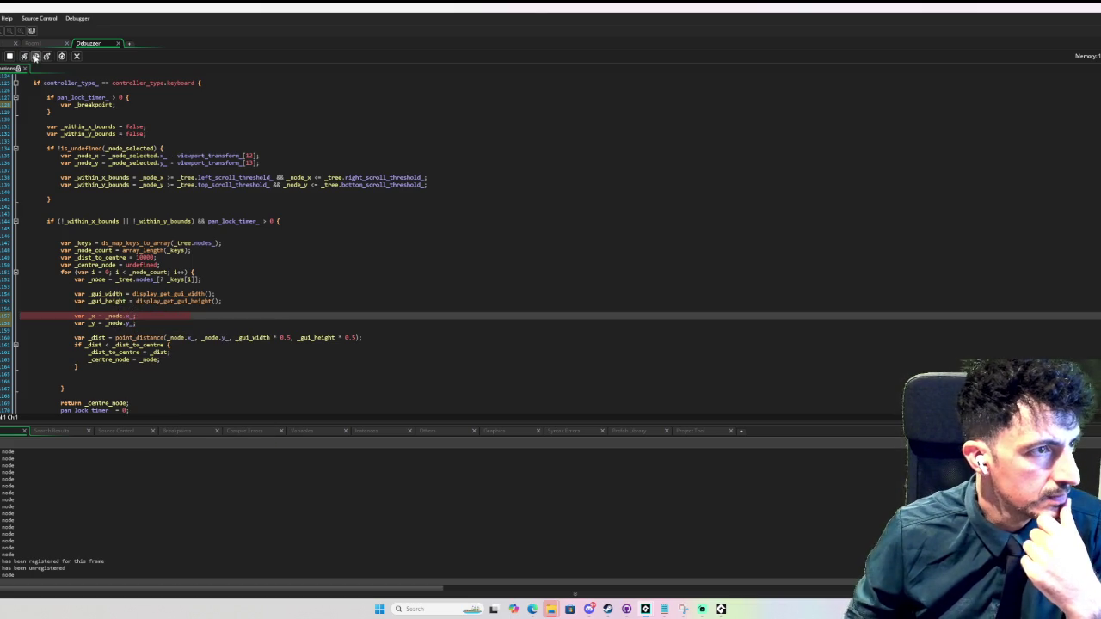
left_click(36, 56)
left_click(35, 57)
left_click(35, 57)
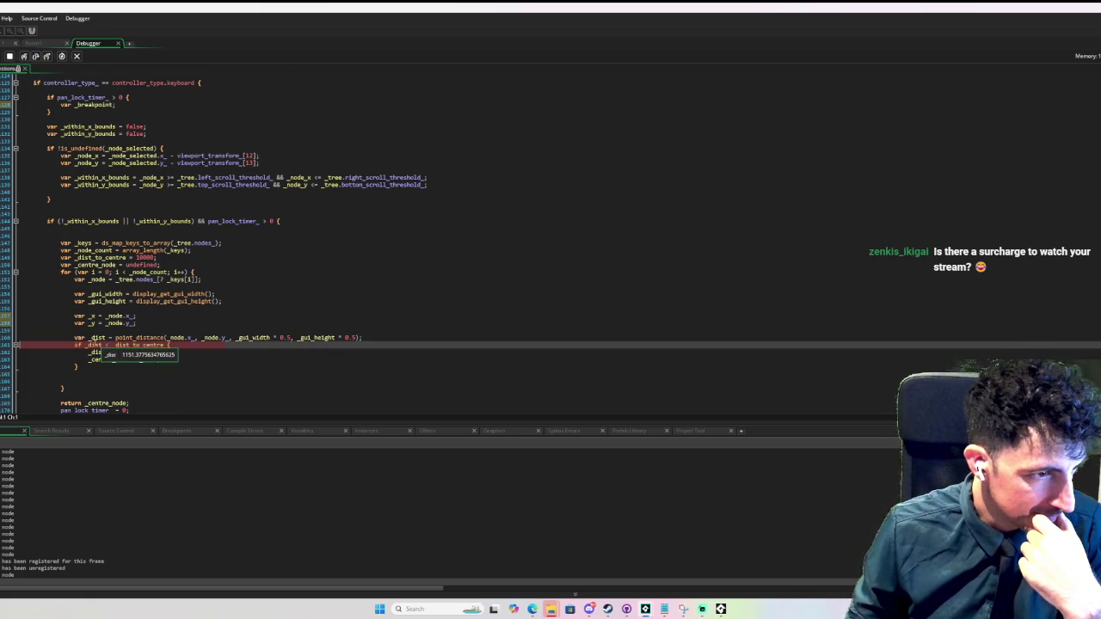
- Check _dist and step through the closer-node check to the next node
mouse_move(120, 265)
left_click(35, 56)
left_click(36, 56)
left_click(37, 57)
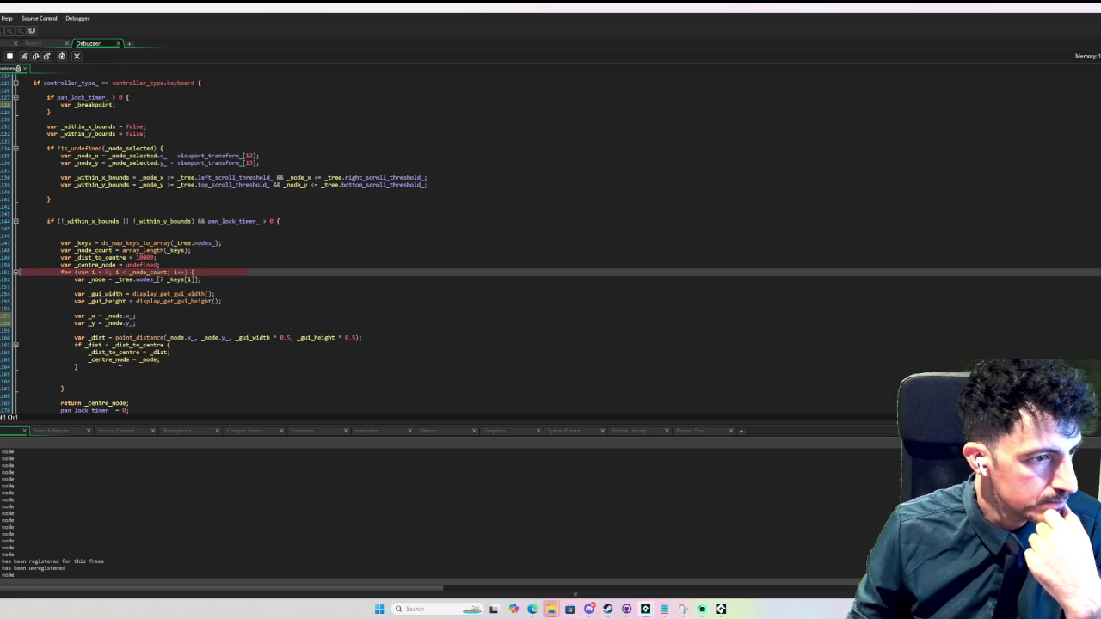
- Step through the next iteration to the closest-distance update and the _centre_node assignment
mouse_move(119, 361)
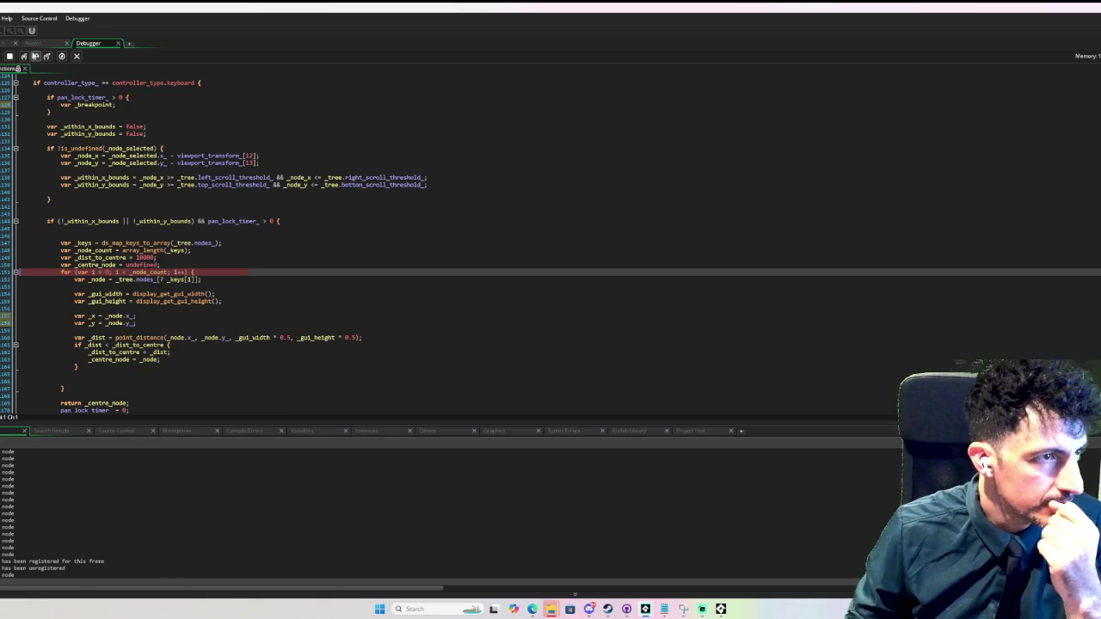
left_click(35, 56)
left_click(35, 56)
left_click(35, 56)
left_click(36, 56)
left_click(35, 56)
left_click(35, 56)
left_click(35, 56)
left_click(36, 56)
left_click(35, 56)
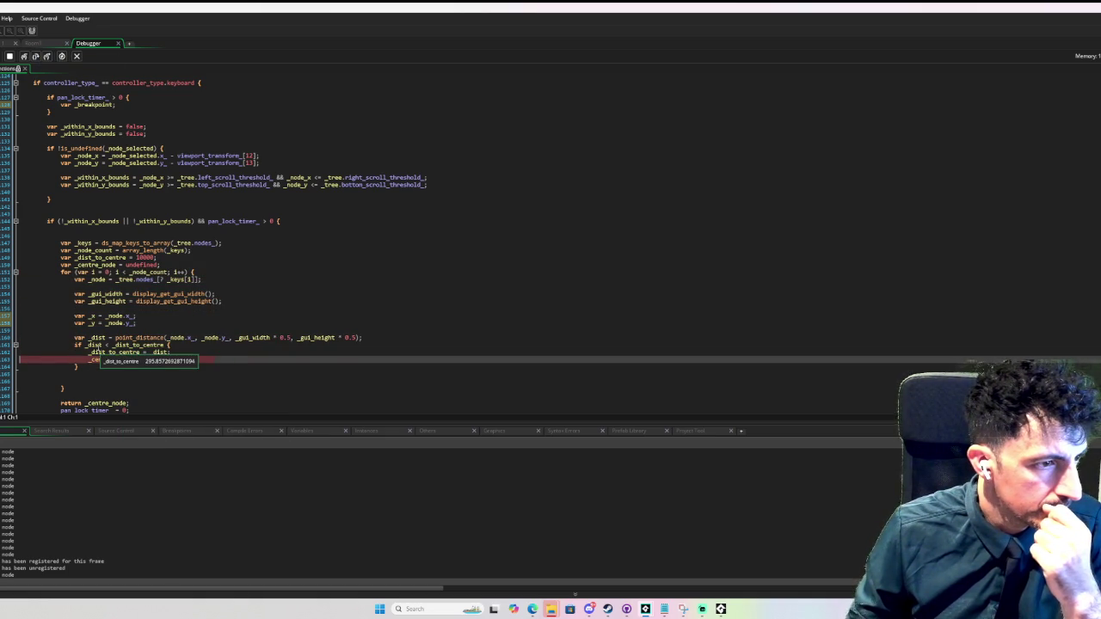
left_click(22, 352)
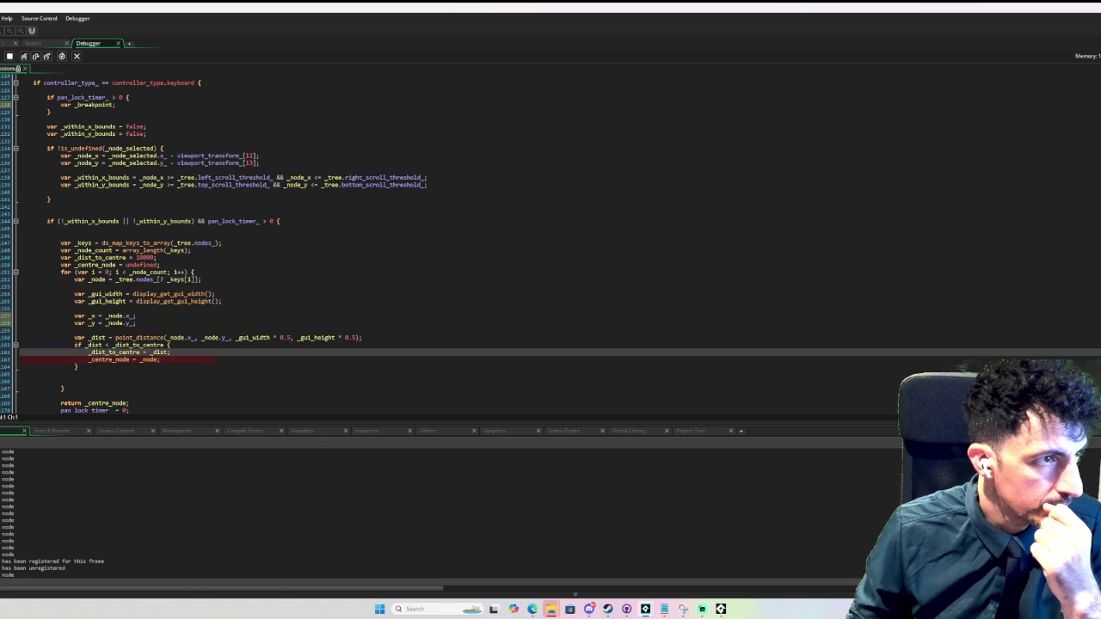
left_click(35, 57)
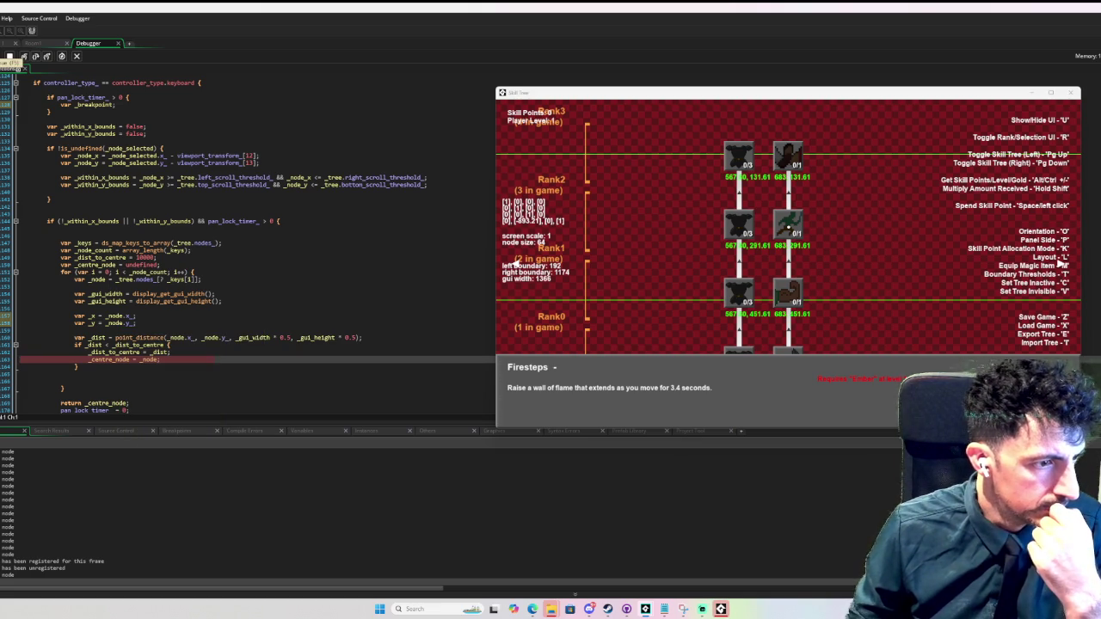
- Step to 'return _centre_node' and inspect the returned node
scroll(7, 300, "down", 3)
key("F10")
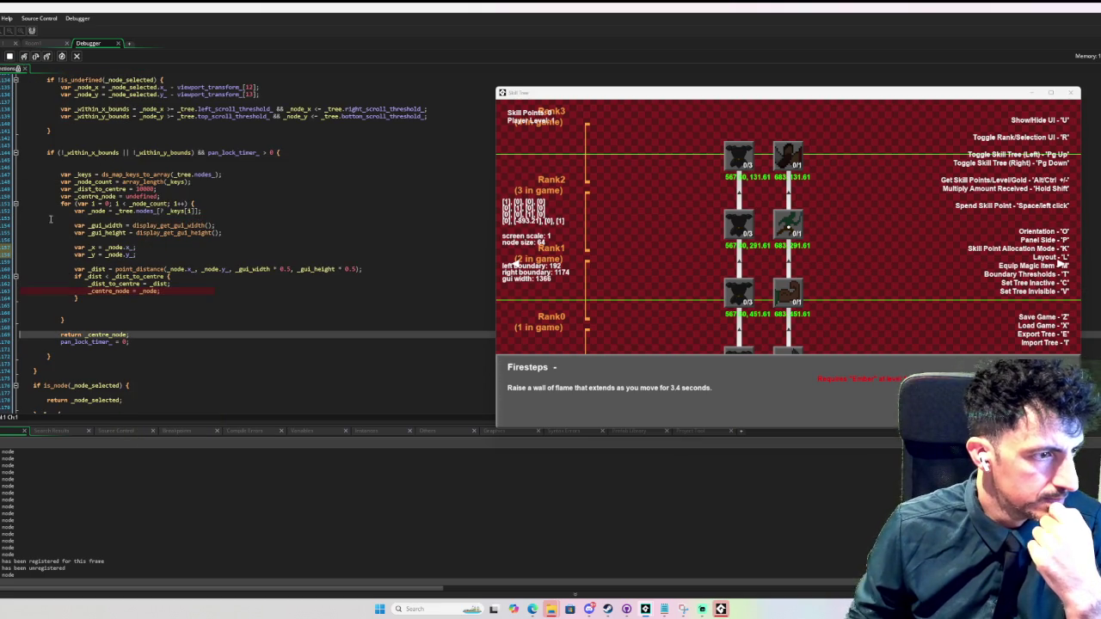
key("F10")
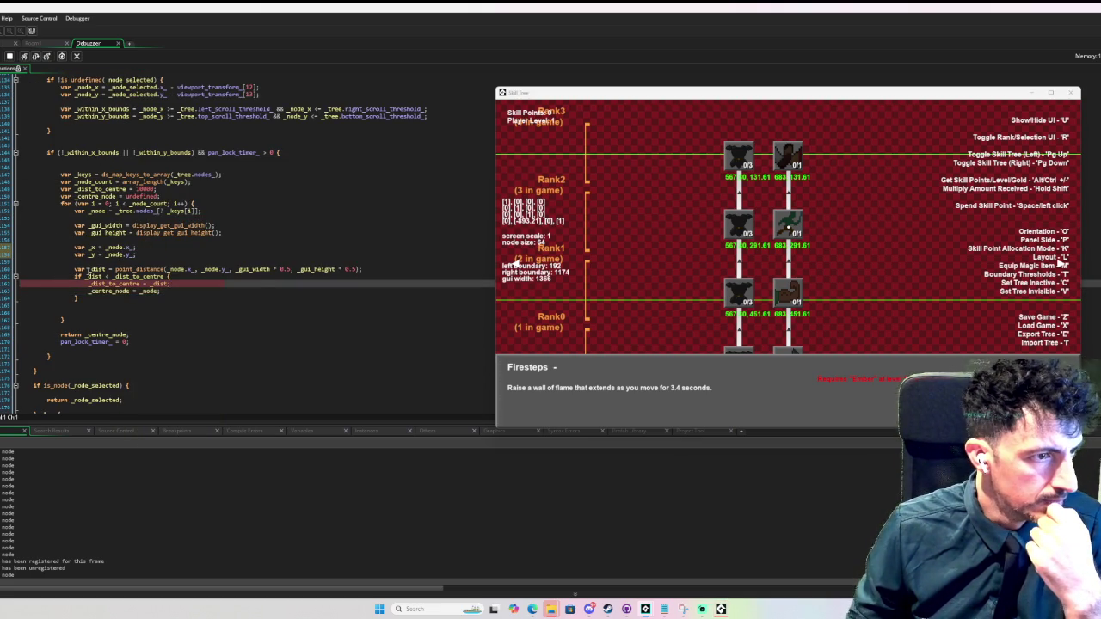
mouse_move(115, 246)
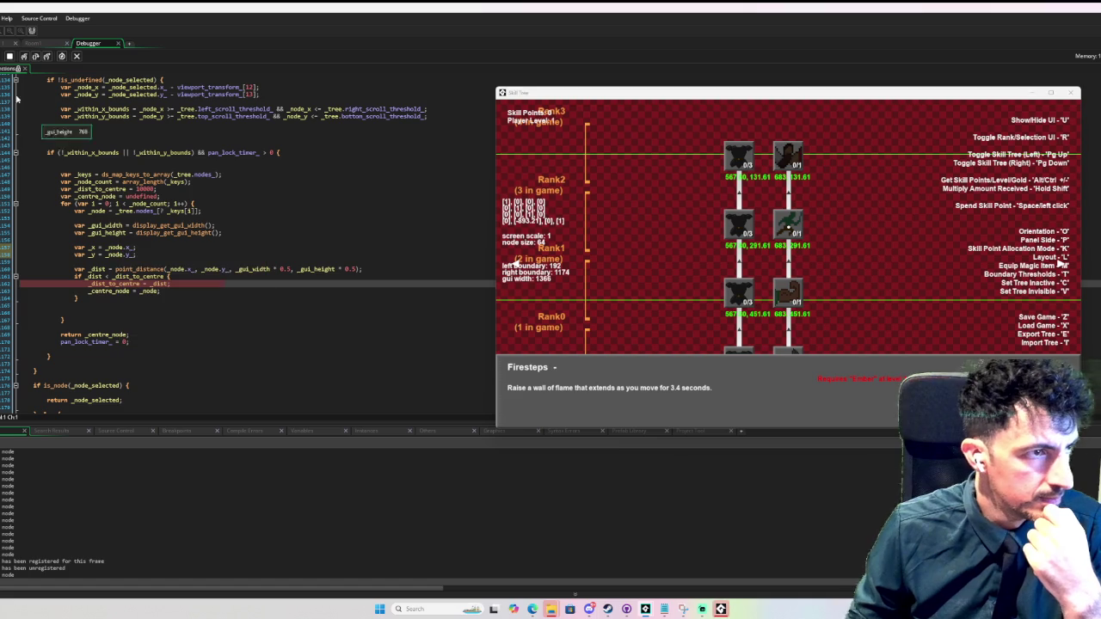
key("F10")
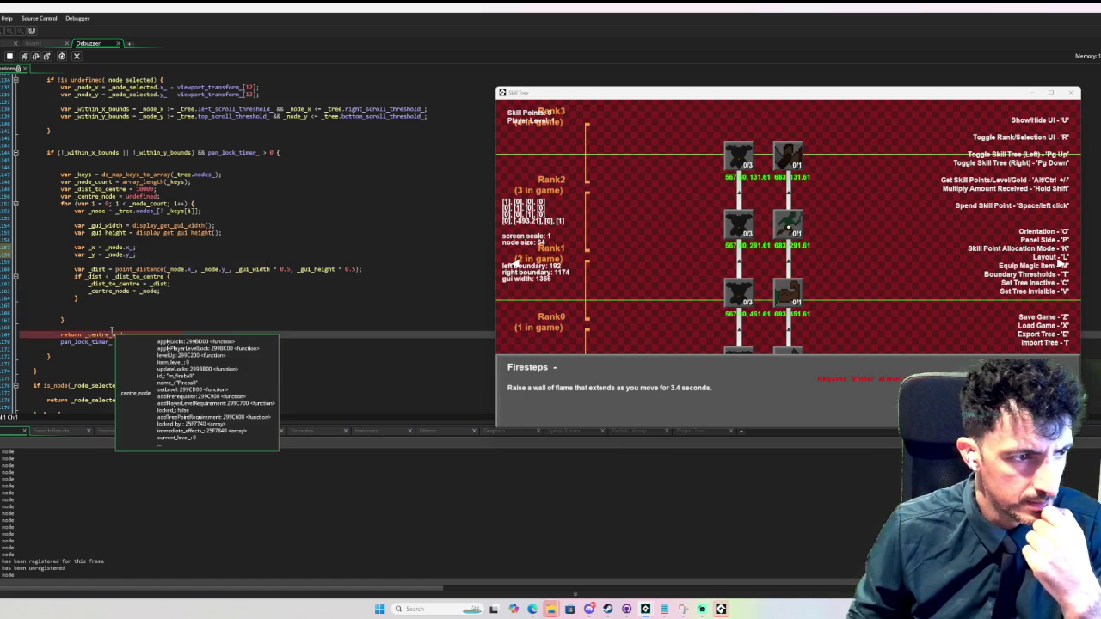
- Continue execution and resume the game, which now shows Static Shock
left_click(7, 285)
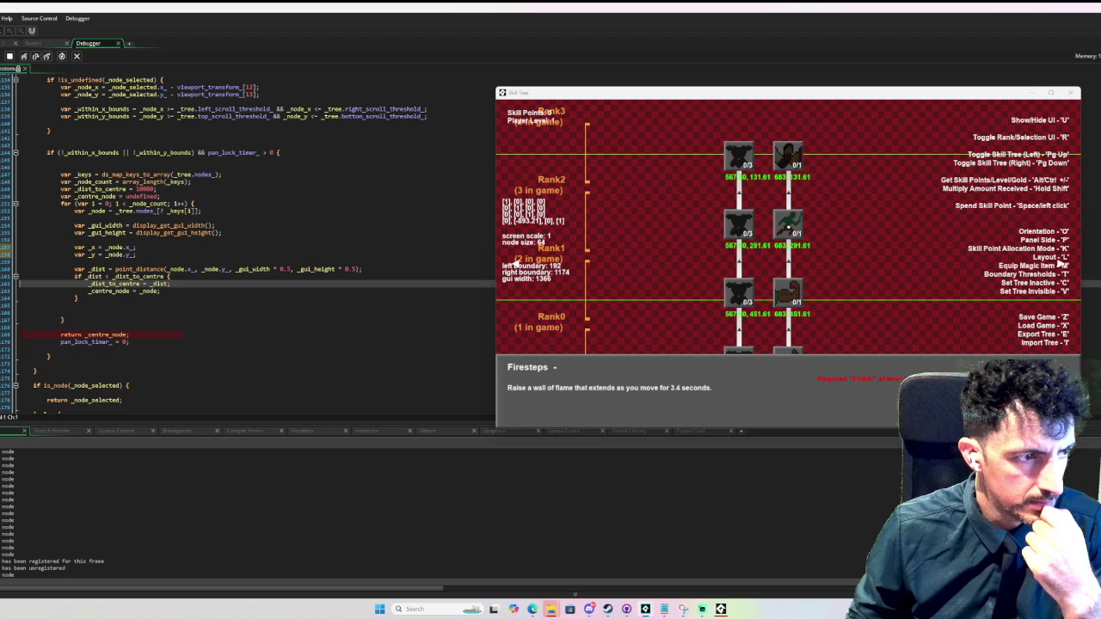
left_click(94, 335)
left_click(103, 189)
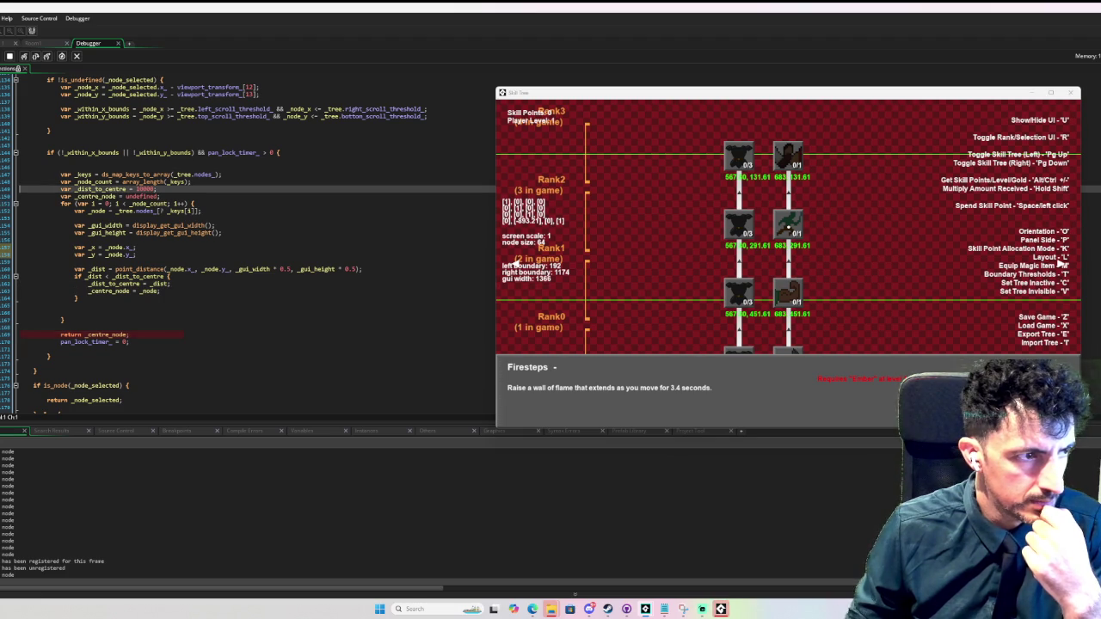
left_click(9, 56)
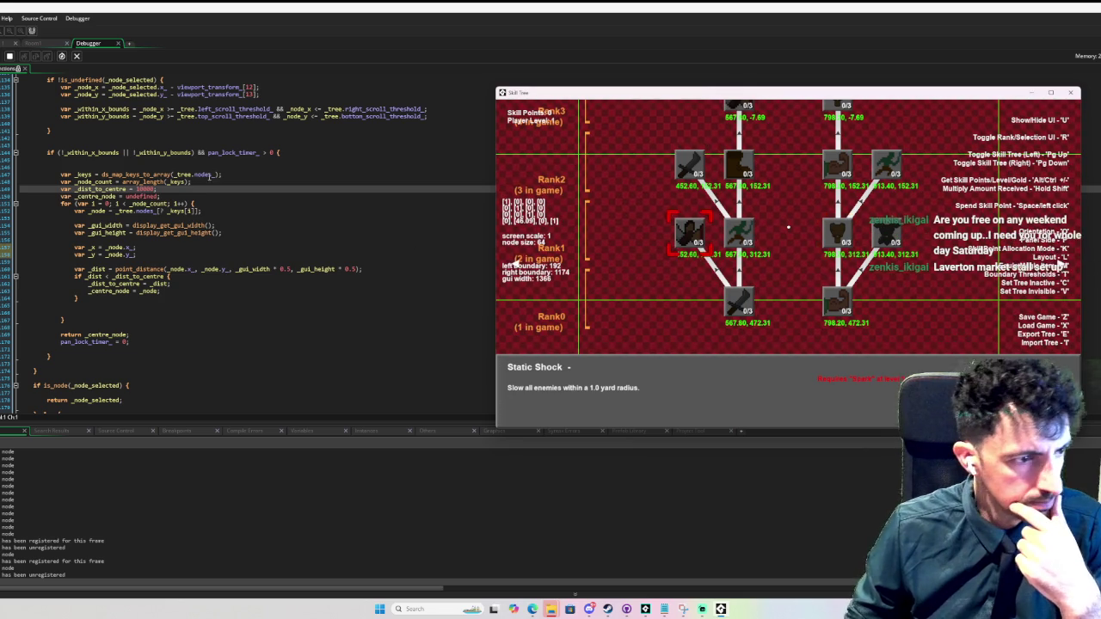
- Stop the game and subtract viewport_transform_[12] and [13] from the loop node's _x and _y
left_click(9, 57)
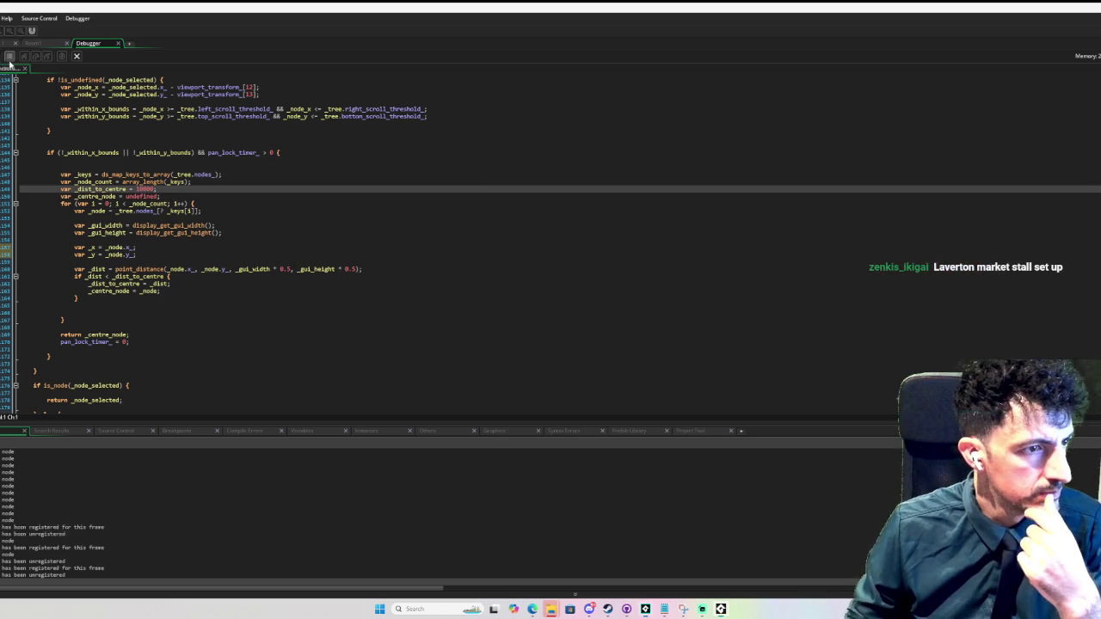
left_click(135, 248)
scroll(242, 232, "up", 3)
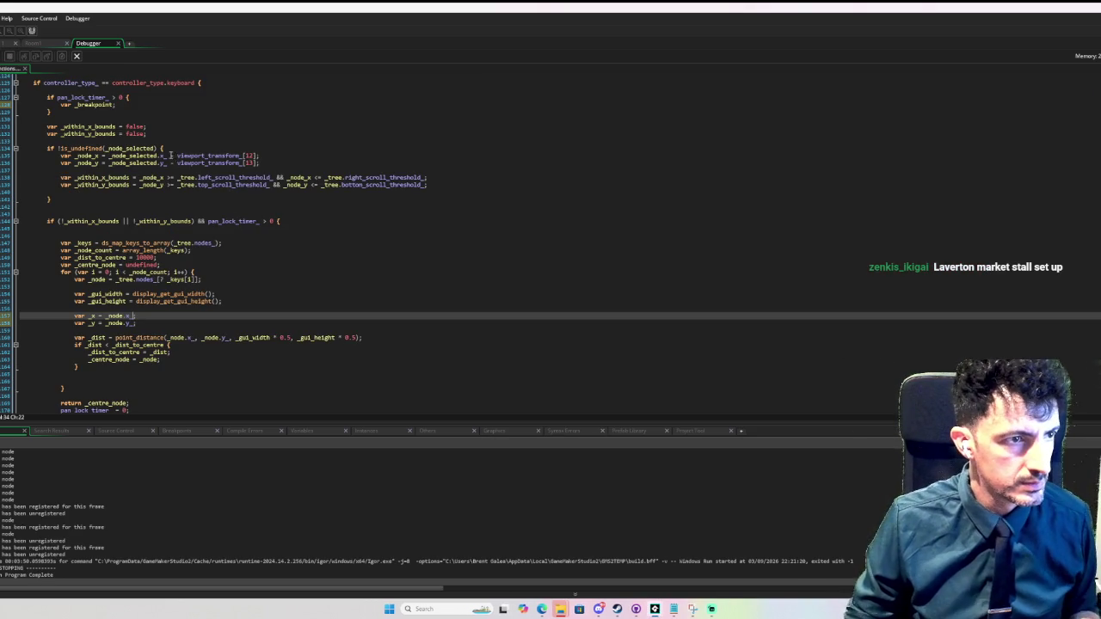
left_click(169, 156)
mouse_move(169, 156)
left_mouse_down()
mouse_move(270, 158)
mouse_move(225, 178)
mouse_move(258, 173)
left_mouse_up()
key("ctrl+c")
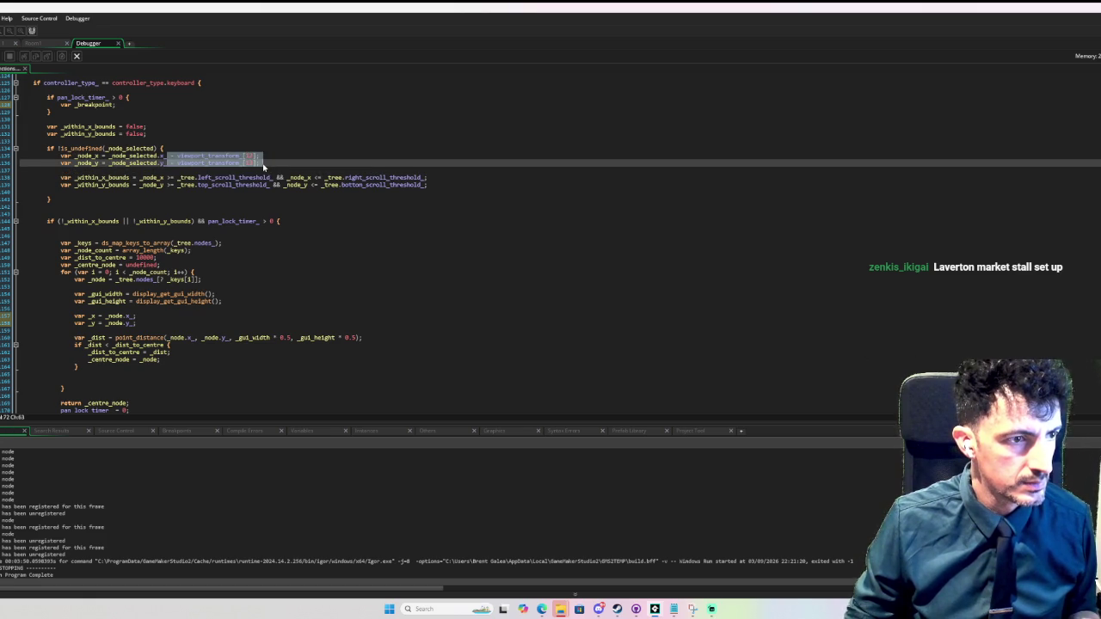
left_click(261, 175)
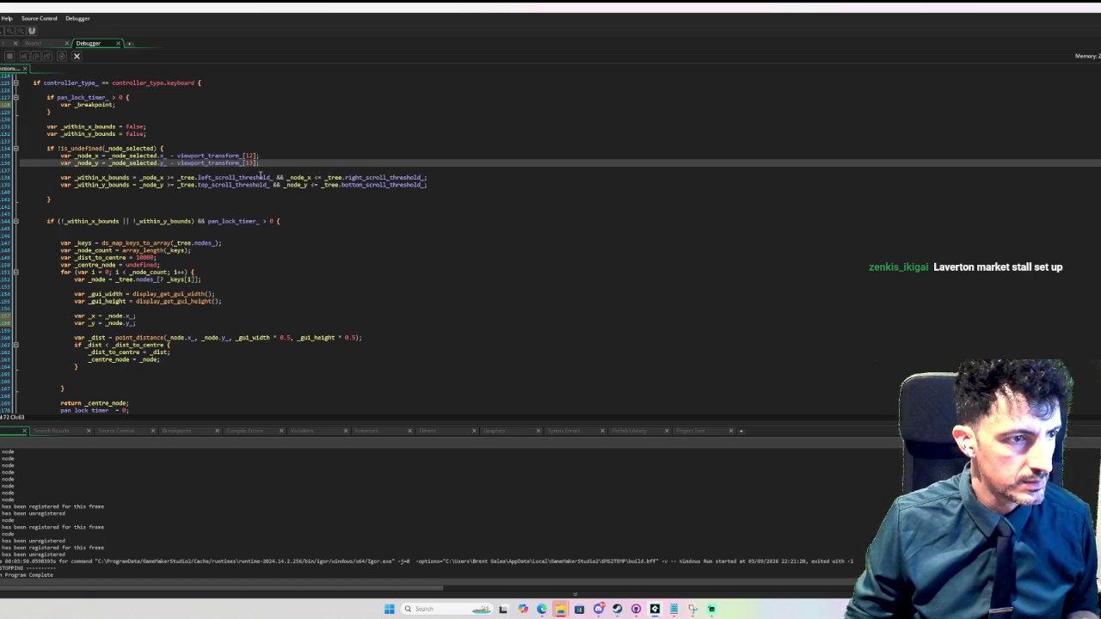
left_click(134, 316)
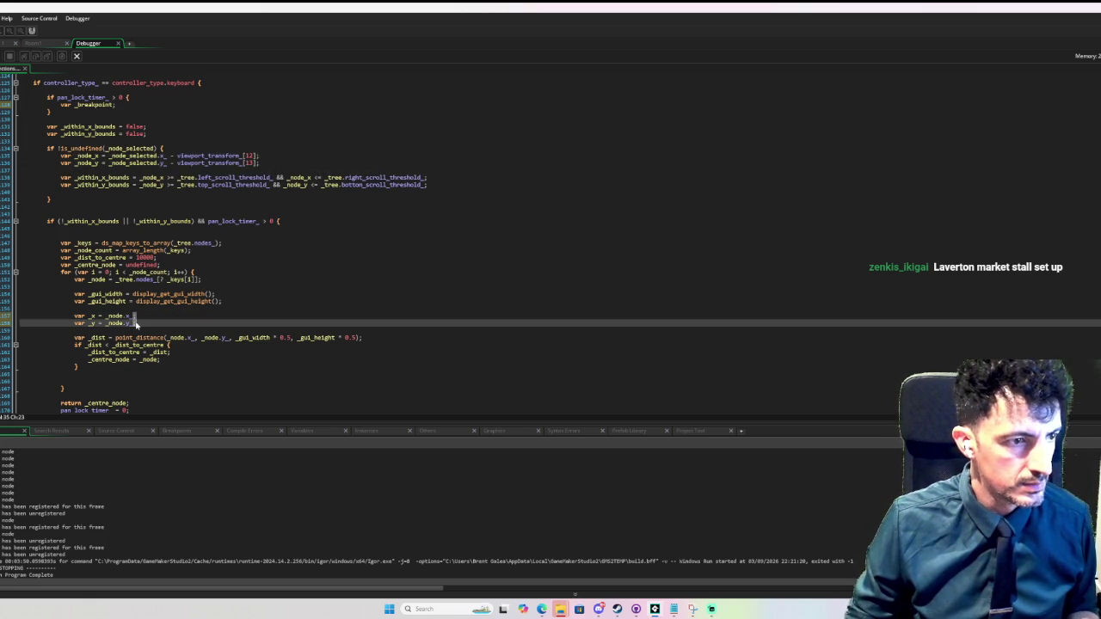
key("ctrl+v")
key("ctrl+z")
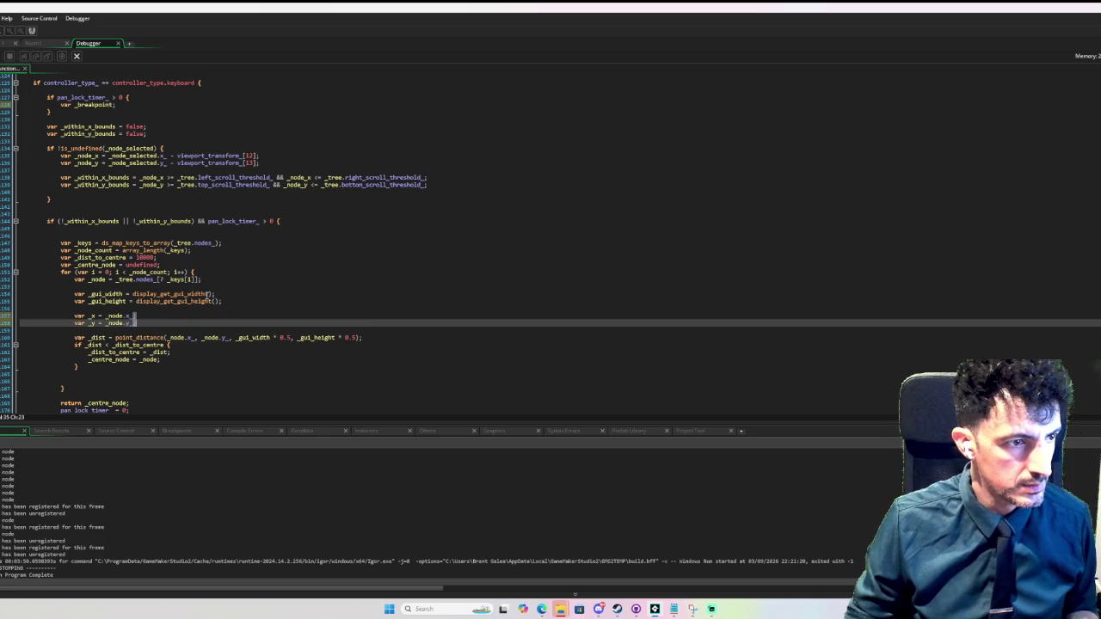
type("_;")
left_click(167, 155)
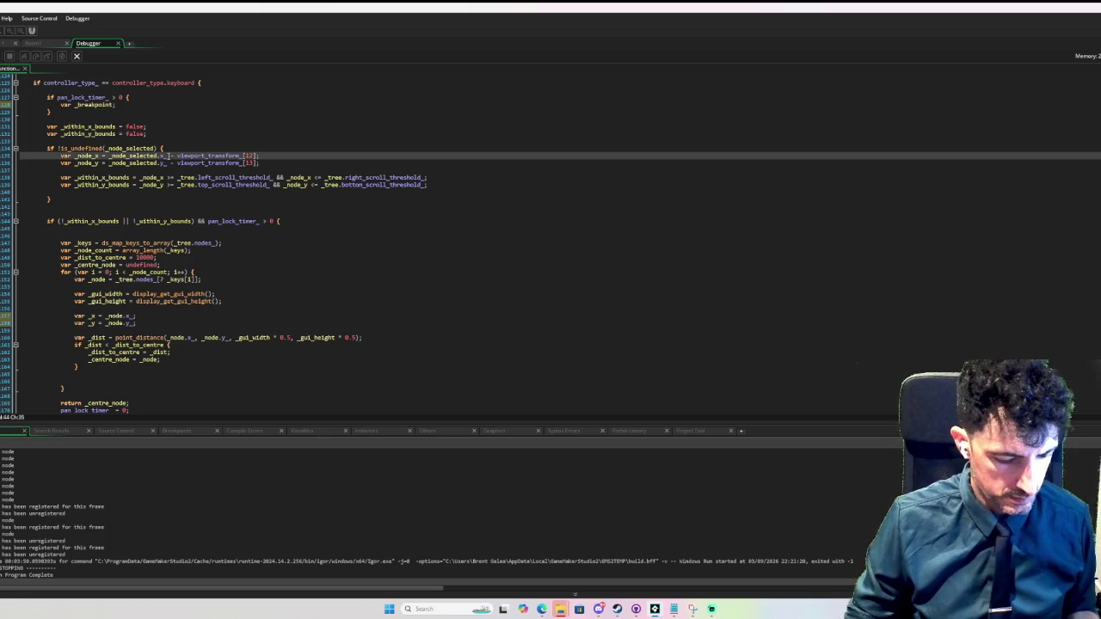
left_click_drag(167, 156, 272, 165)
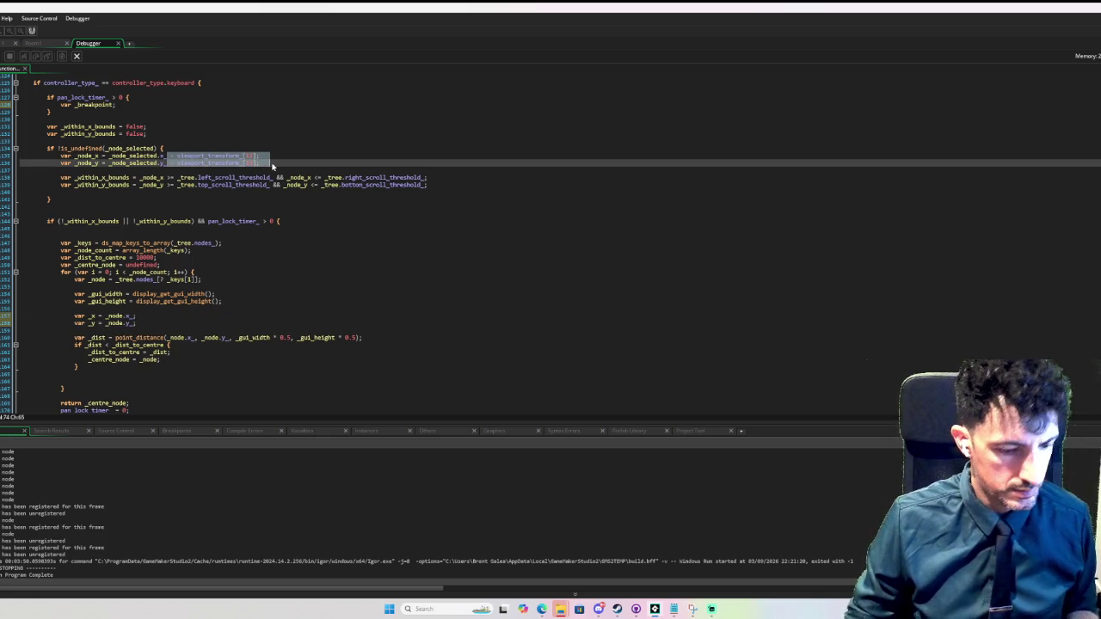
left_click(135, 316)
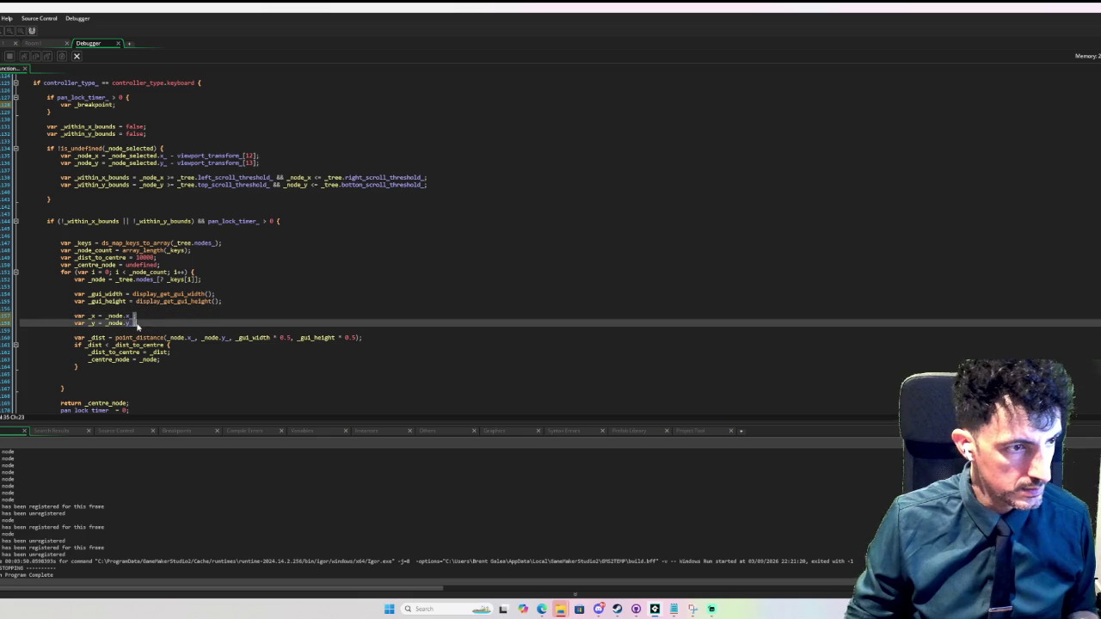
key("ctrl+v")
- Replace _node.x_ and _node.y_ with _x and _y in point_distance, then run the game
left_click(255, 301)
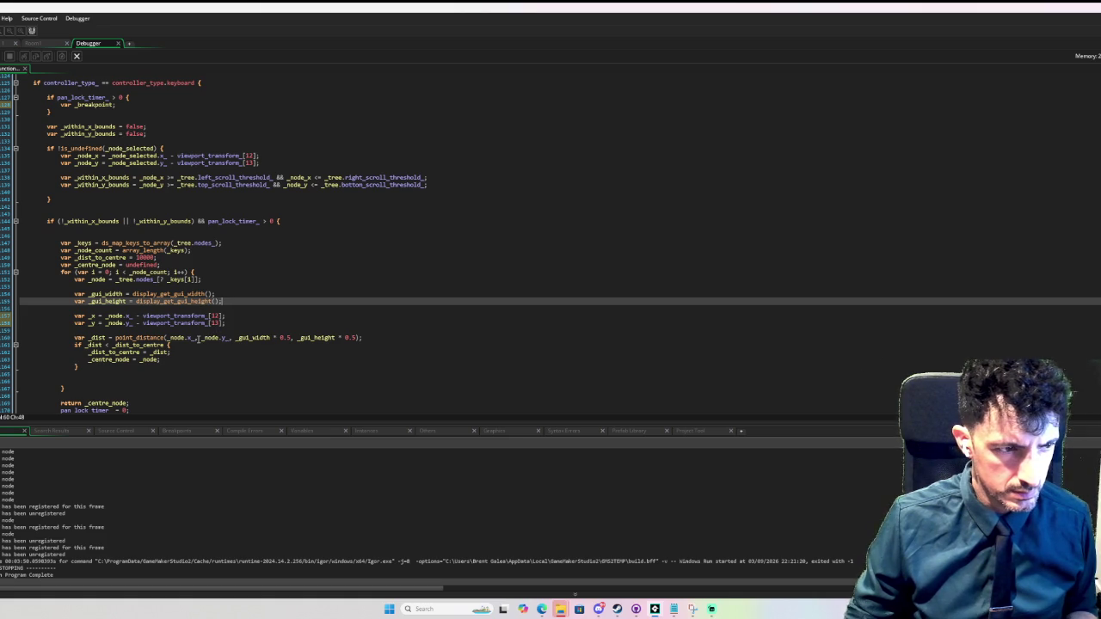
left_click_drag(196, 338, 169, 340)
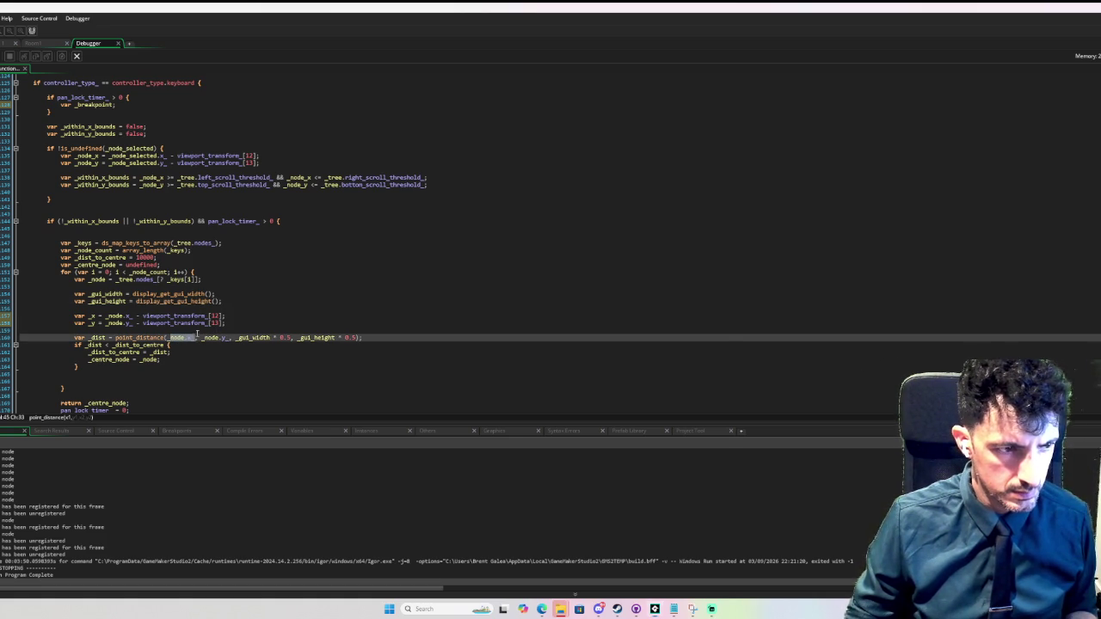
key("super")
type("x")
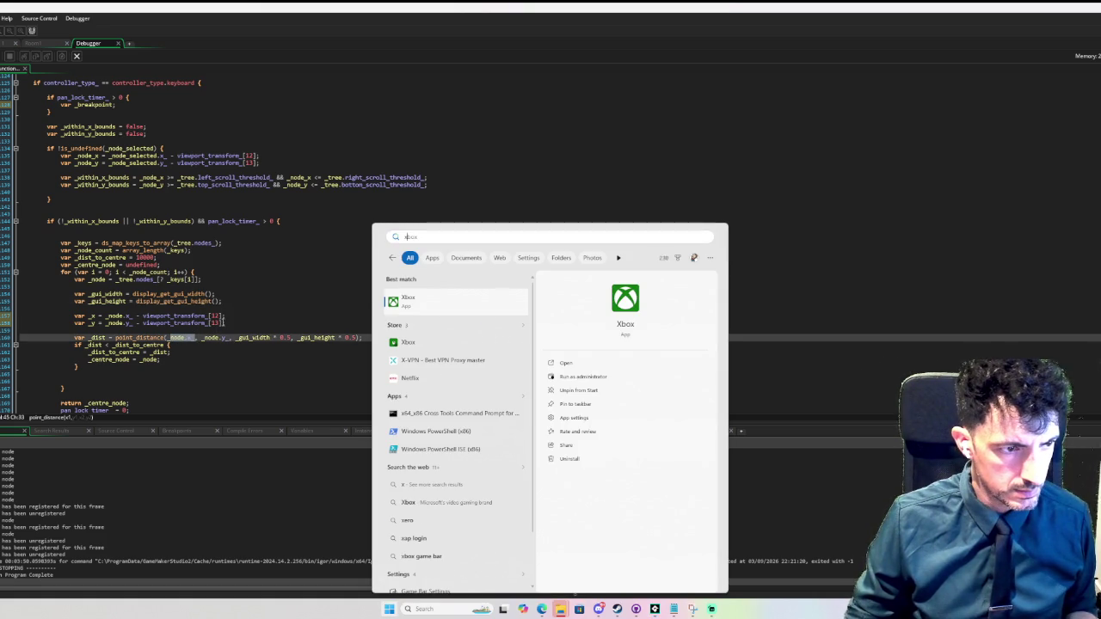
key("Escape")
type("_x")
left_click_drag(182, 338, 205, 339)
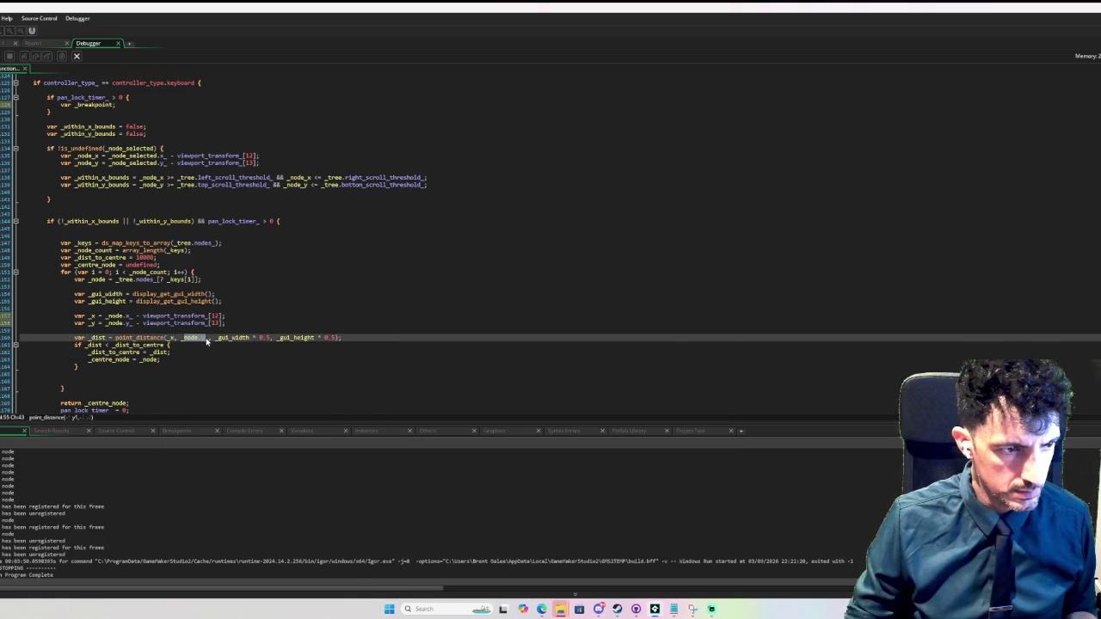
type("_y")
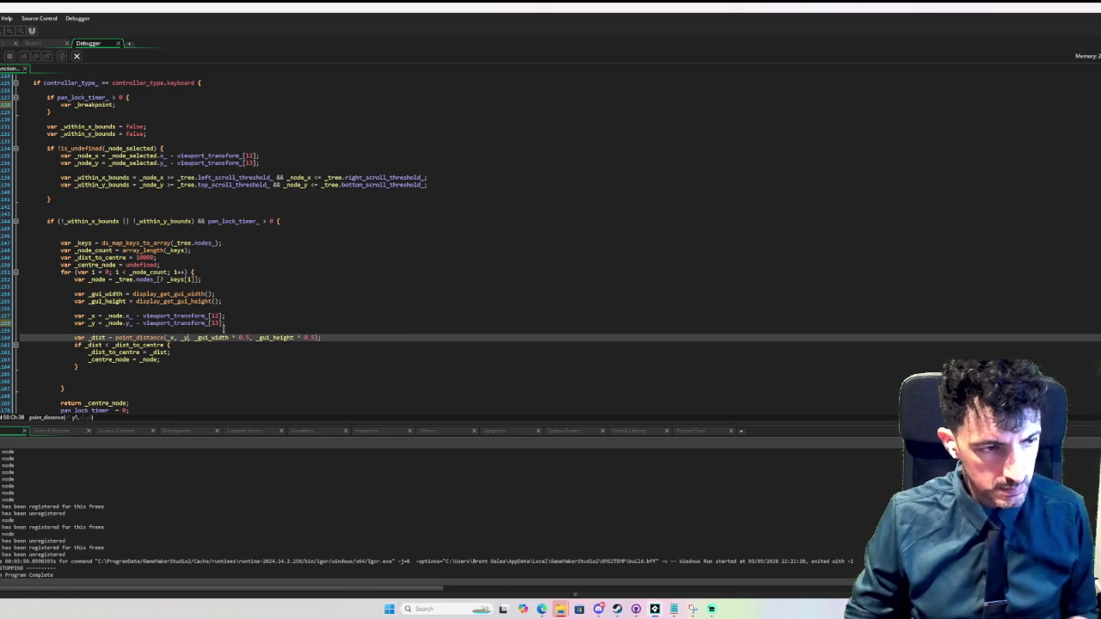
left_click(327, 287)
key("F5")
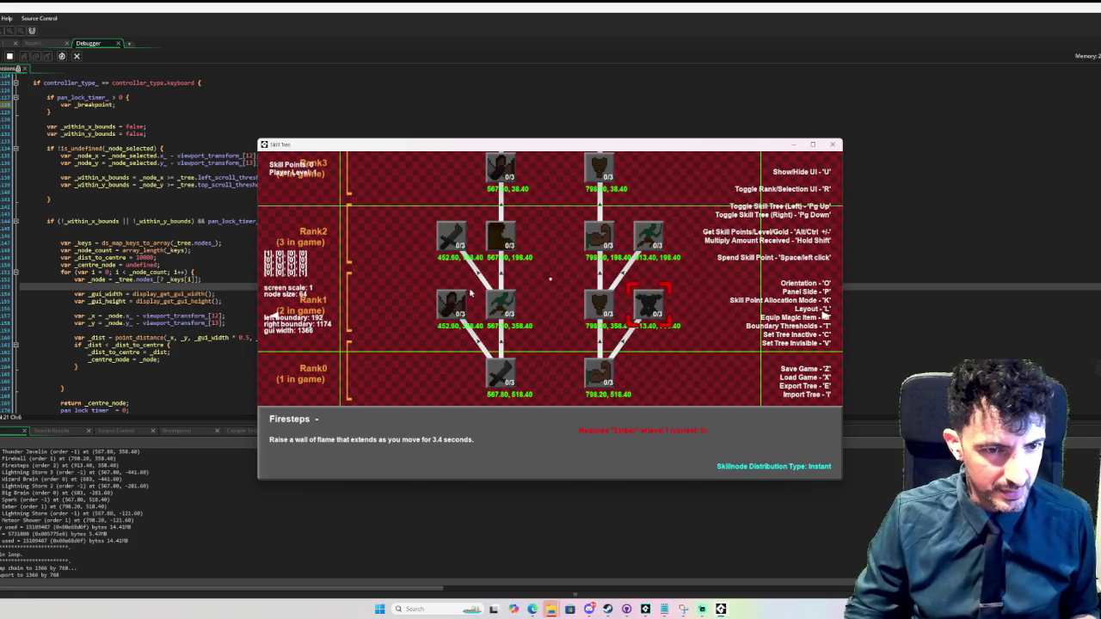
- Toggle tree layouts, page to the Fire Ring tree, and step between Fire Ring and Fireball
key("l")
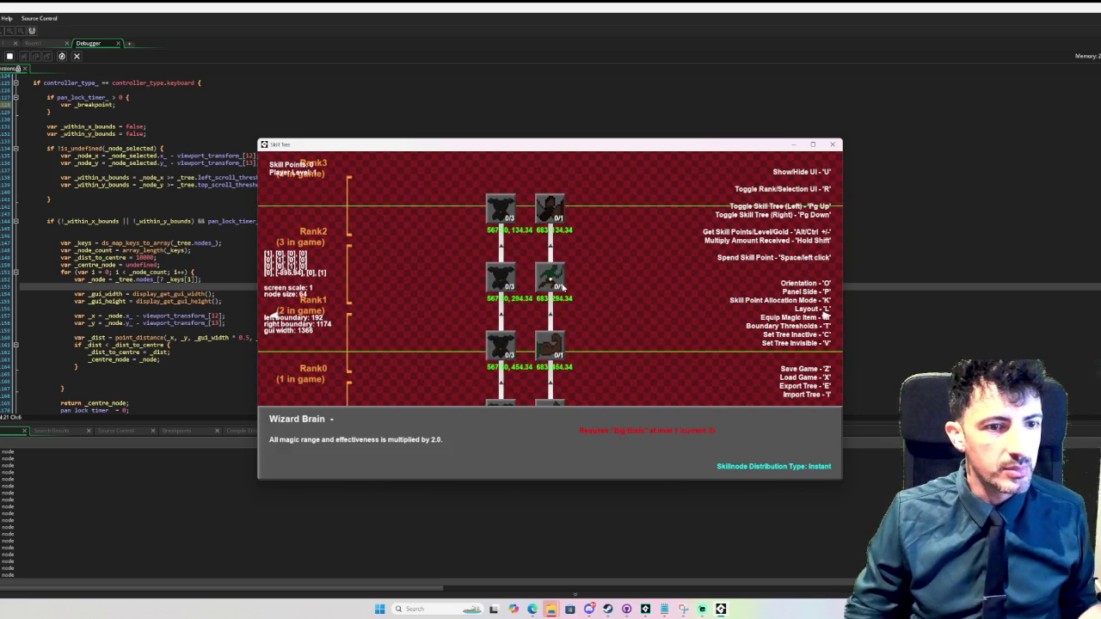
key("l")
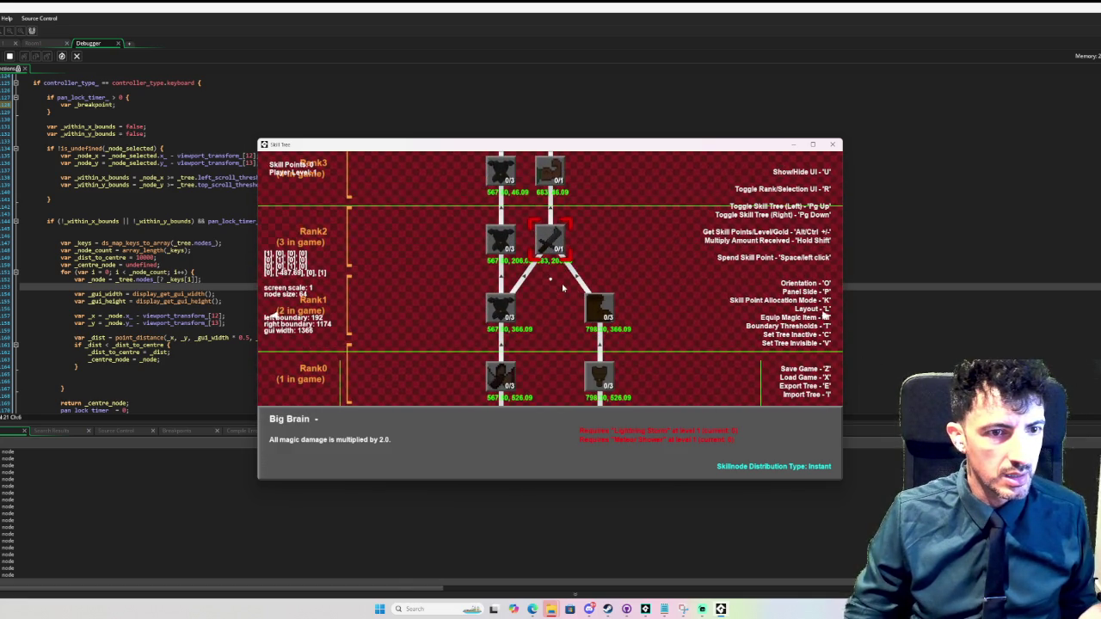
key("Page_Down")
key("Page_Down")
key("Page_Down")
key("Page_Down")
key("Page_Down")
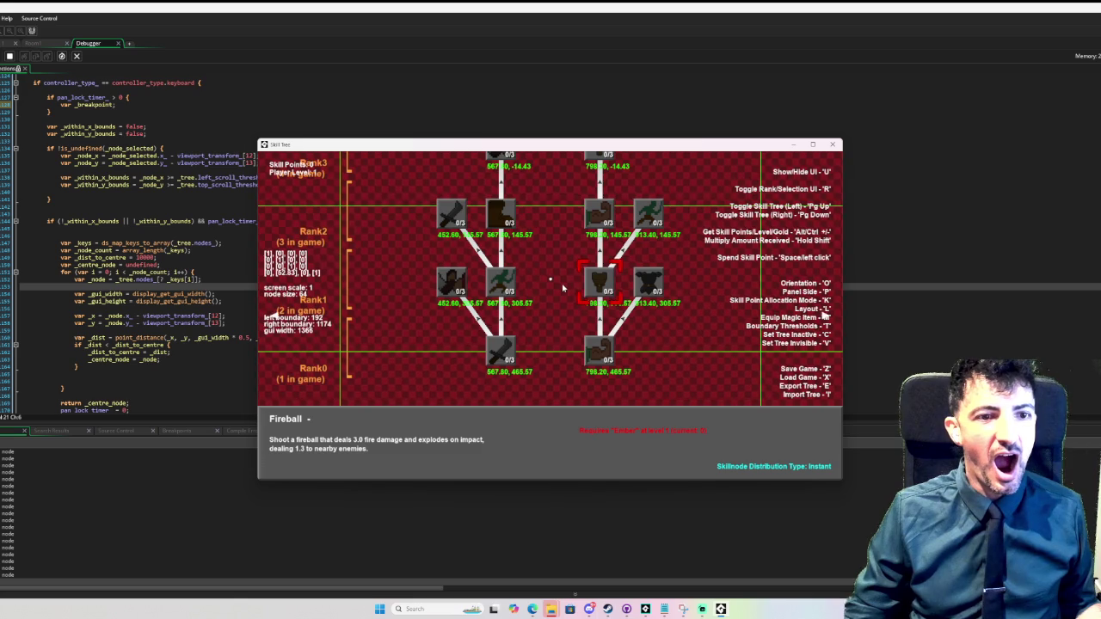
key("Up")
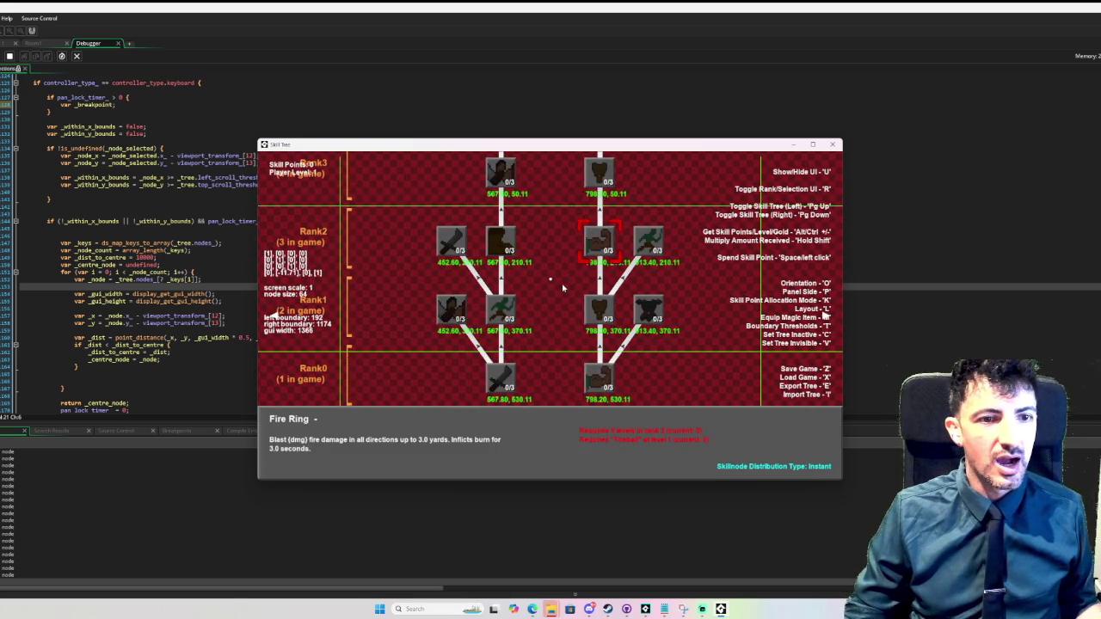
key("Down")
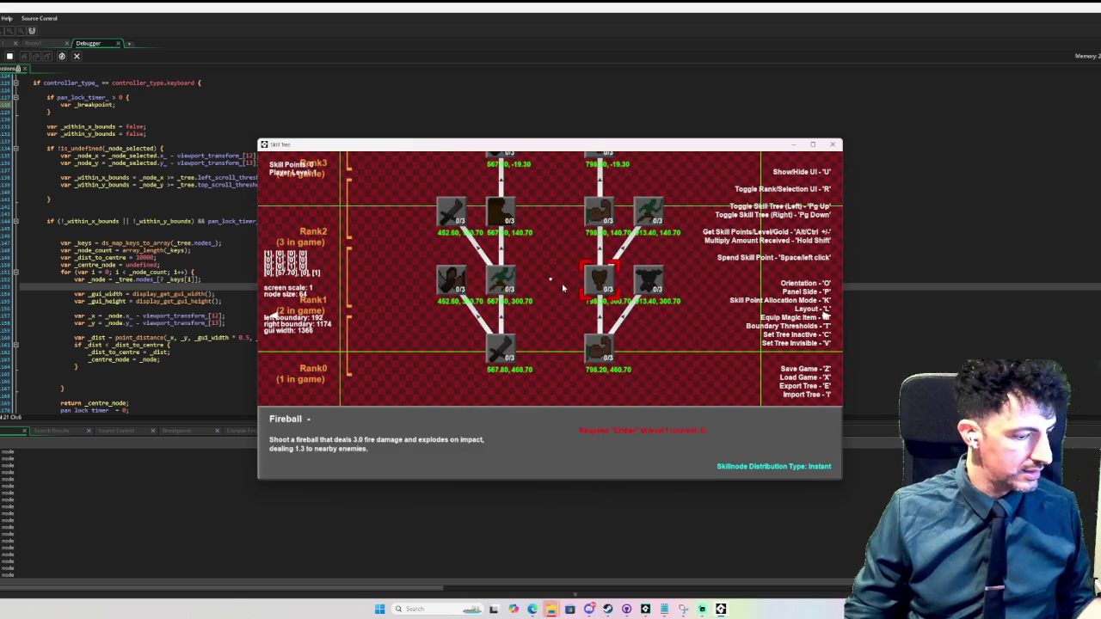
- Step from Wizard Brain down through Thunderblast to Spark and back up, then close the game
key("Up")
key("Up")
key("Up")
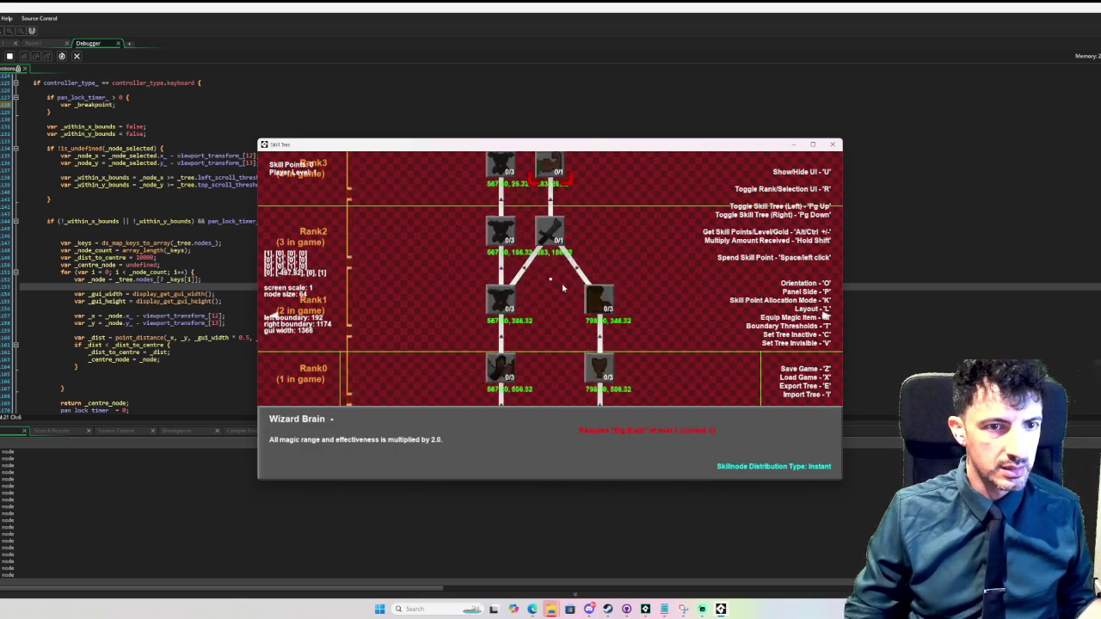
key("Down")
key("Down")
key("Down")
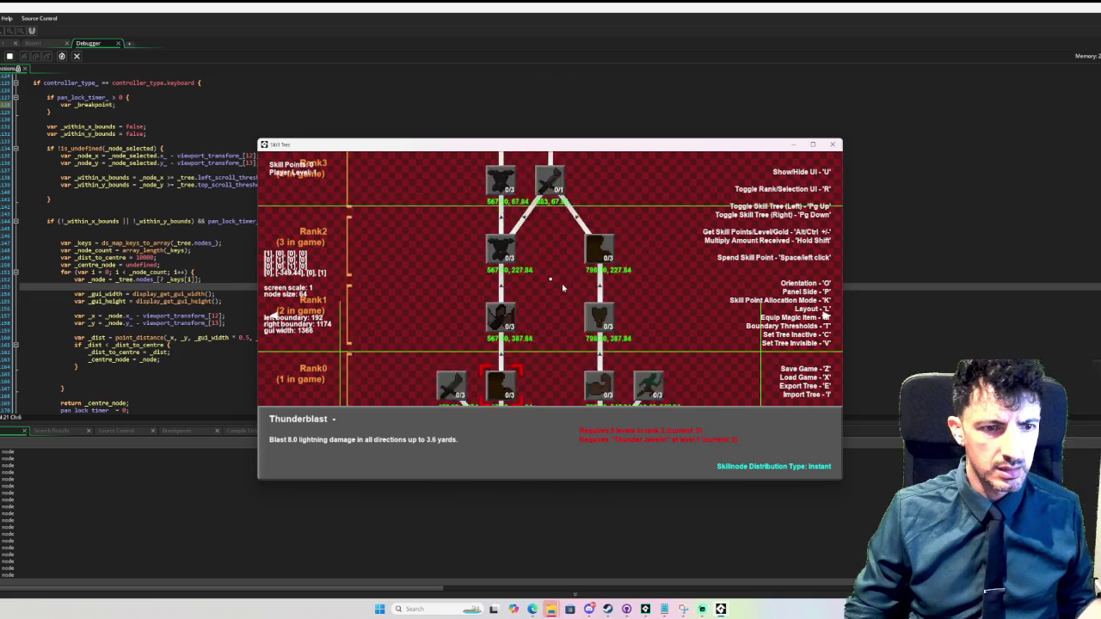
key("Up")
key("Up")
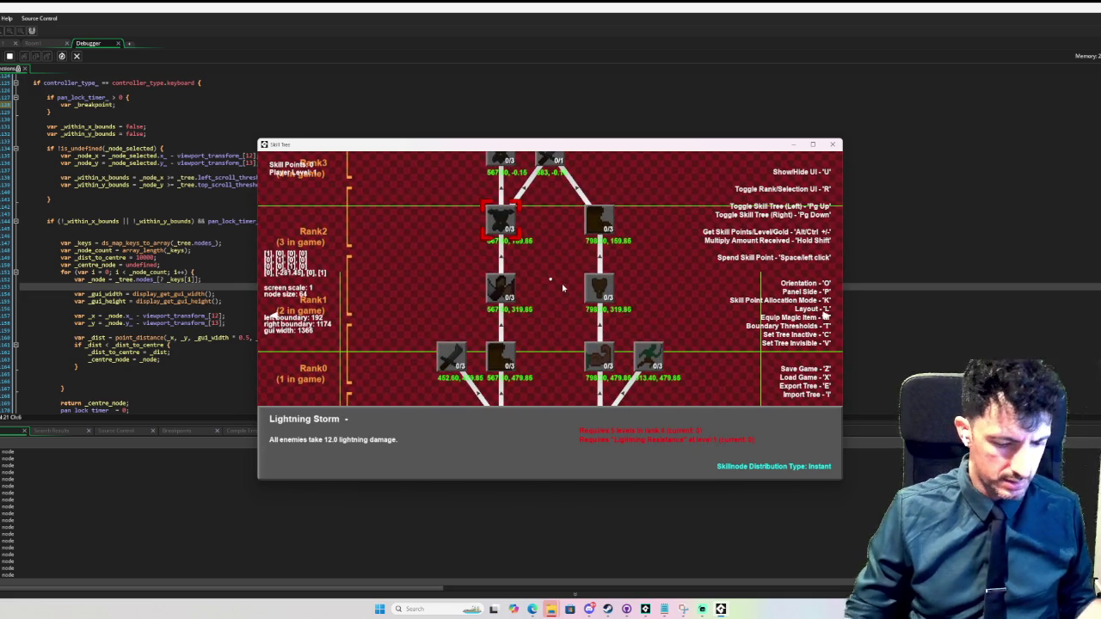
key("Down")
key("Down")
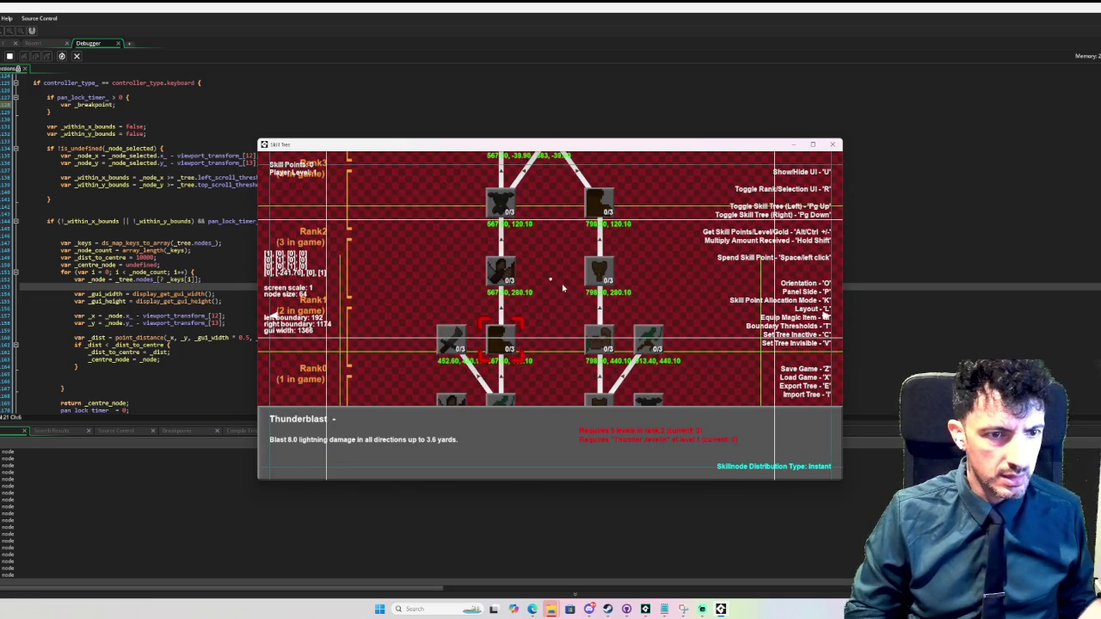
key("Down")
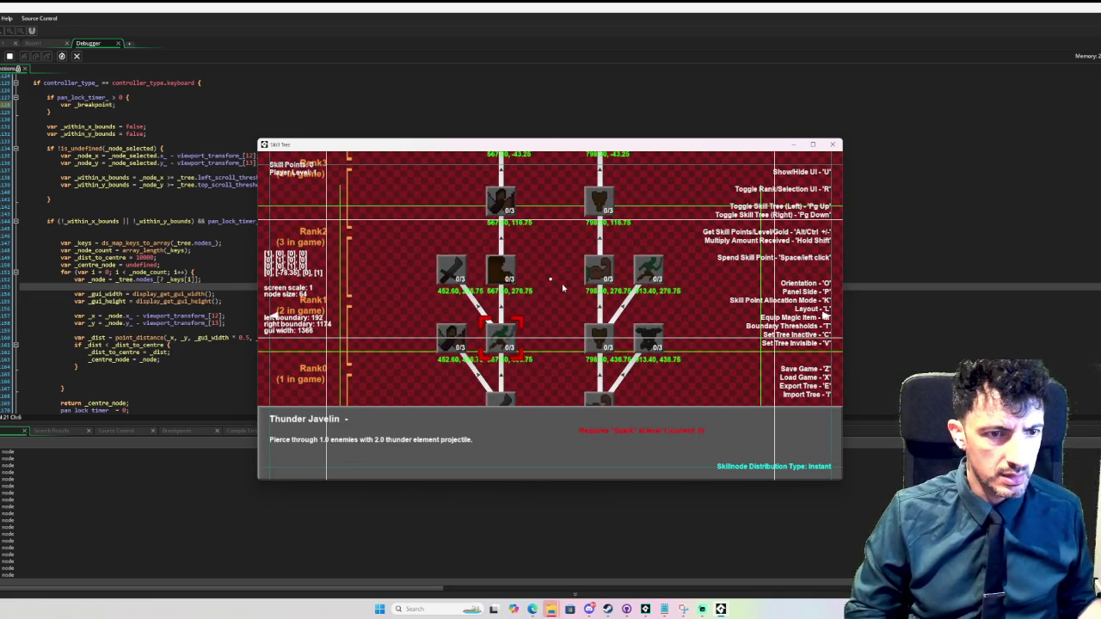
key("Down")
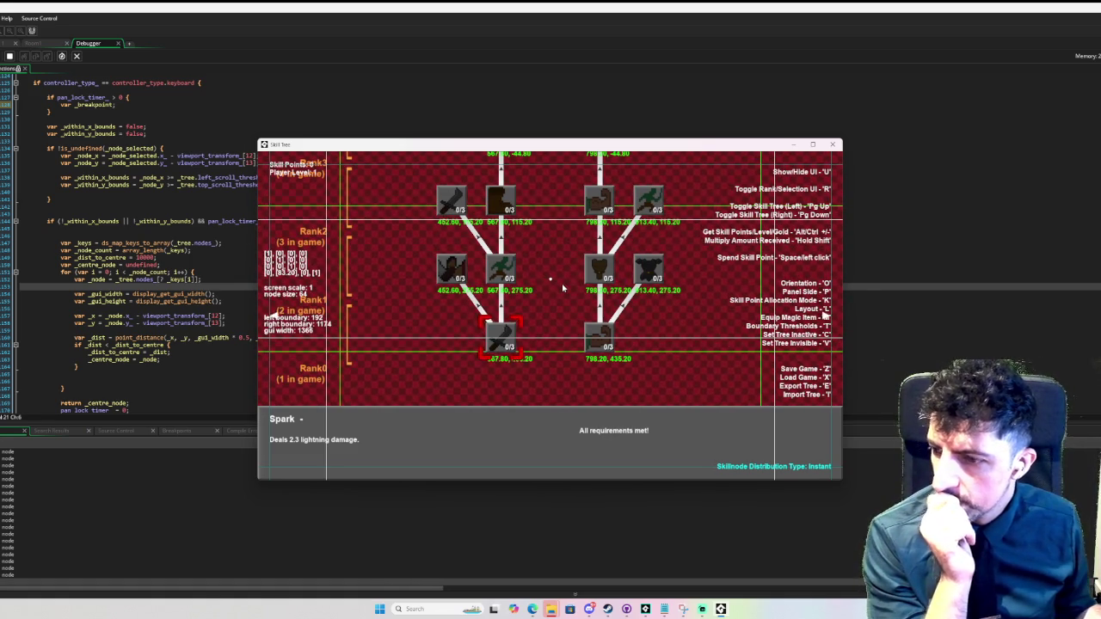
key("Up")
key("Up")
key("Up")
key("Up")
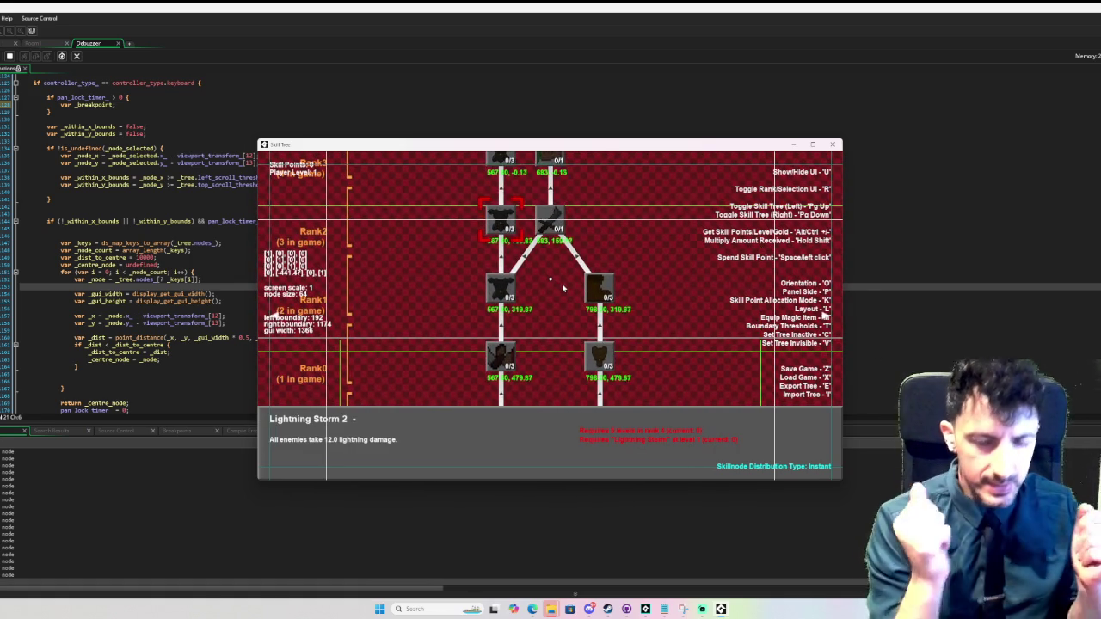
key("Up")
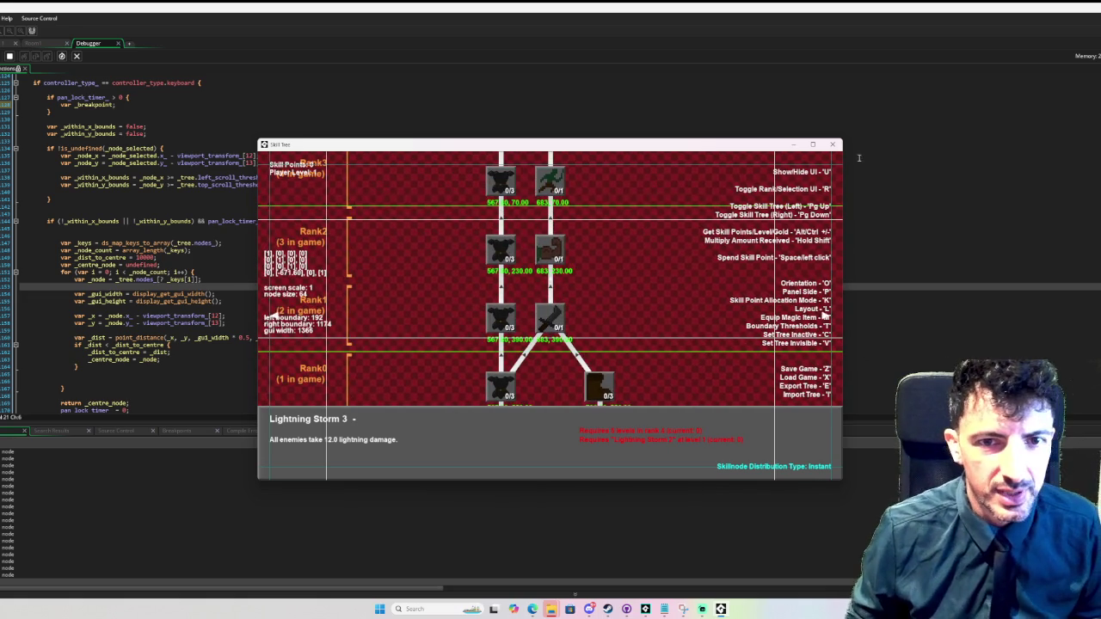
left_click(832, 145)
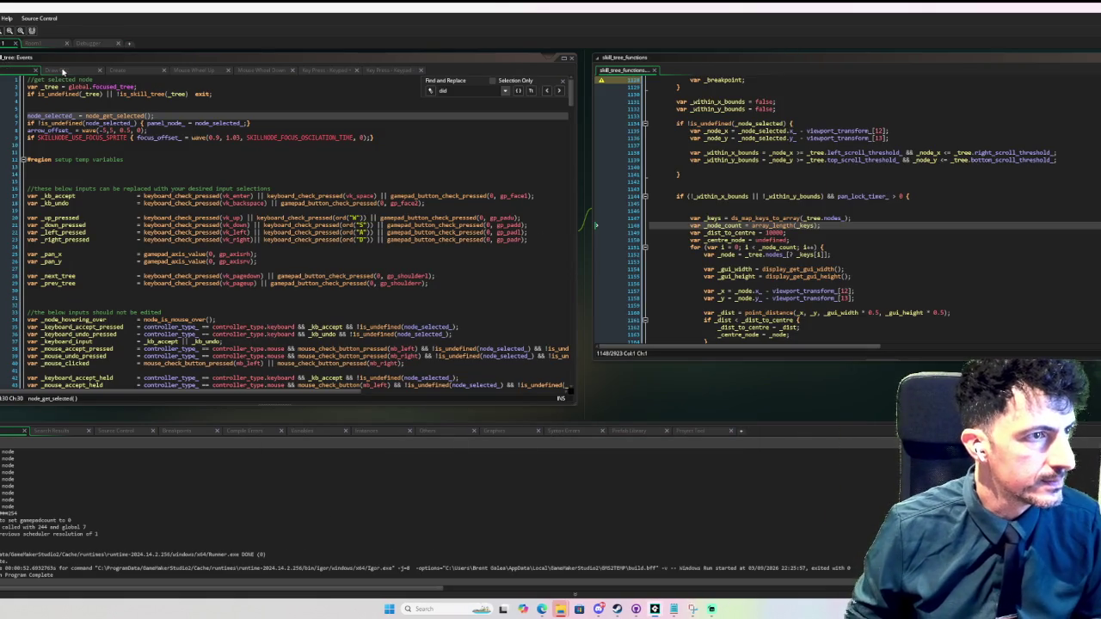
- Scroll through skill_tree_functions, then show obj_skill_tree's Create event with its lock timer variables
scroll(152, 122, "down", 3)
scroll(147, 116, "up", 3)
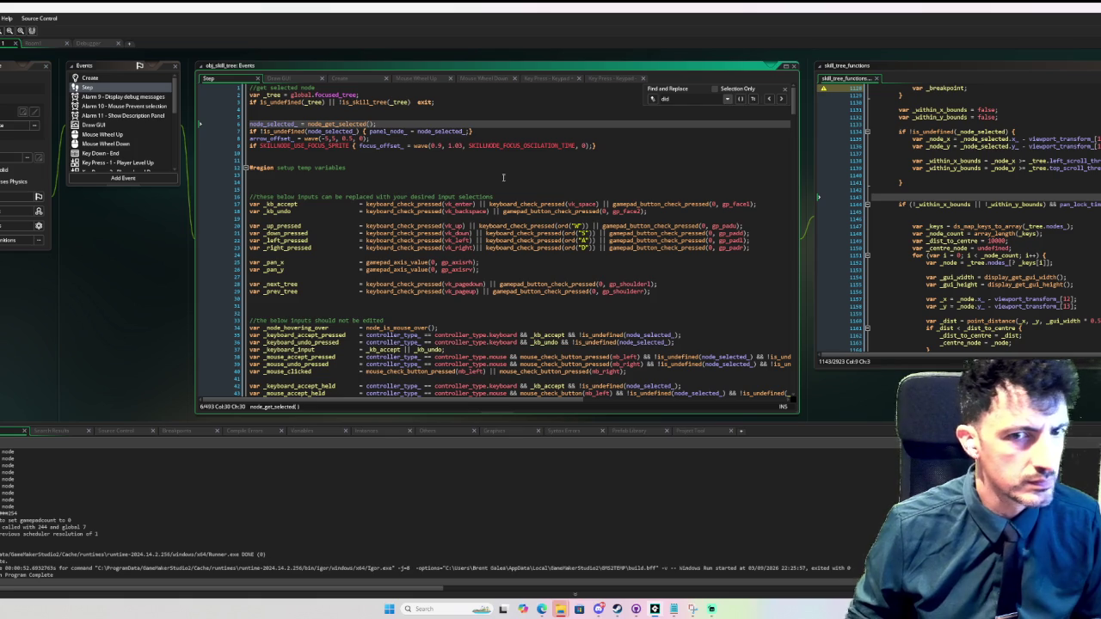
scroll(443, 175, "down", 5)
left_click_drag(794, 115, 795, 164)
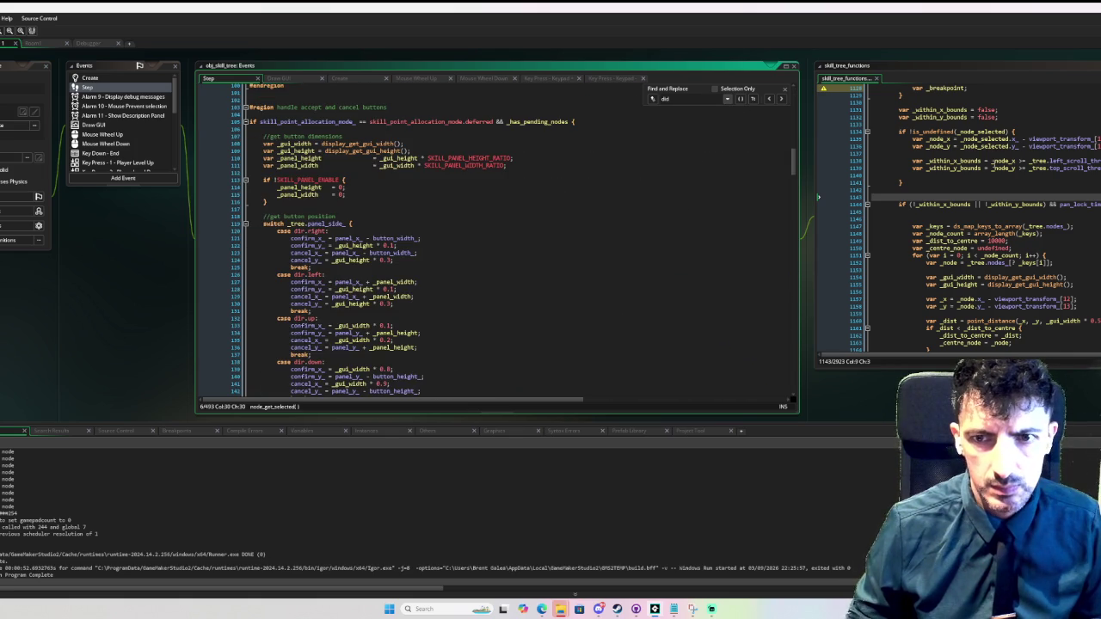
scroll(1029, 179, "down", 8)
scroll(1030, 179, "down", 7)
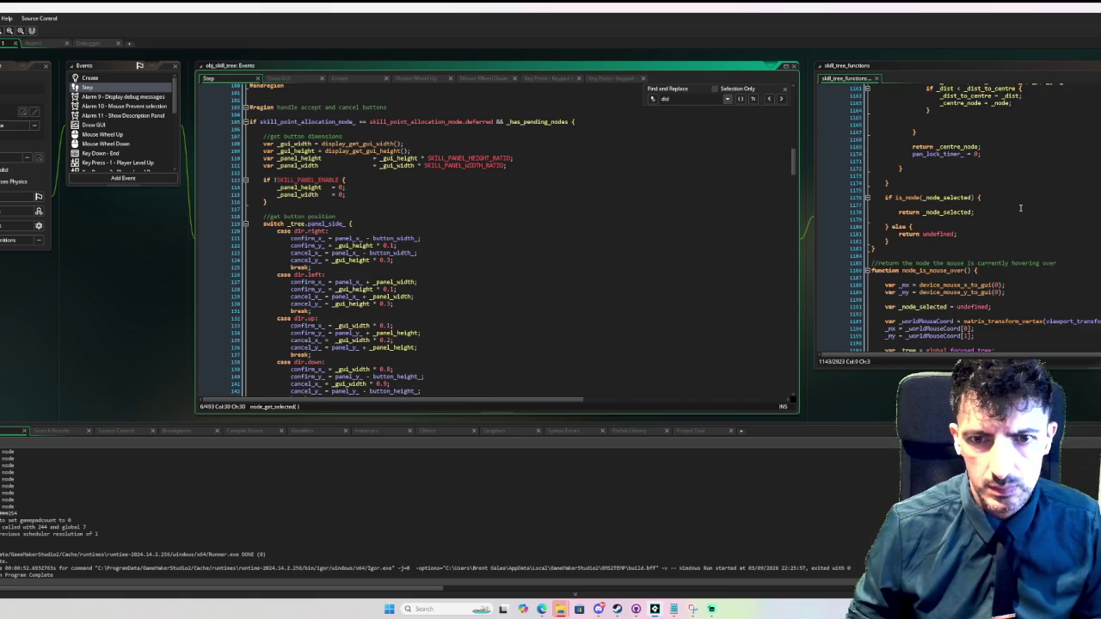
scroll(1020, 207, "up", 5)
scroll(1020, 208, "up", 17)
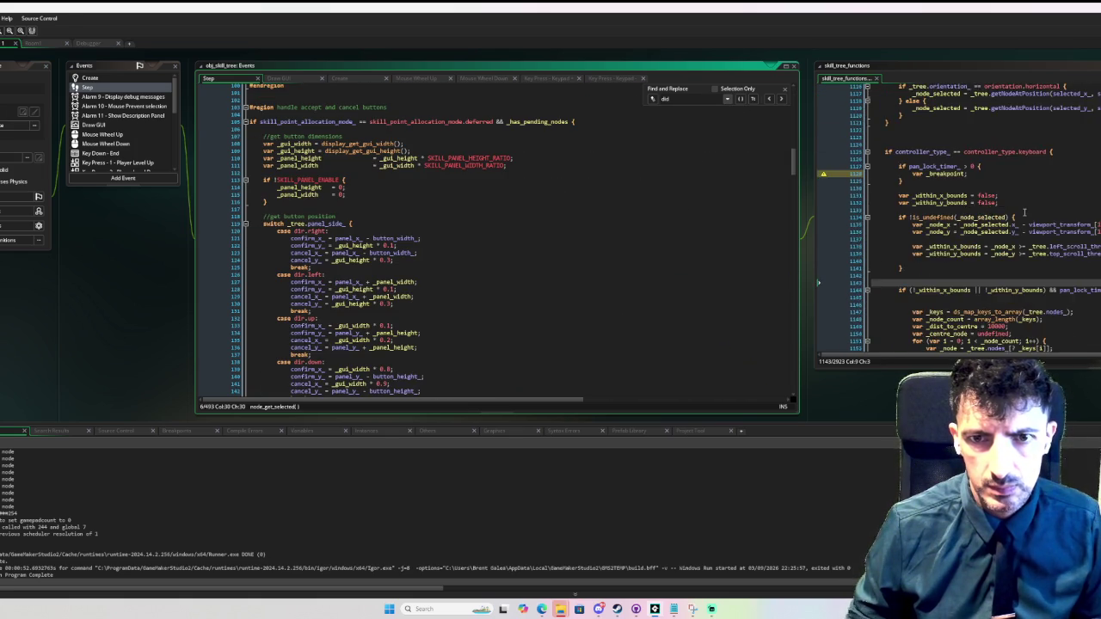
scroll(1024, 211, "up", 14)
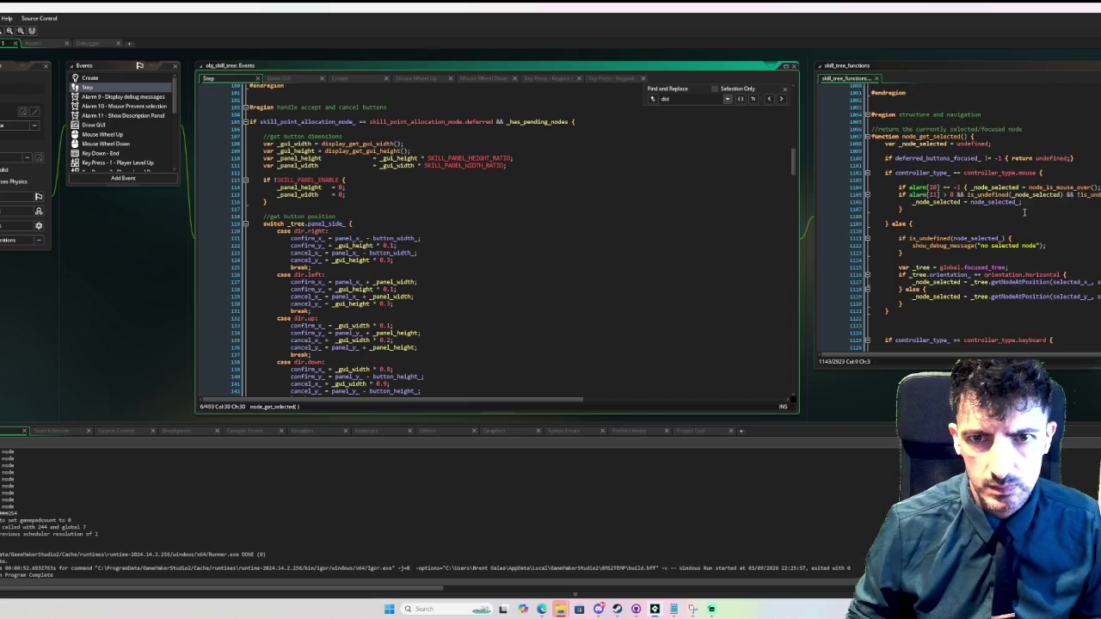
scroll(1023, 212, "down", 20)
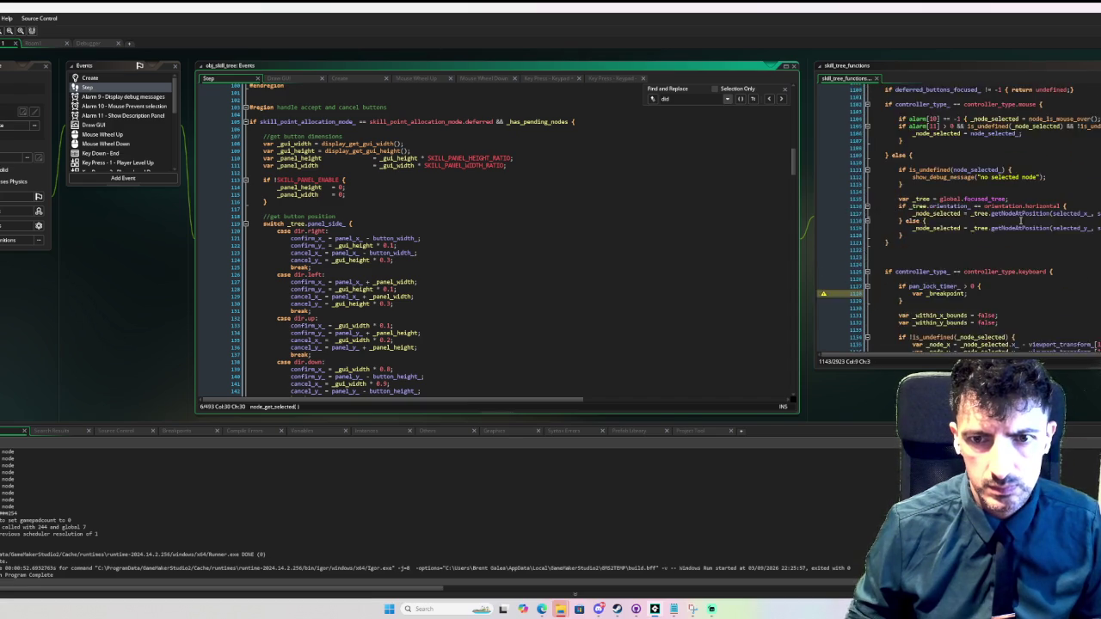
scroll(1020, 222, "down", 5)
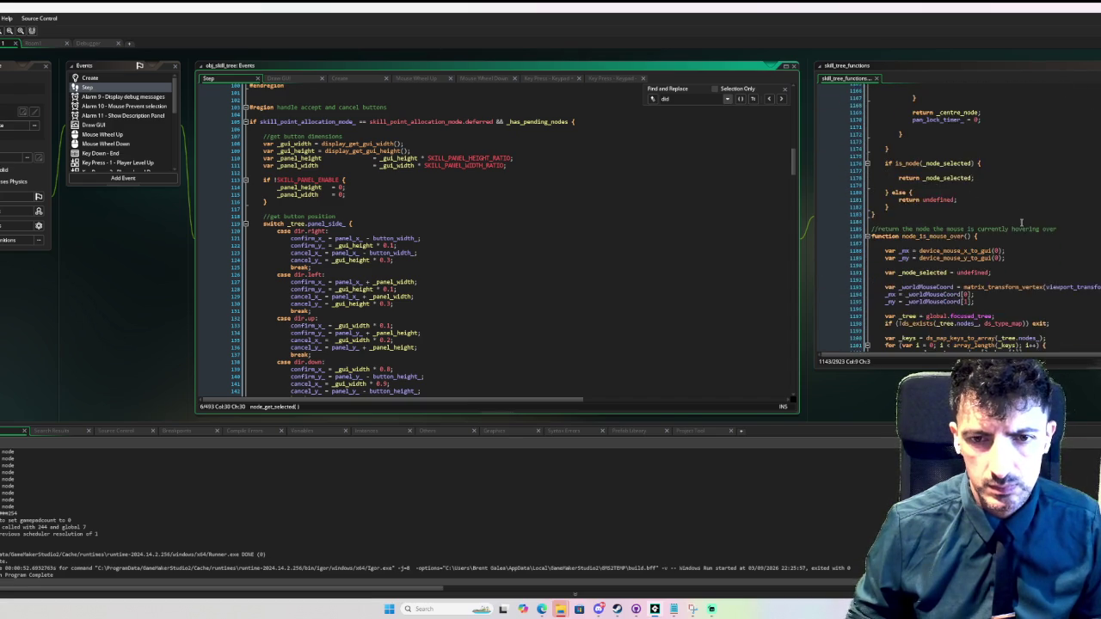
scroll(1021, 222, "down", 10)
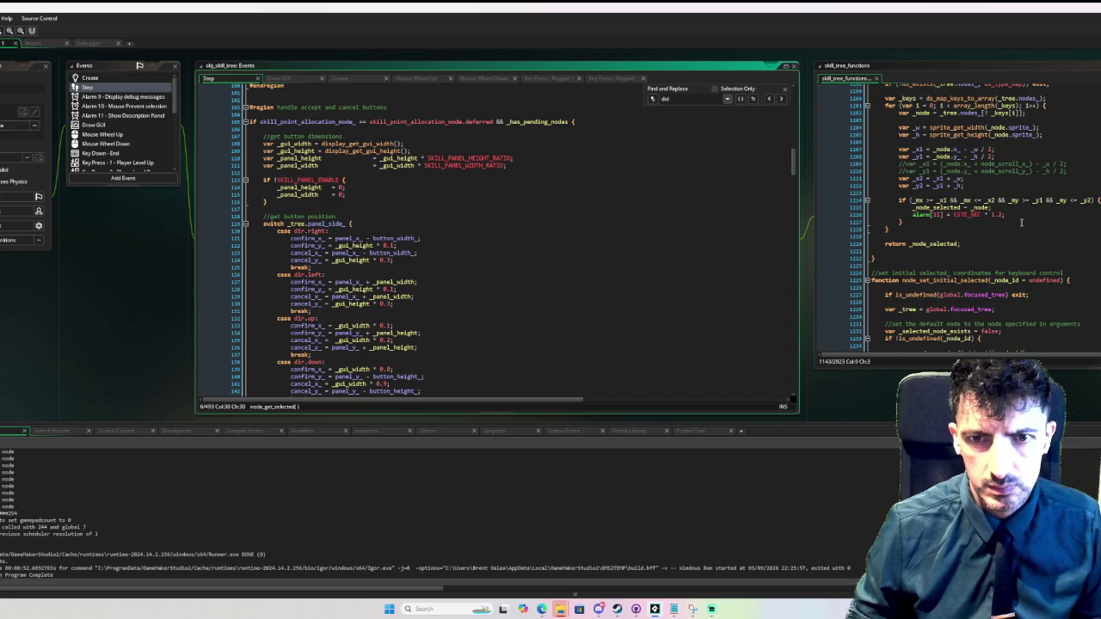
scroll(1021, 223, "down", 2)
scroll(1028, 225, "up", 20)
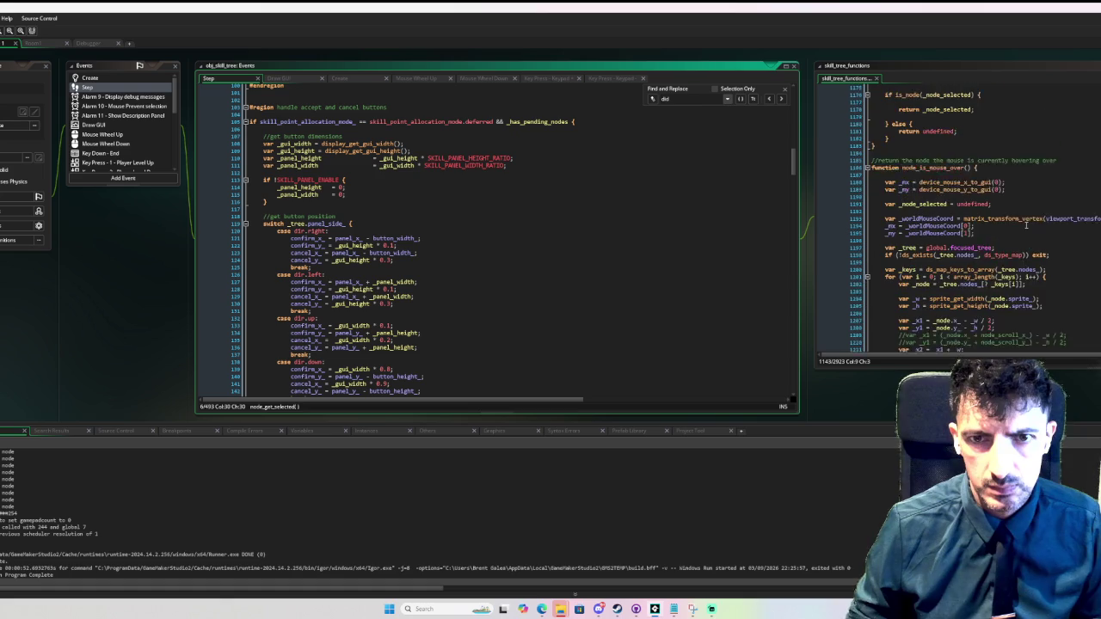
scroll(1023, 225, "up", 20)
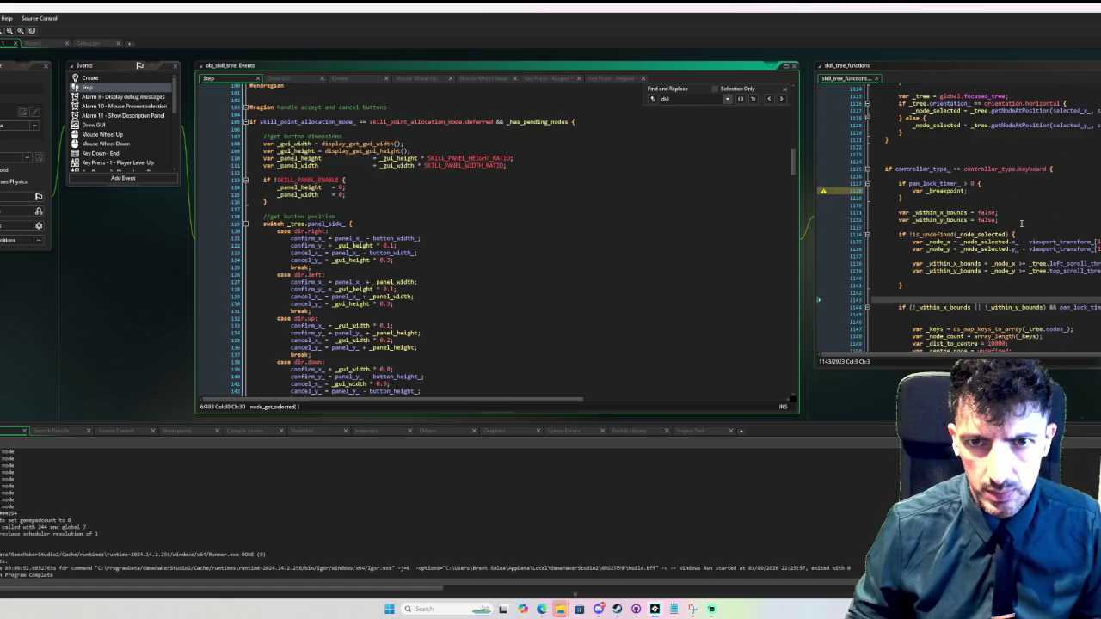
scroll(1021, 224, "up", 5)
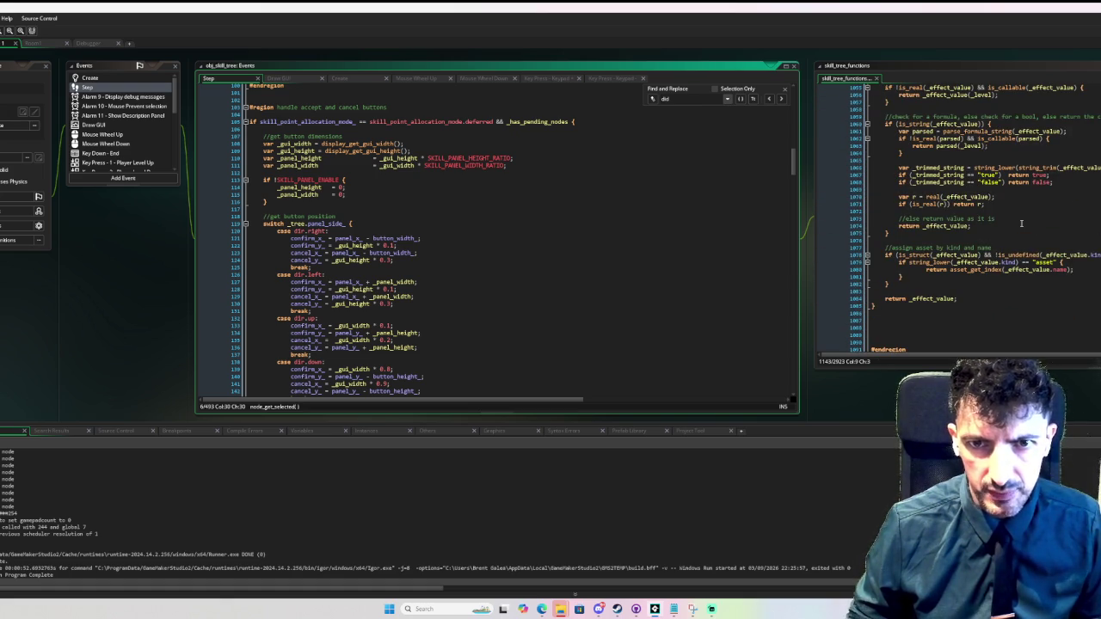
left_click(90, 77)
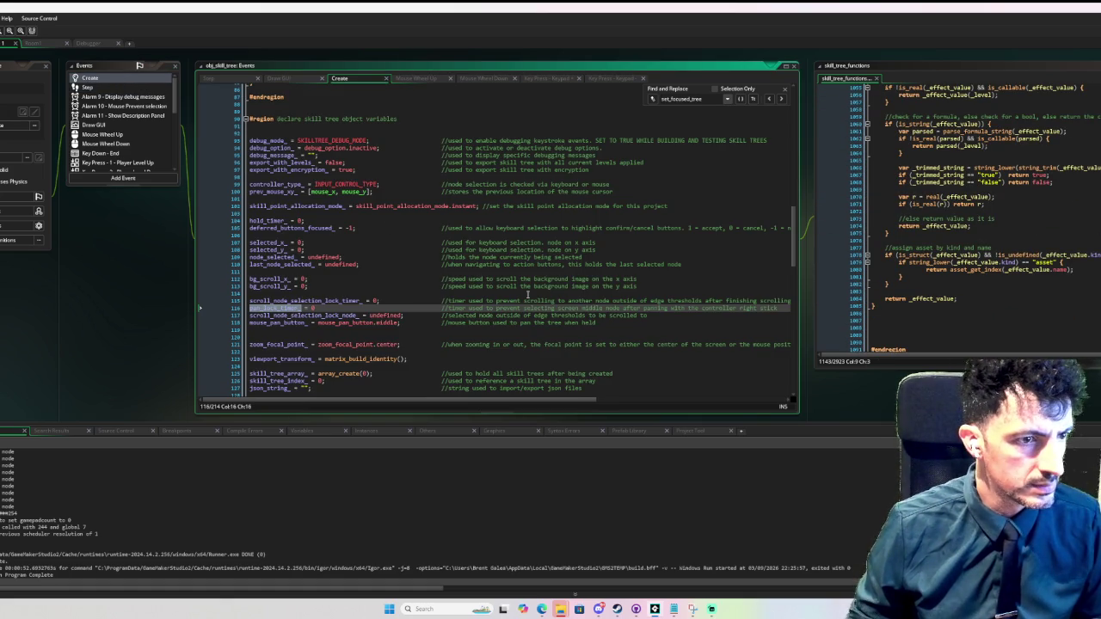
- Find all uses of scroll_node_selection_lock_timer_ and go to its assignment on line 1634
left_click(352, 299)
double_click(352, 299)
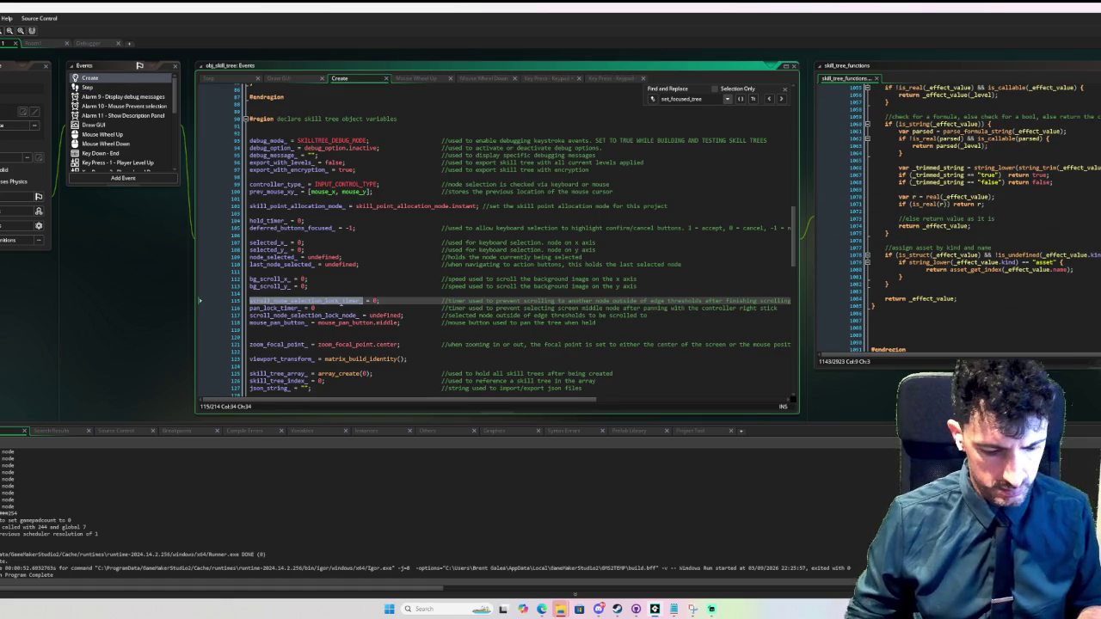
key("ctrl+shift+f")
left_click(657, 245)
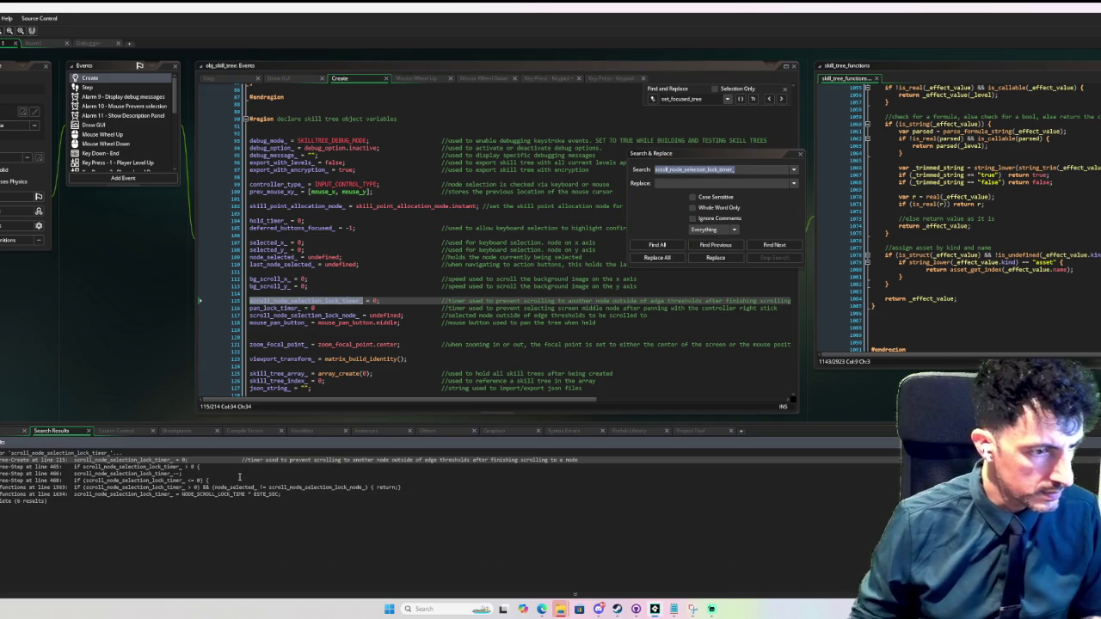
double_click(227, 494)
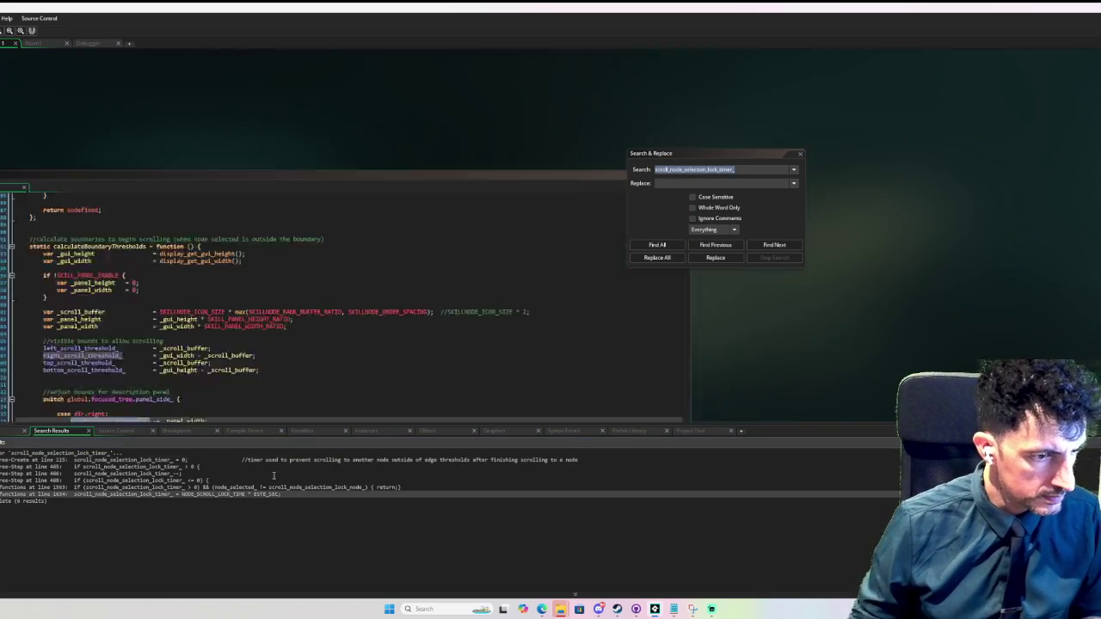
scroll(216, 222, "up", 6)
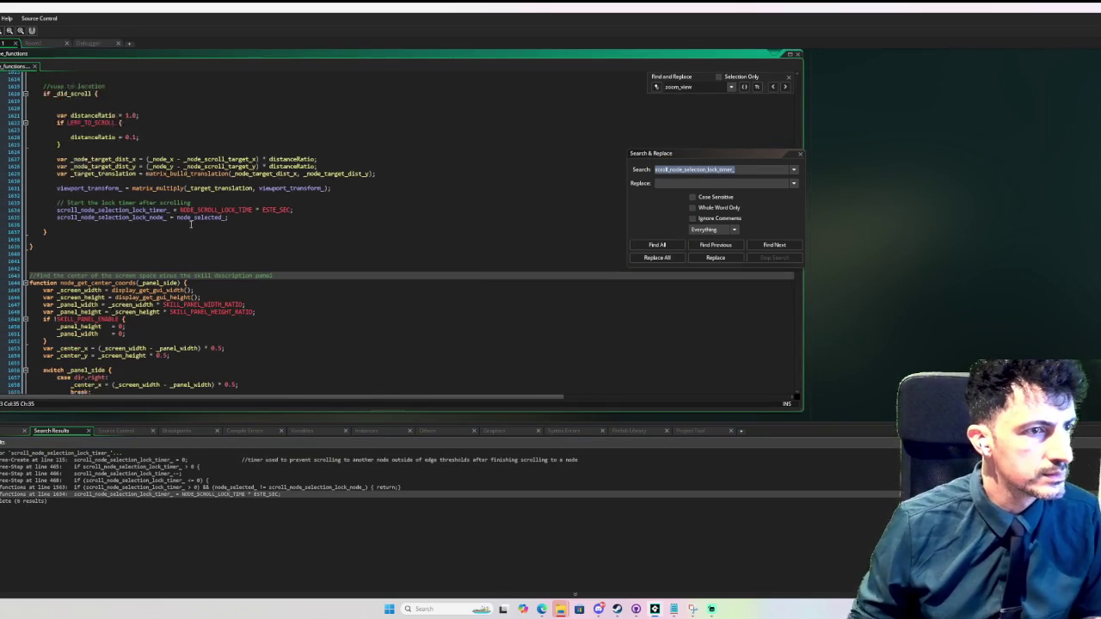
- Wrap the timer assignment in if controller_type_ == controller_type.mouse
left_click(215, 222)
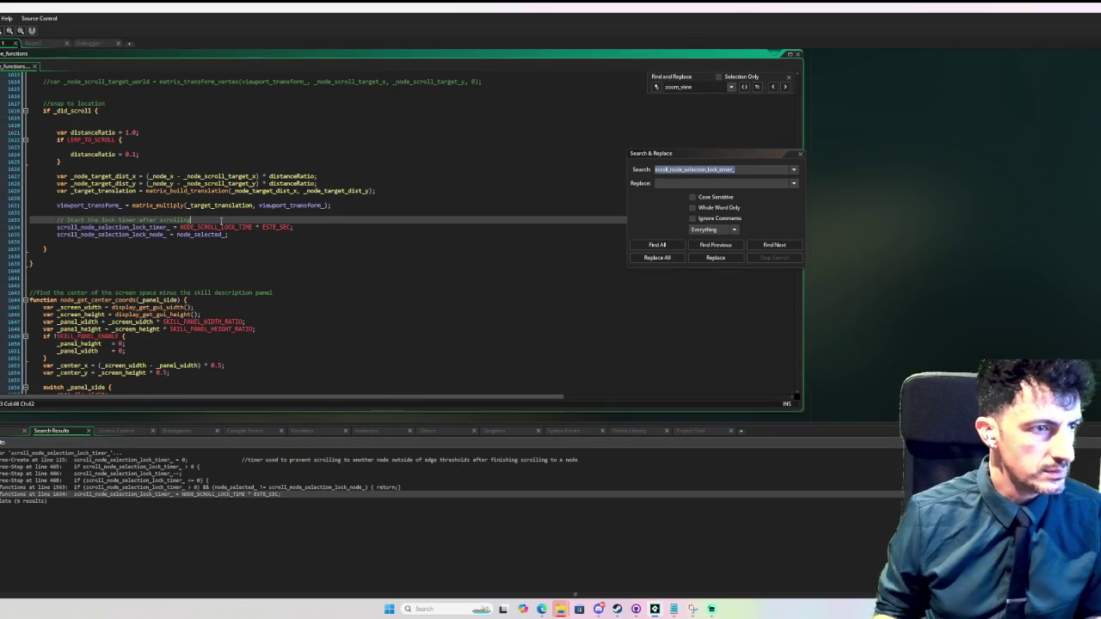
key("Return")
type("if")
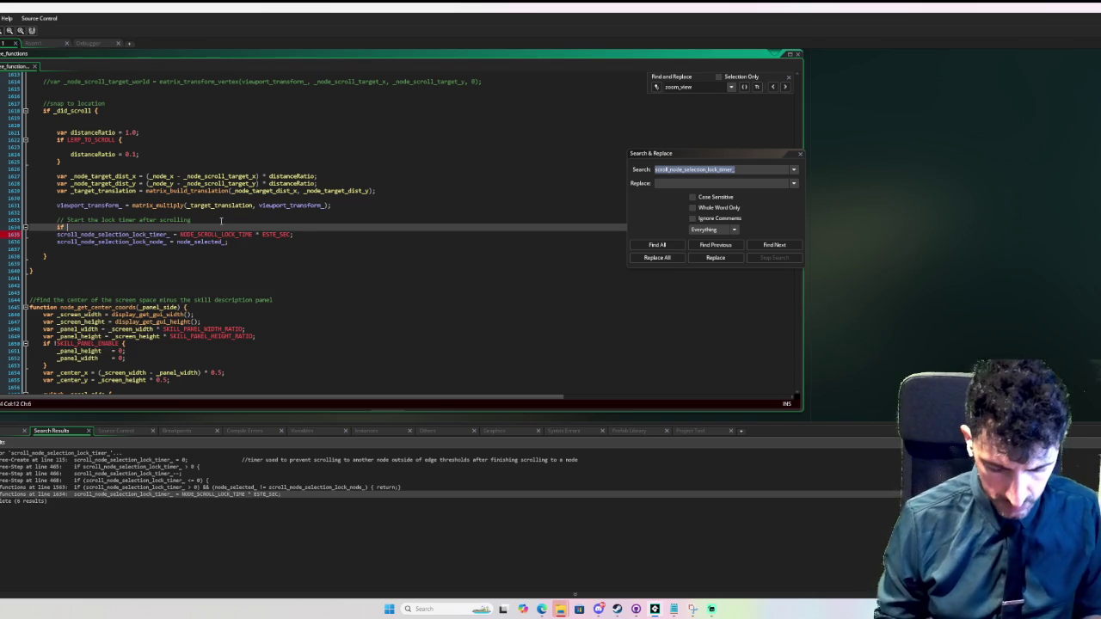
type(" control")
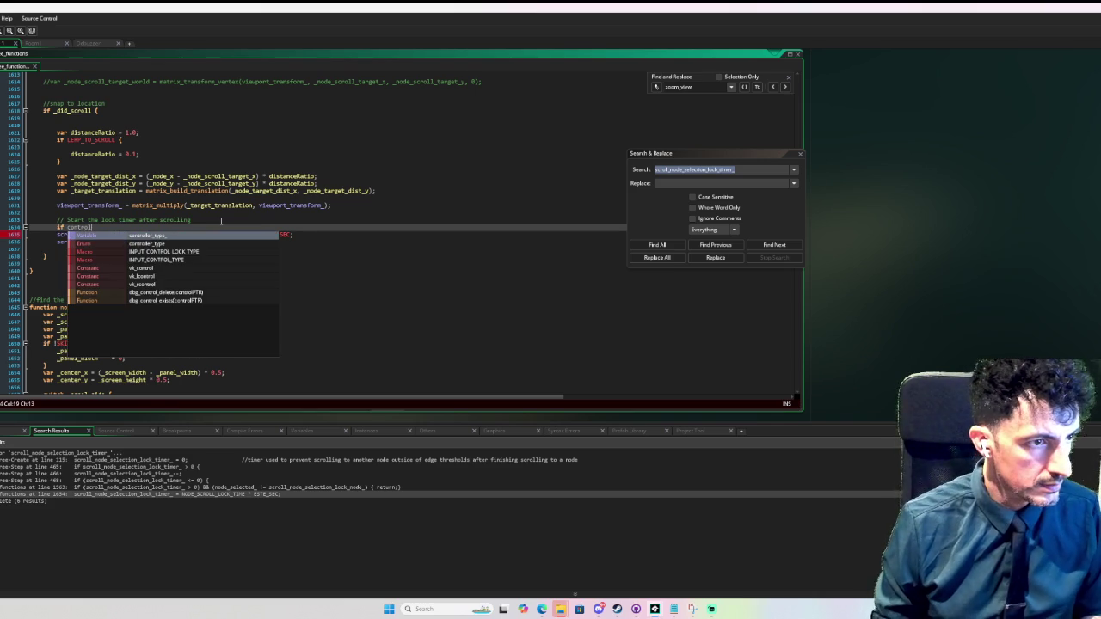
type("ler_type_ == controll")
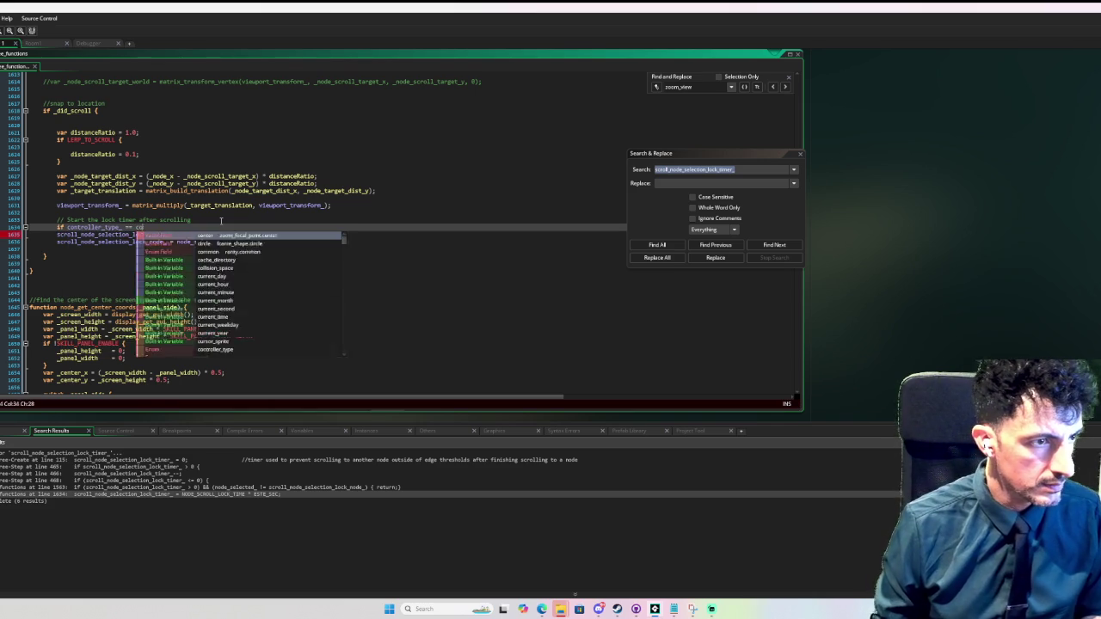
key("Return")
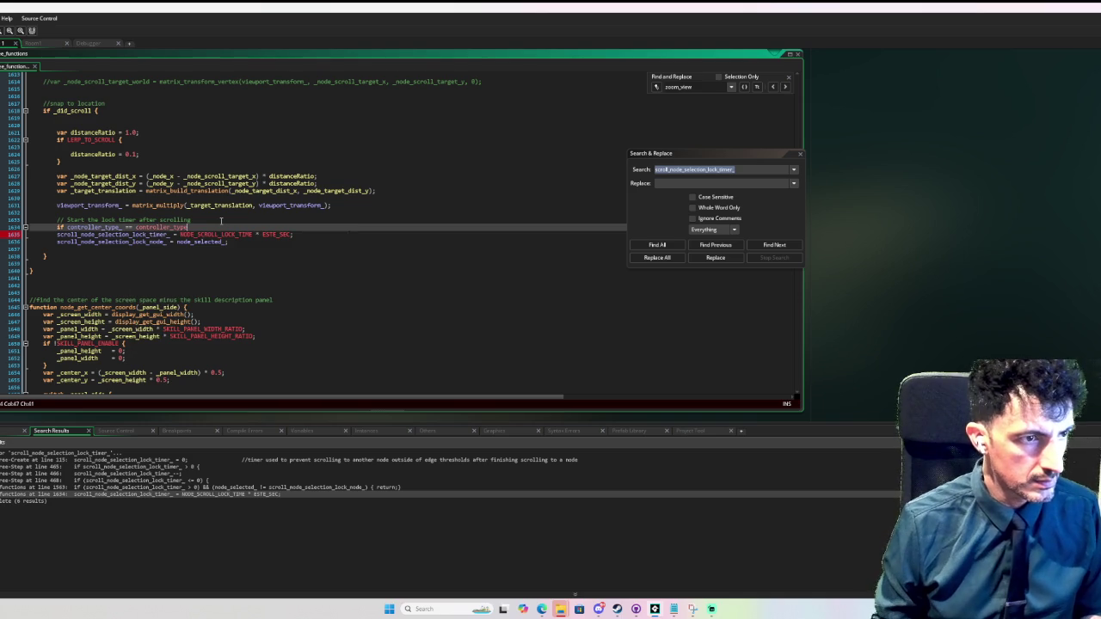
type("mouse")
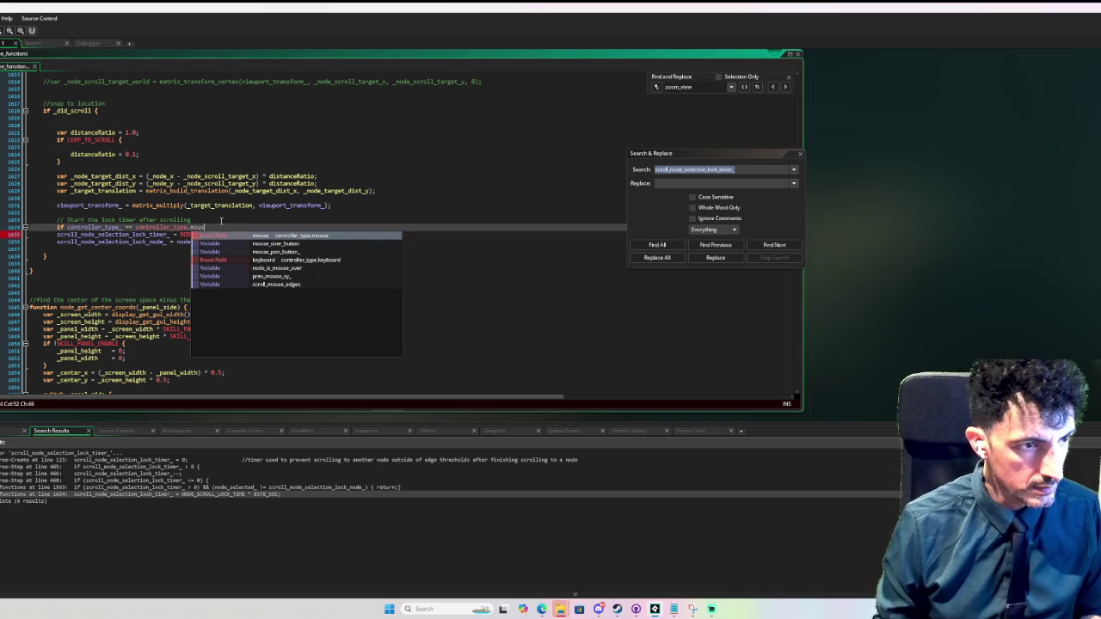
key("Down")
key("Home")
key("Tab")
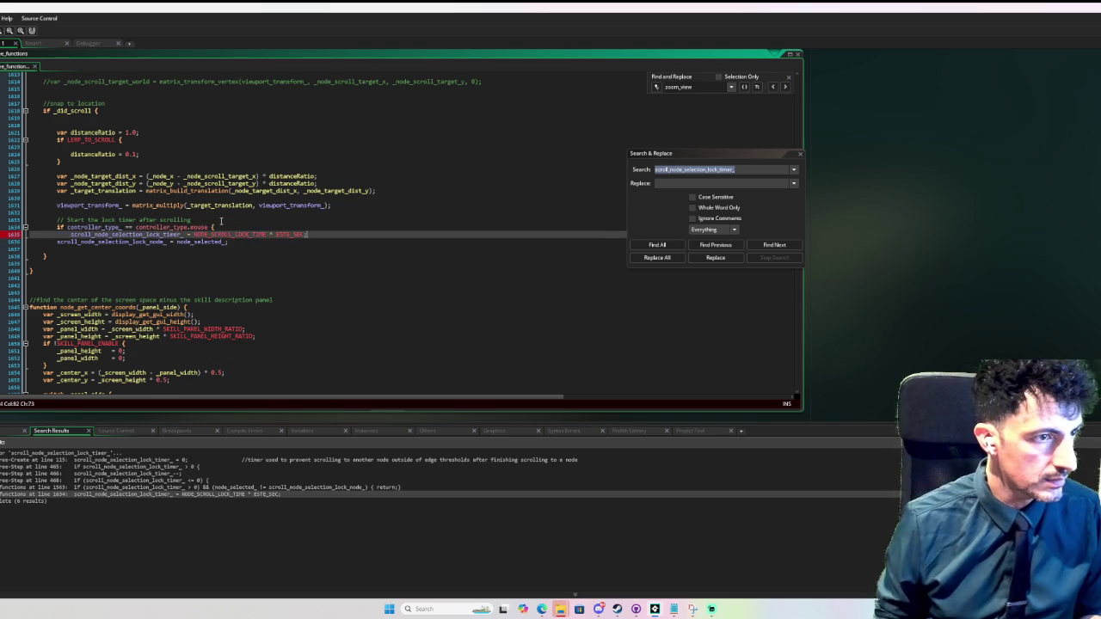
key("End")
key("Return")
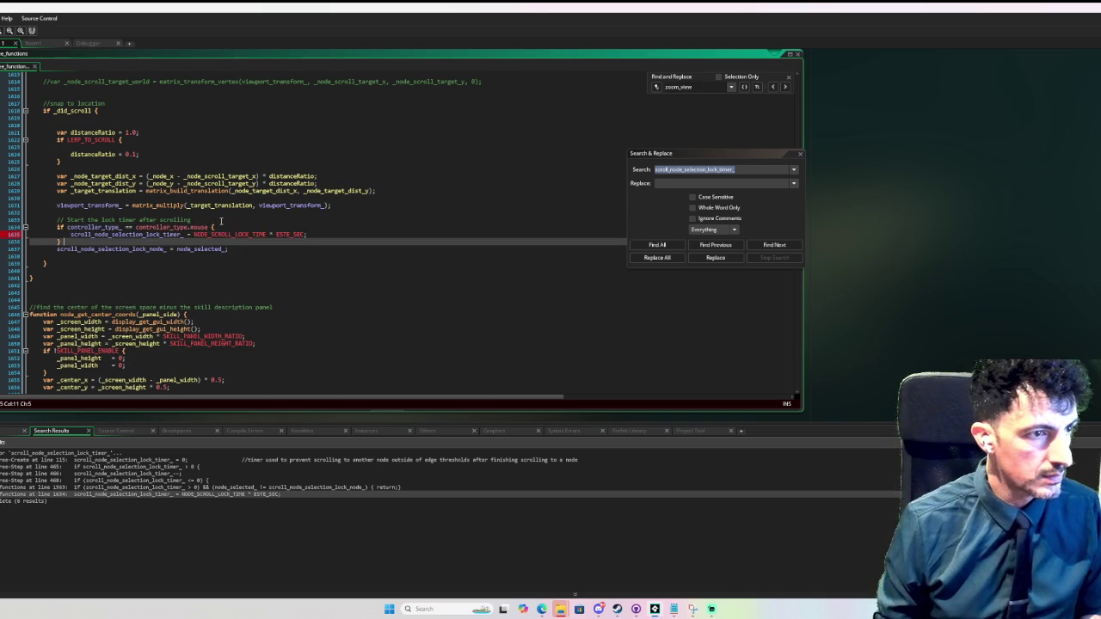
key("Return")
key("Return")
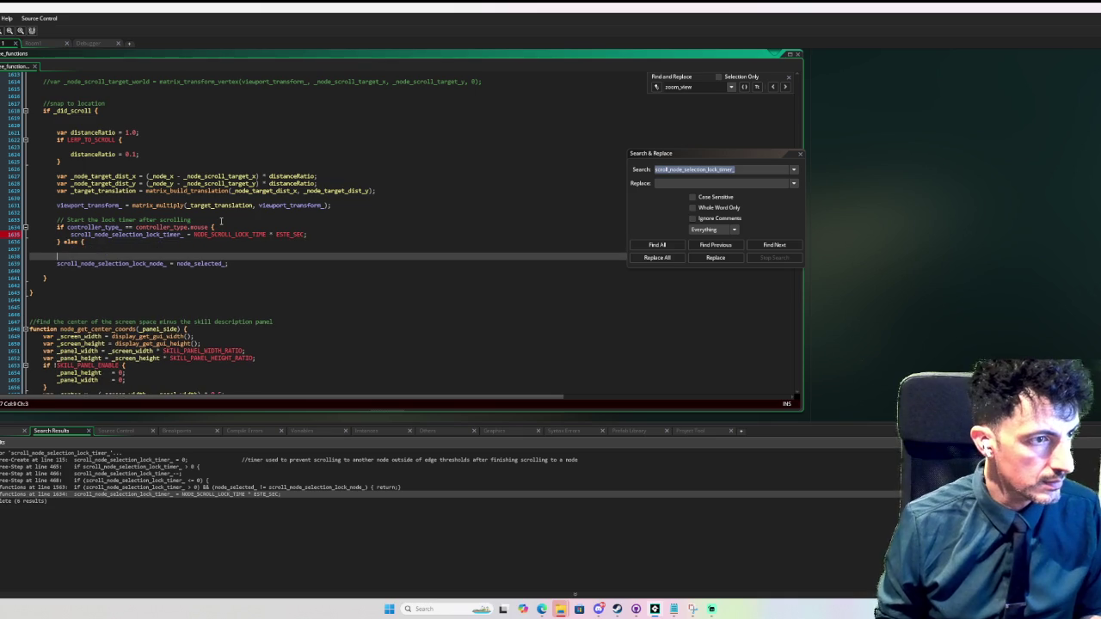
- Add an else branch holding a commented-out copy of the timer assignment
key("Up")
key("Up")
key("shift+End")
key("ctrl+c")
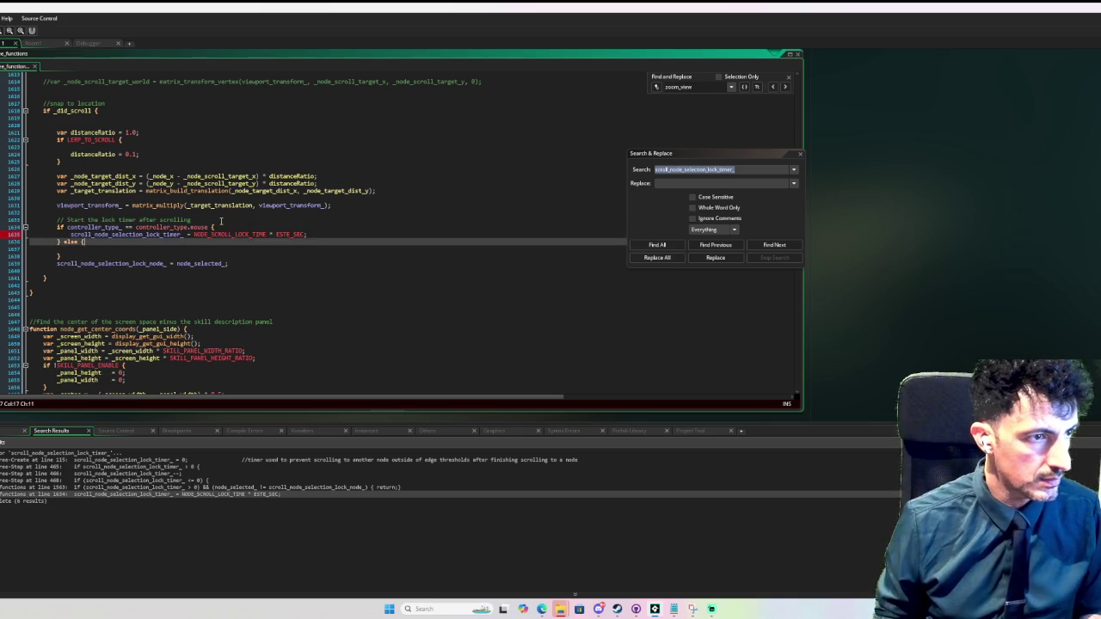
key("Down")
key("Down")
key("ctrl+v")
key("BackSpace")
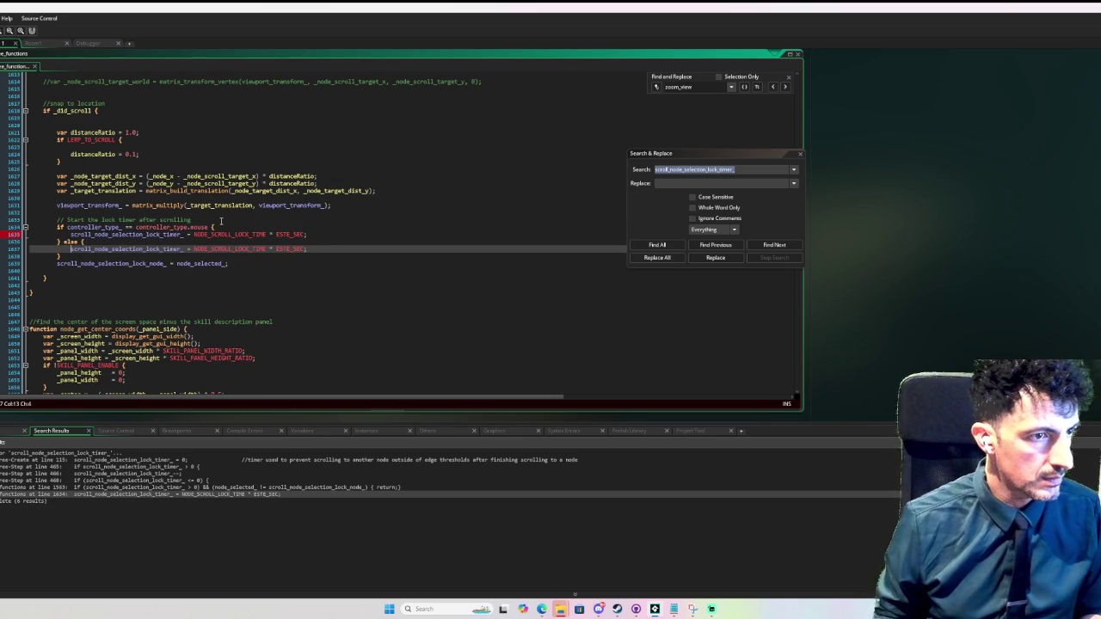
key("BackSpace")
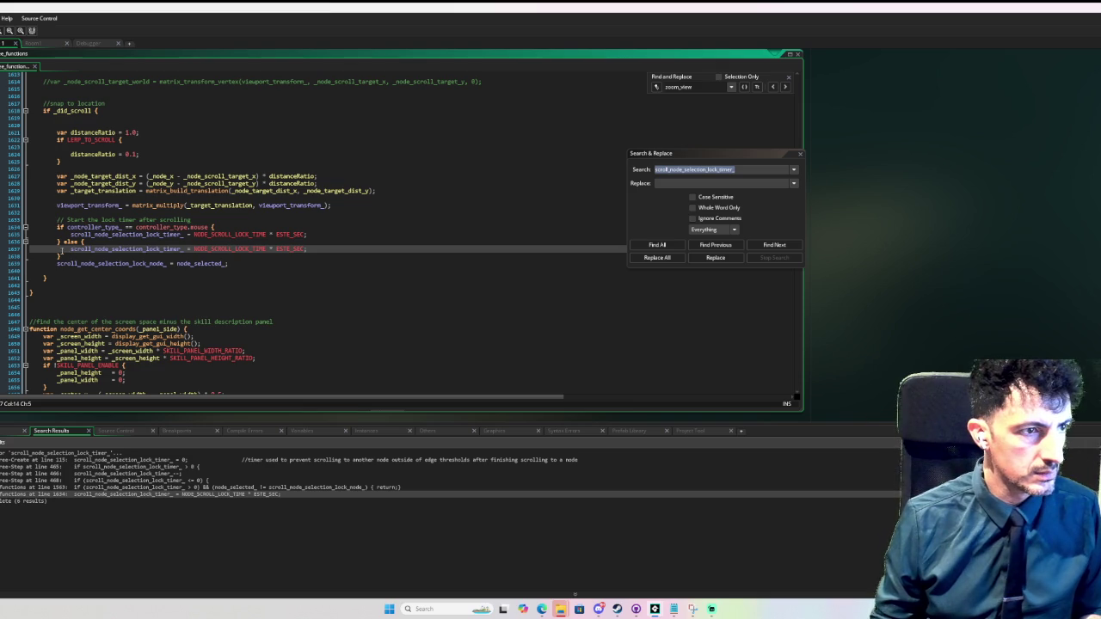
type("//")
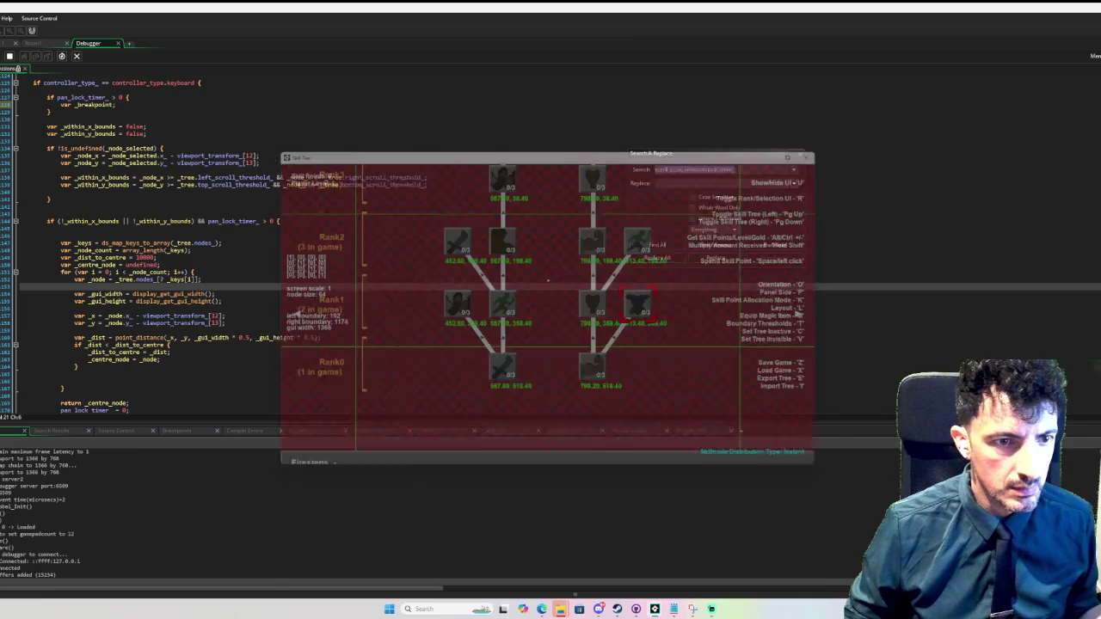
- Scroll the skill tree and turn on the boundary threshold lines with T
scroll(520, 340, "up", 5)
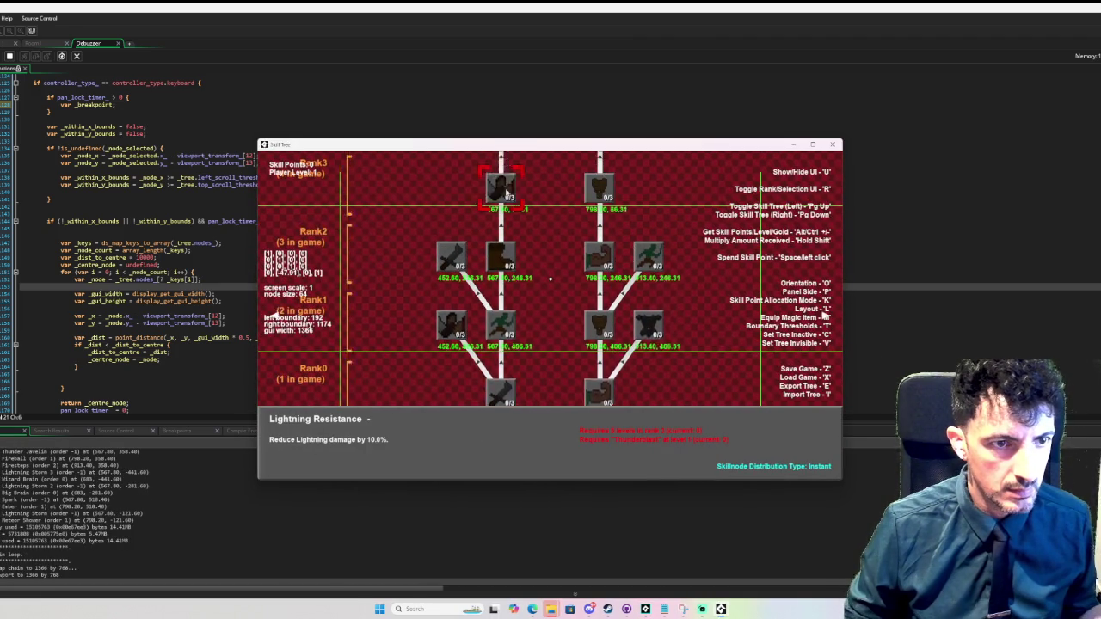
scroll(513, 162, "up", 3)
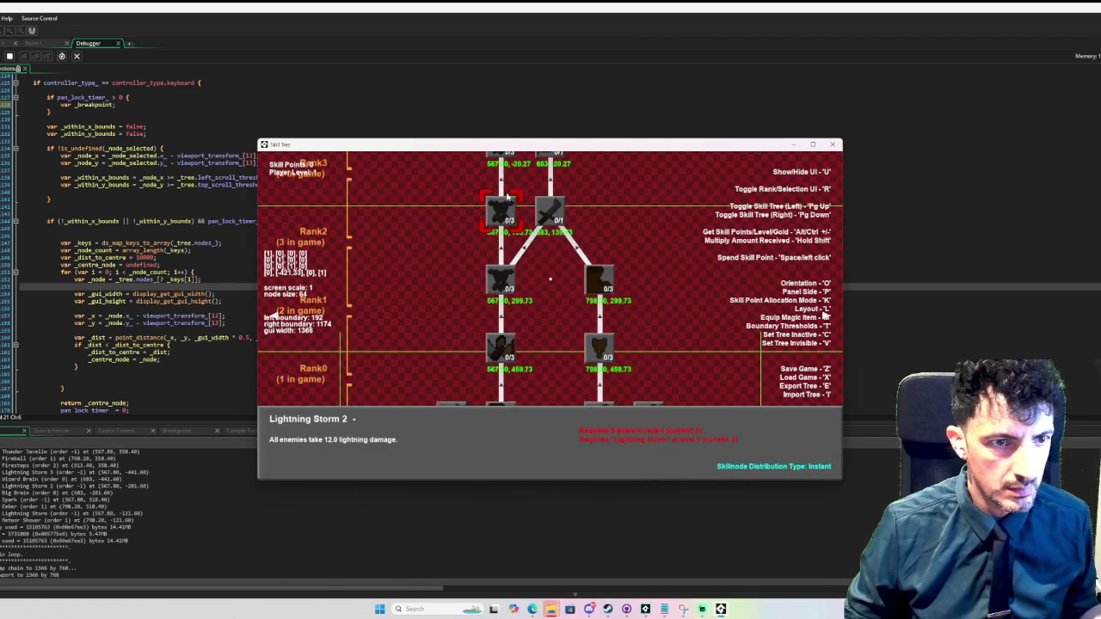
key("t")
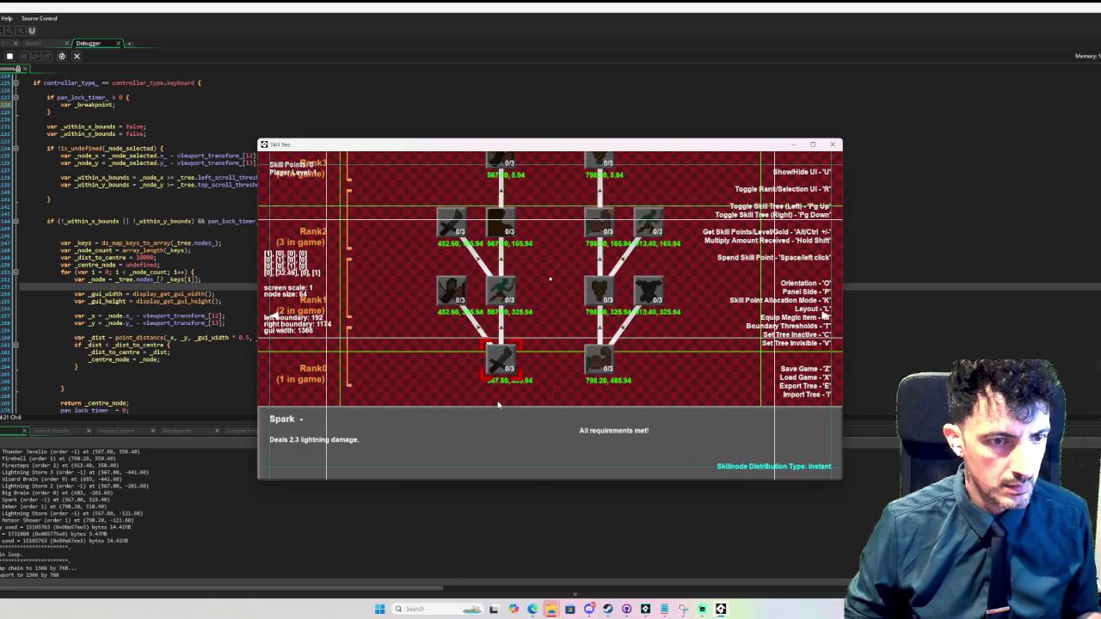
- Arrow between nodes around Big Brain, watching the tree pan to follow the selection
key("Up")
key("Left")
key("Up")
key("Down")
key("Down")
key("Down")
key("Down")
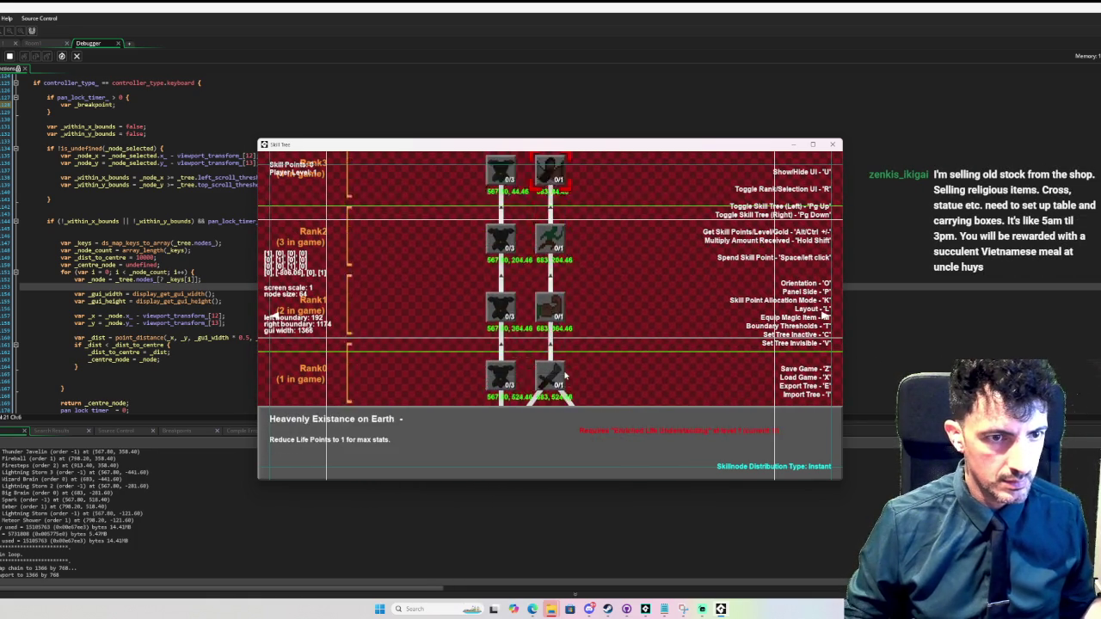
key("Down")
key("Down")
key("Up")
key("Up")
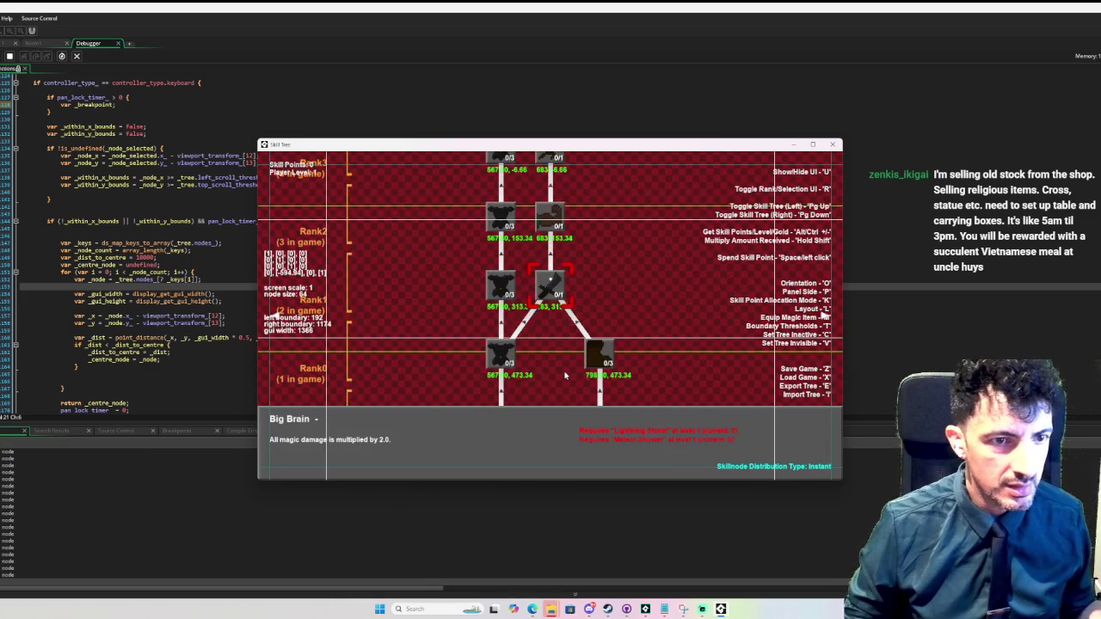
key("Up")
- Switch to the horizontal layout and arrow through Meteor Shower, Big Brain and Wizard Brain
key("l")
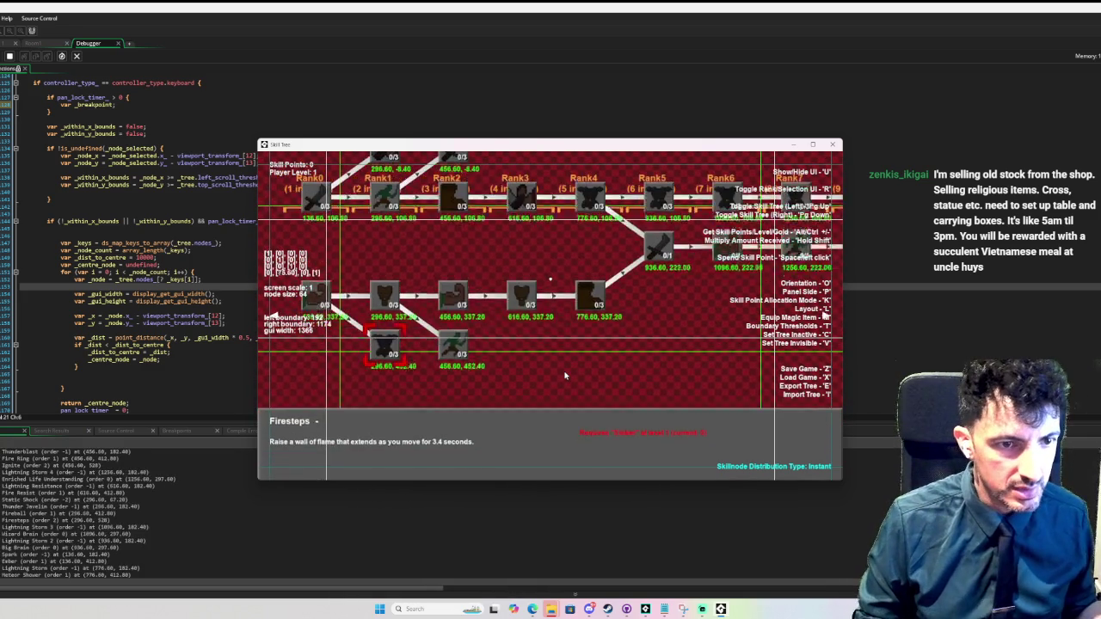
key("Left")
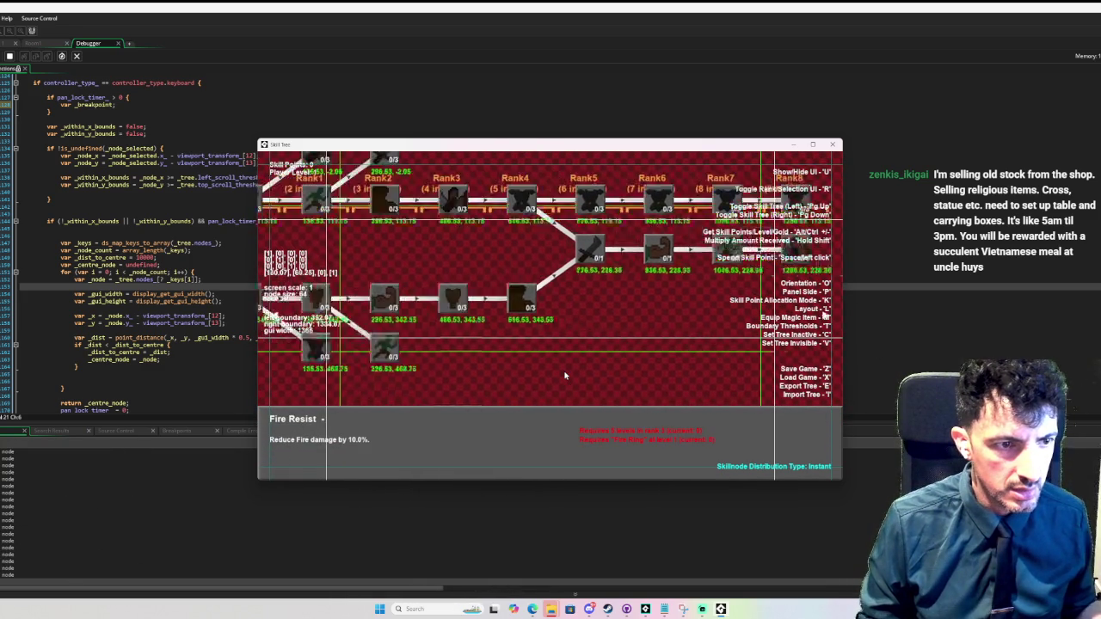
key("Right")
key("Right")
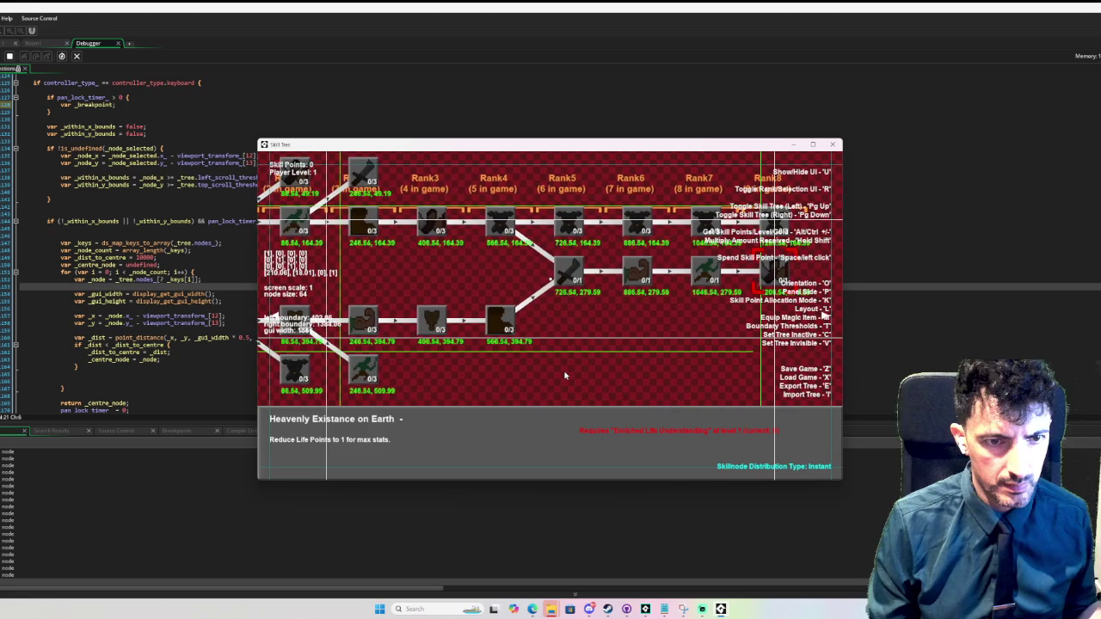
key("Up")
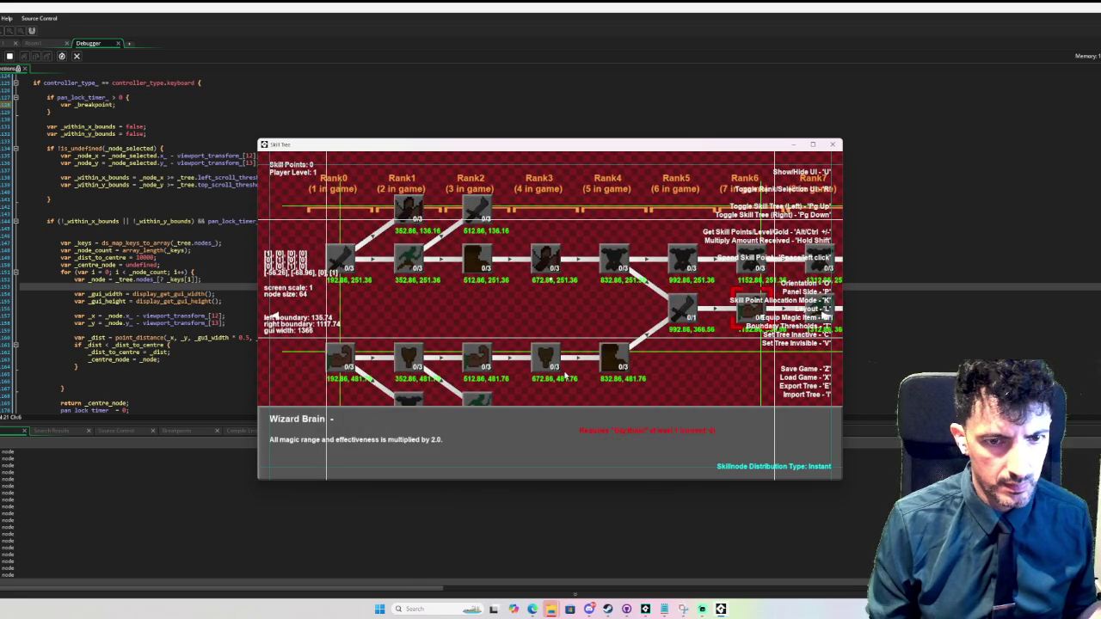
key("Left")
key("Right")
key("Right")
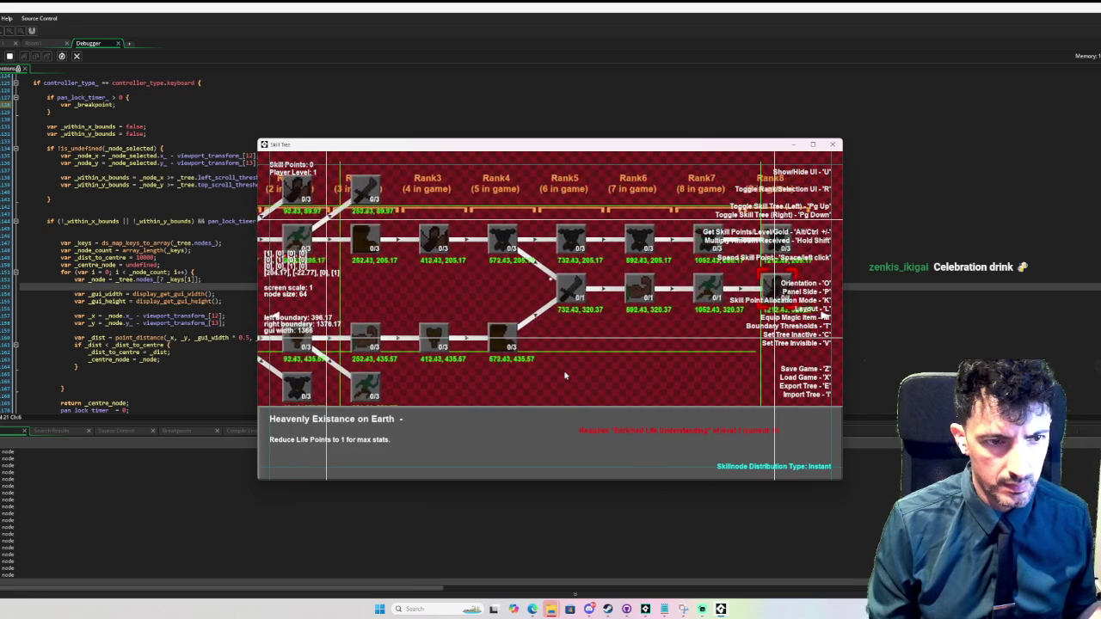
key("Up")
key("Left")
key("Right")
- Arrow across Fire Resist, Lightning Storm 2 and Wizard Brain as the view pans along
key("Left")
key("Left")
key("Down")
key("Left")
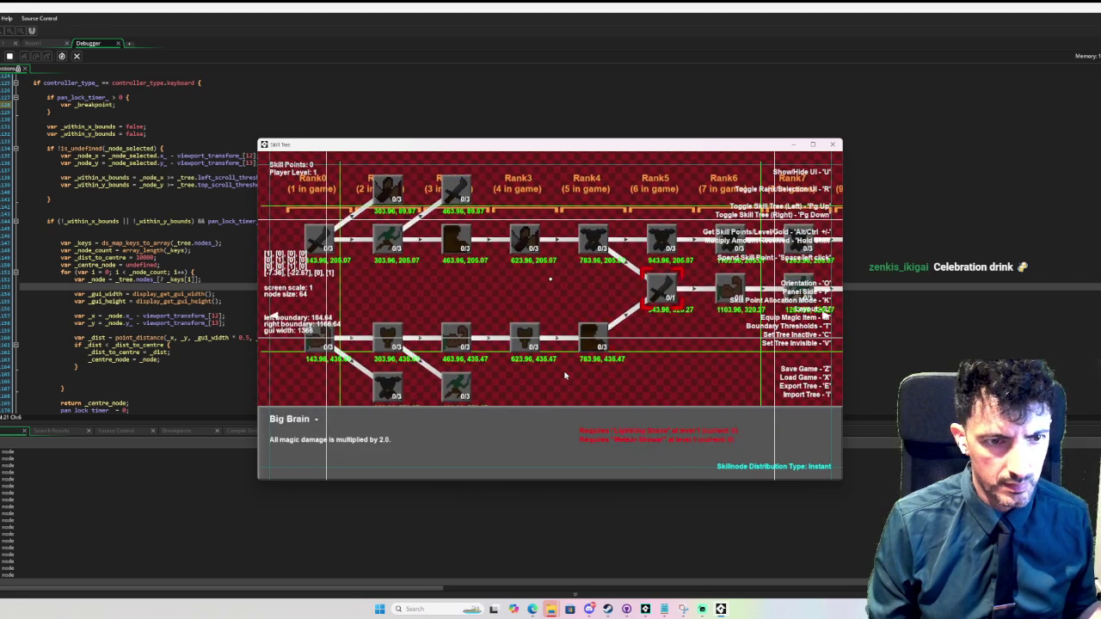
key("Up")
key("Right")
key("Right")
key("Right")
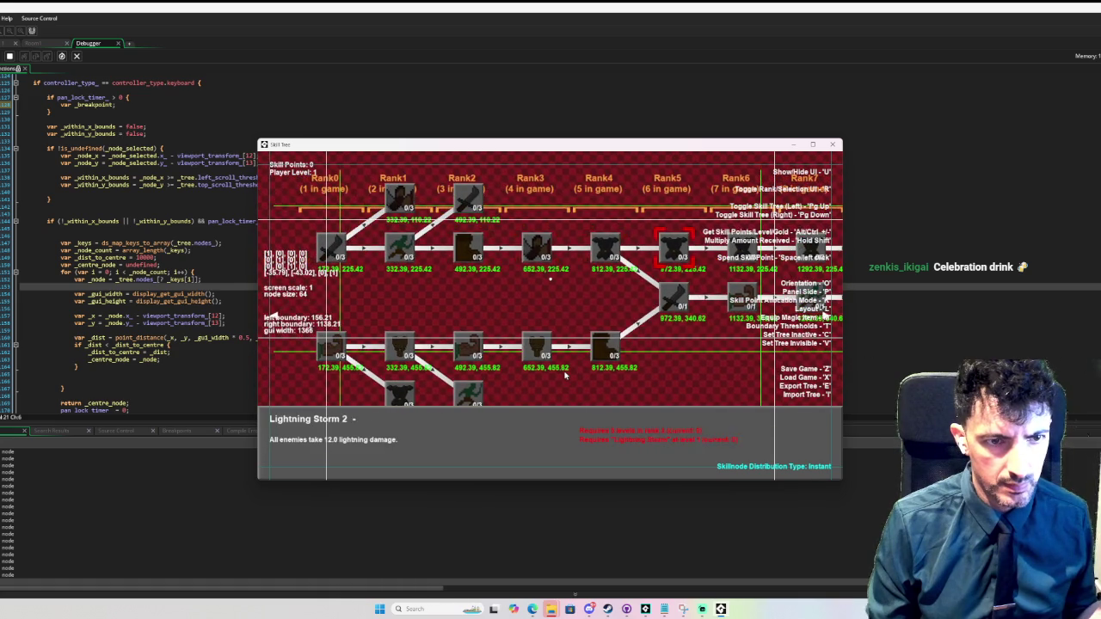
key("Down")
key("Left")
key("Left")
key("Up")
key("Right")
key("Right")
key("Right")
key("Left")
key("Left")
- Step among Meteor Shower, Fire Resist and Wizard Brain, finishing on Big Brain
key("Left")
key("Right")
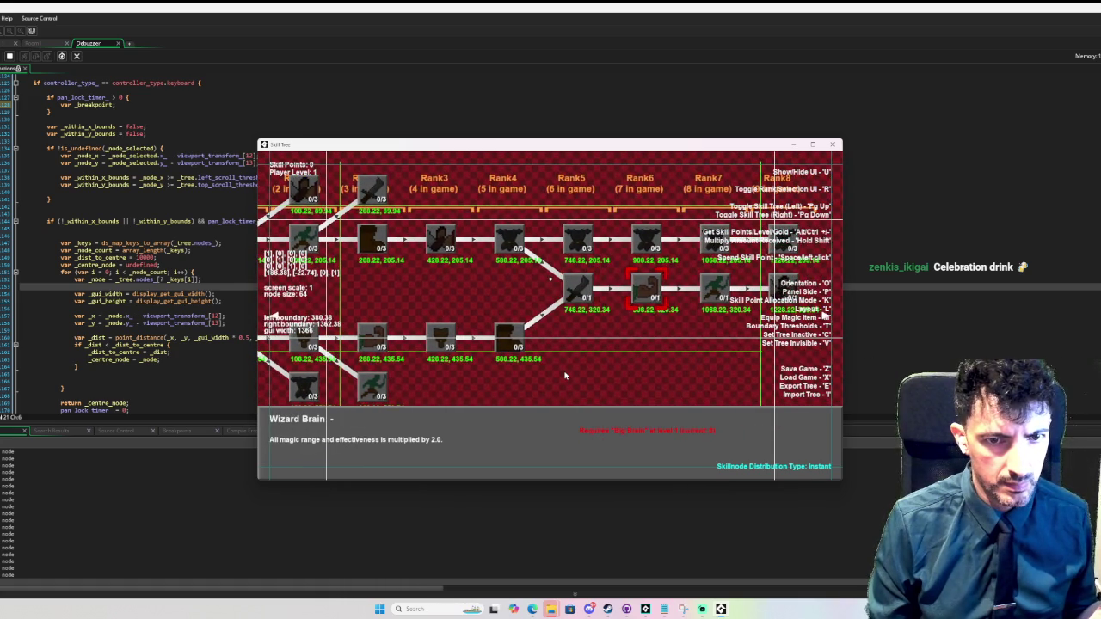
key("Left")
key("Down")
key("Up")
key("Down")
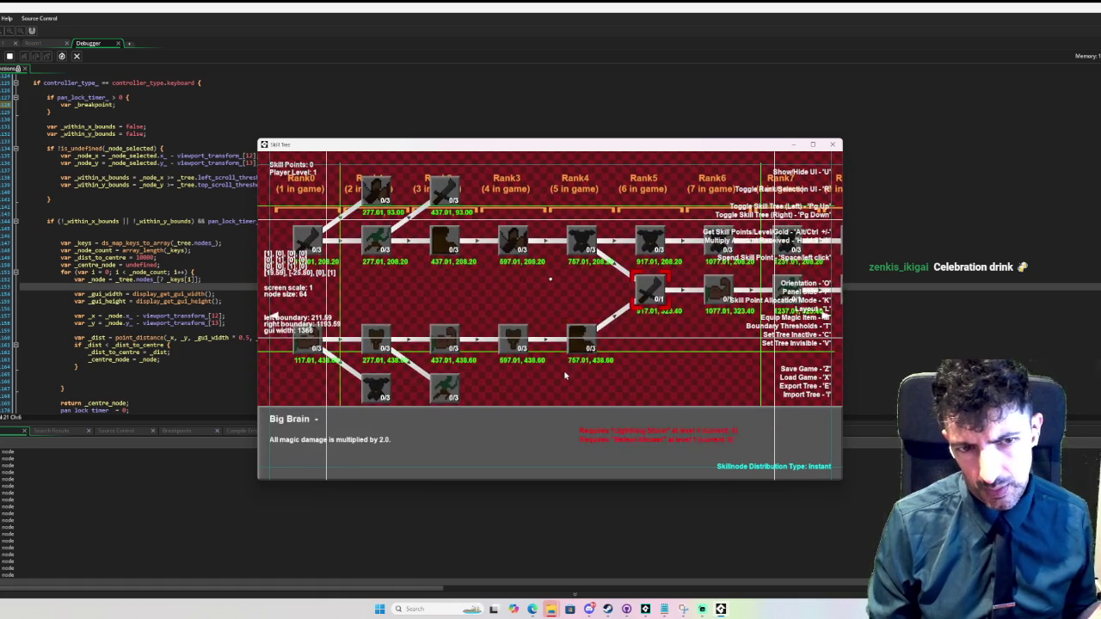
key("Left")
key("Up")
key("Right")
key("Left")
key("Down")
key("Up")
key("Left")
key("Right")
key("Right")
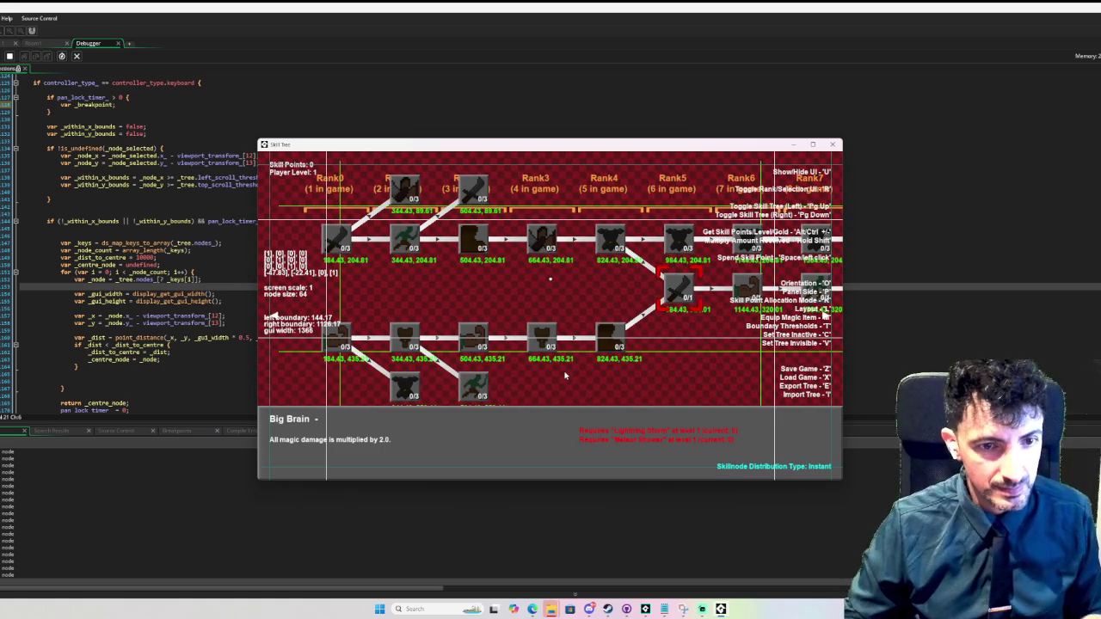
- Browse the lightning skill tree back and forth between Spark and Lightning Storm 4
key("Left")
key("Left")
key("Left")
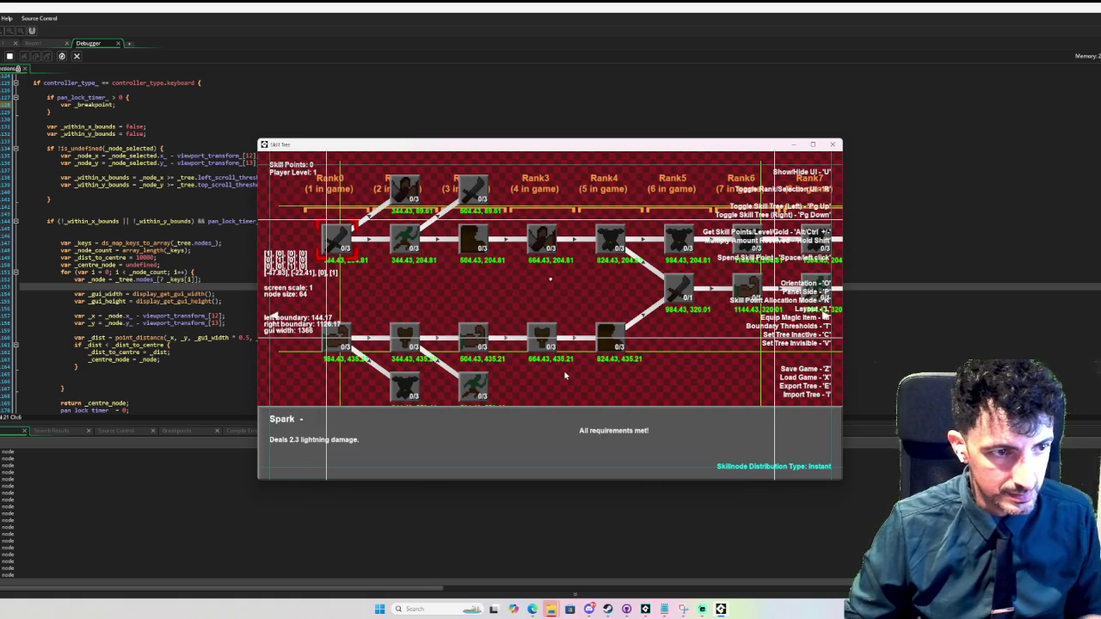
key("Right")
key("Right")
key("Right")
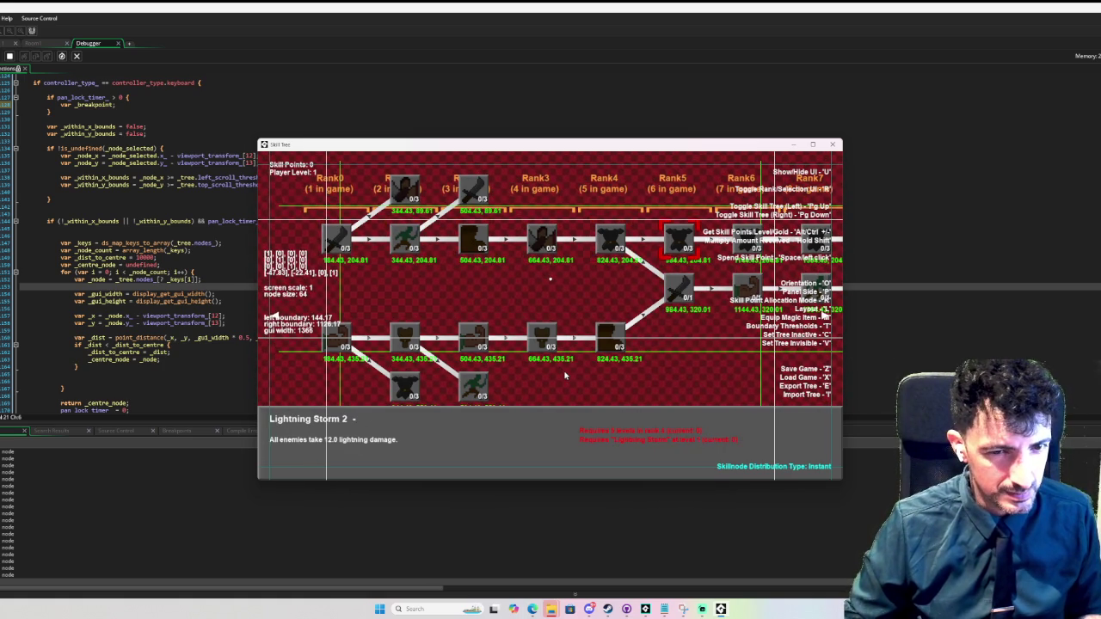
key("Left")
key("Left")
key("Left")
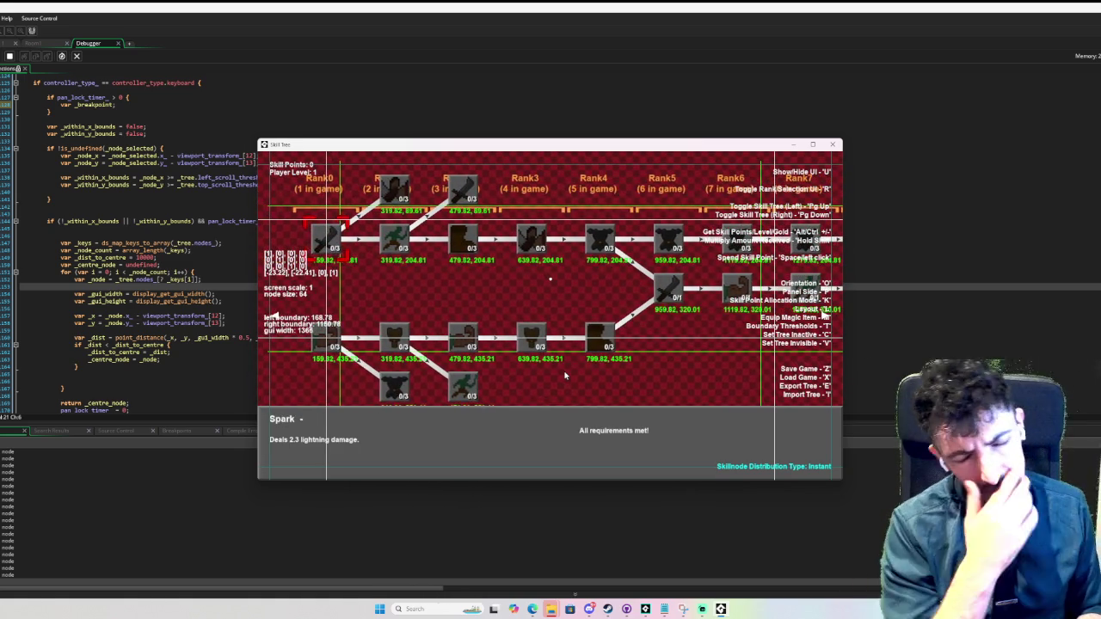
key("Right")
key("Right")
key("Right")
key("Left")
key("Left")
key("Left")
key("Right")
key("Right")
key("Right")
key("Left")
key("Left")
key("Left")
key("Right")
key("Right")
key("Right")
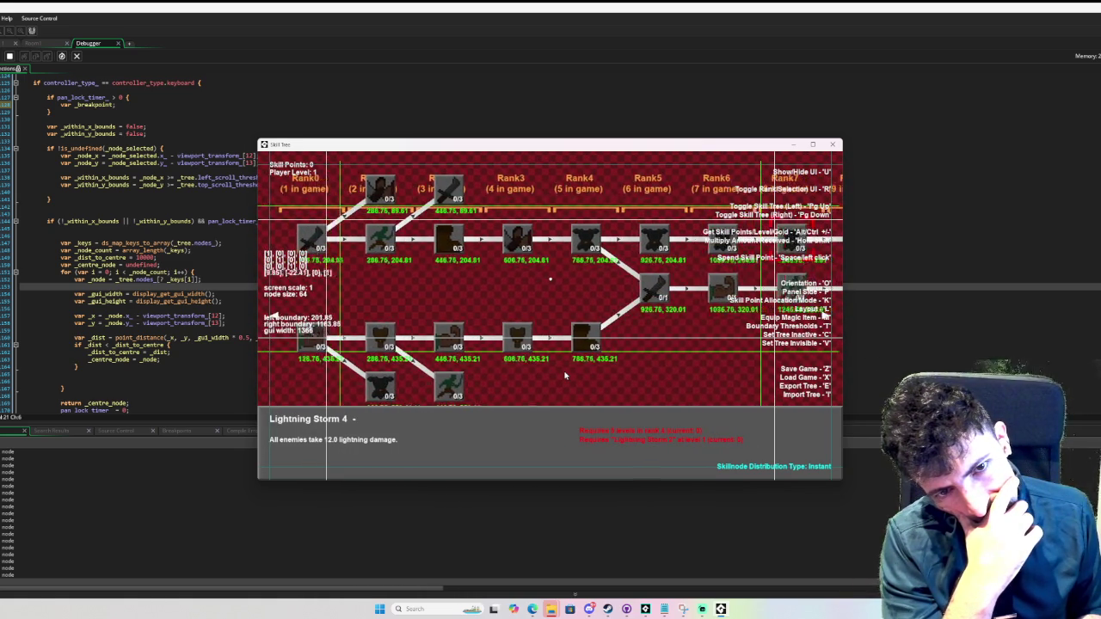
- Step through Lightning Storm 3, Lightning Storm Ultimate, Thunderblast, Thunder Javelin, Wizard Brain and Enriched Life Understanding
key("Left")
key("Left")
key("Left")
key("Right")
key("Right")
key("Right")
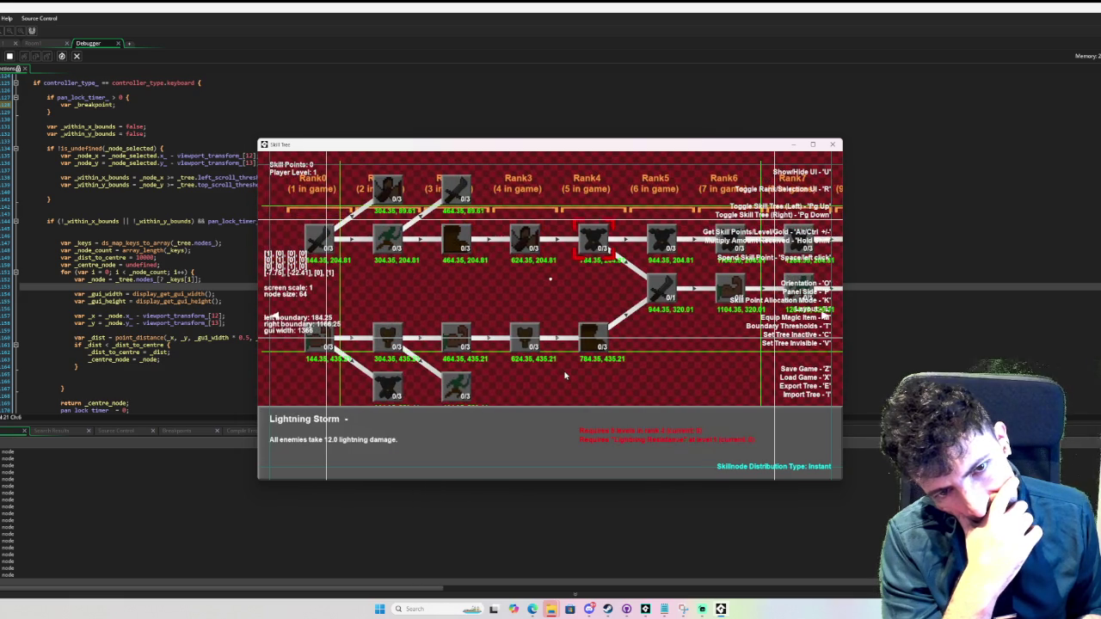
key("Right")
key("Right")
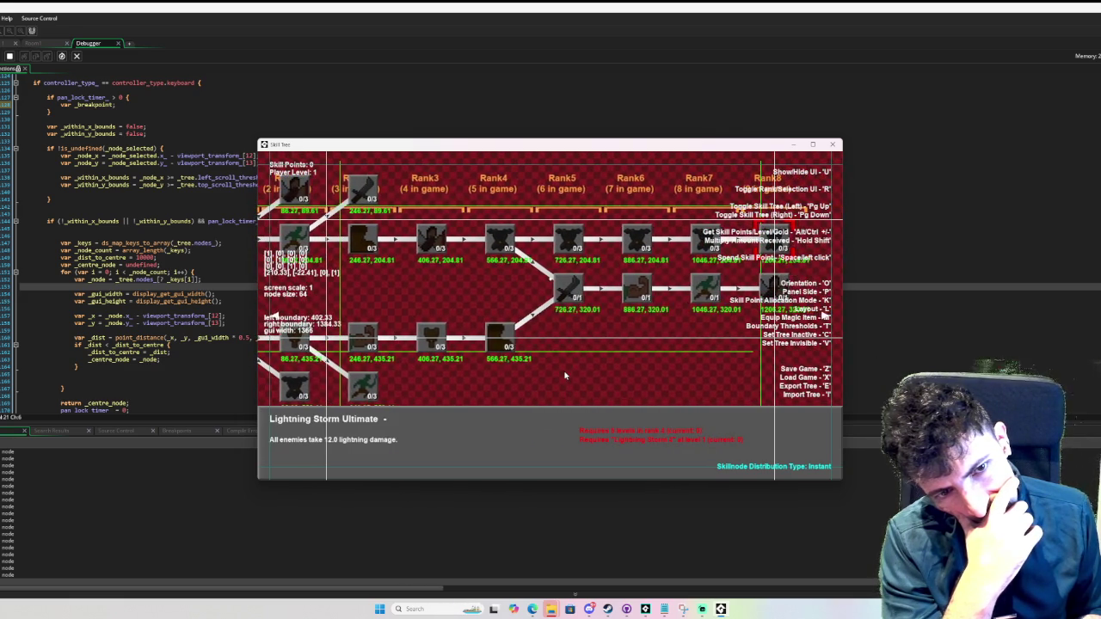
key("Left")
key("Left")
key("Left")
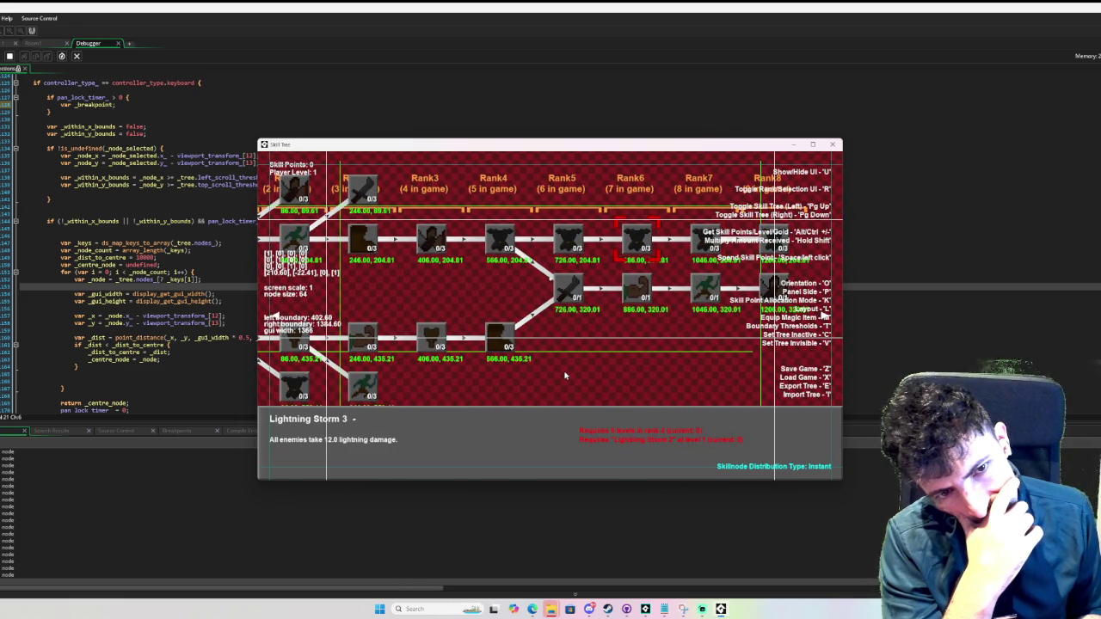
key("Left")
key("Left")
key("Left")
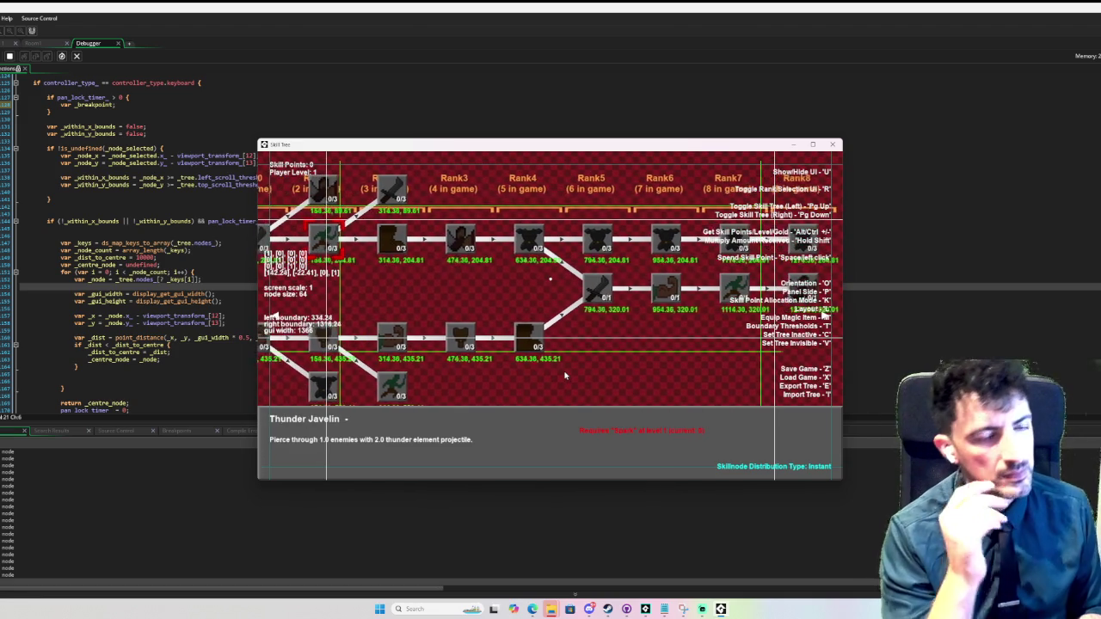
key("Right")
key("Right")
key("Right")
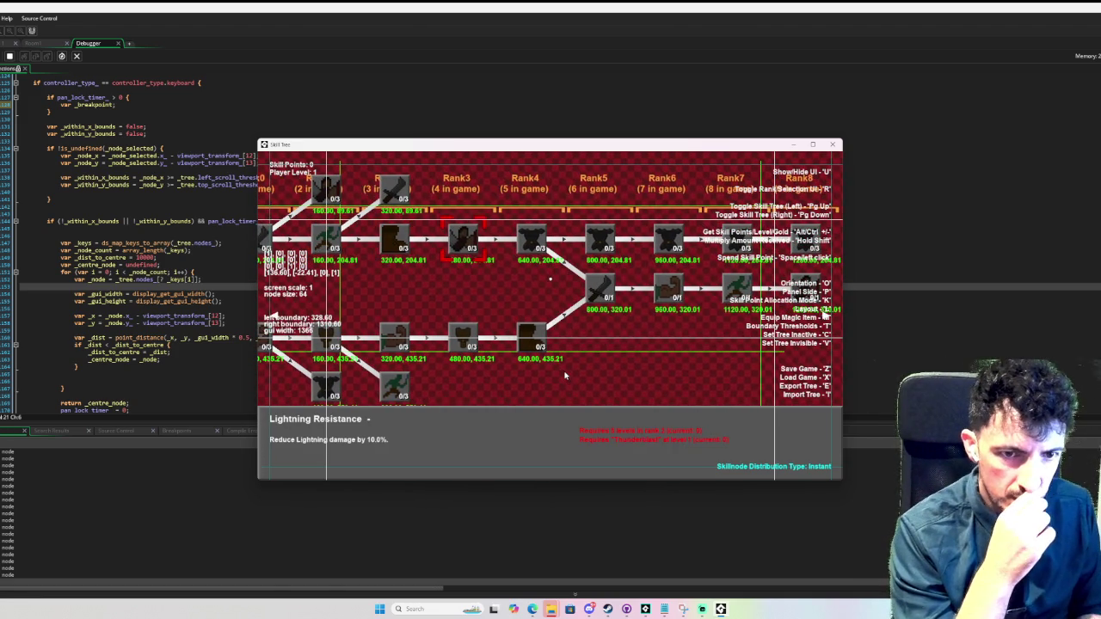
key("Right")
key("Right")
key("Right")
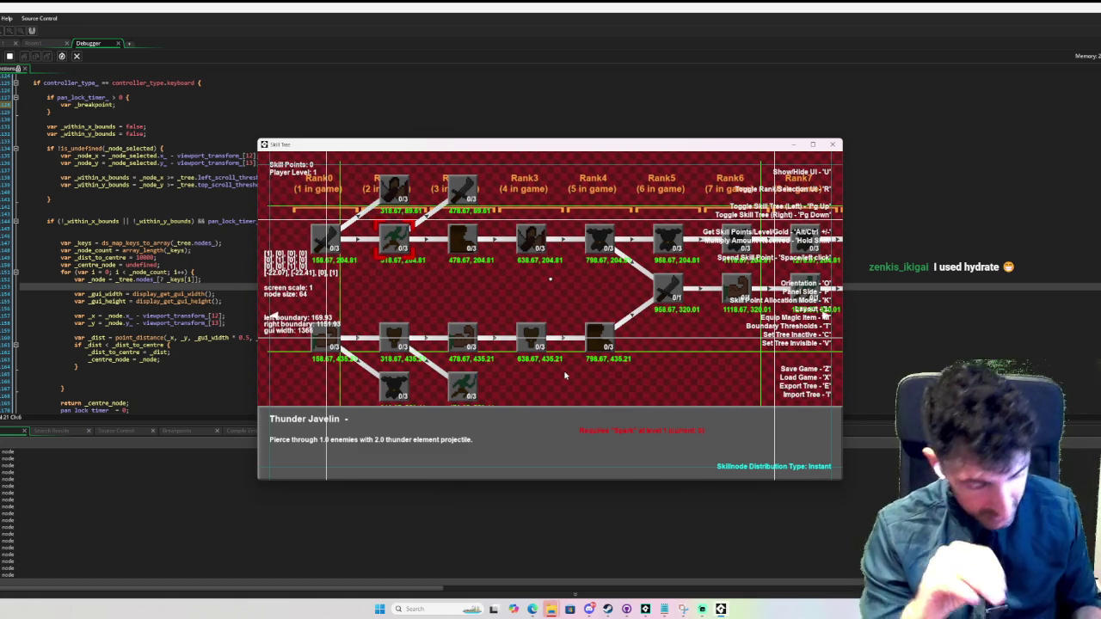
key("Right")
key("Right")
key("Right")
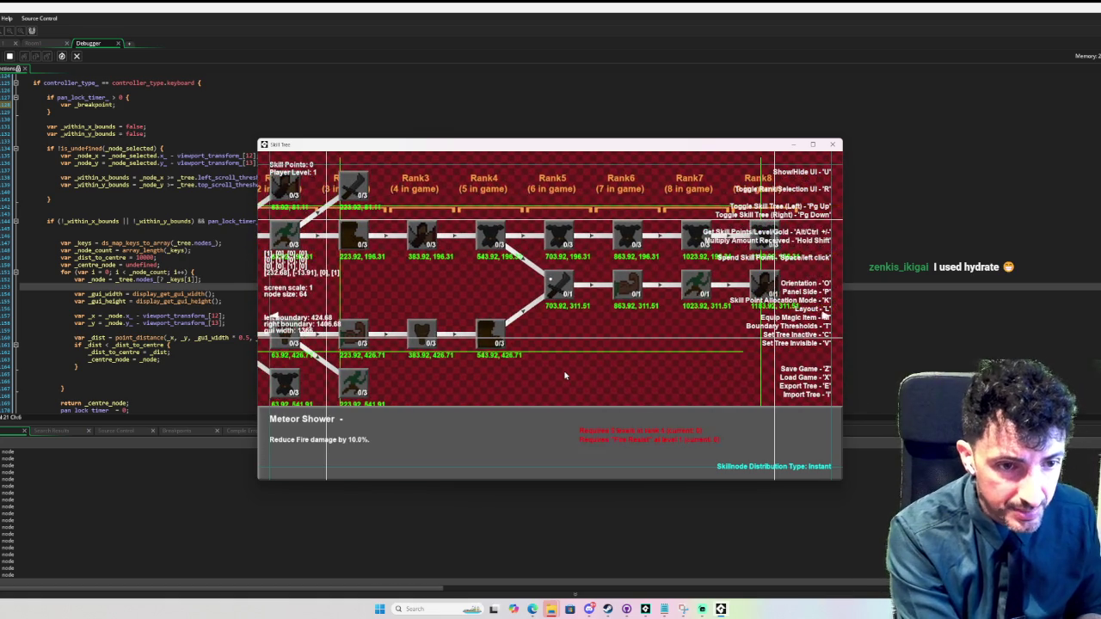
key("Right")
key("Left")
- Switch to the Fire Resist tree and browse Meteor Shower, Big Brain and Heavenly Existance on Earth
key("Page_Down")
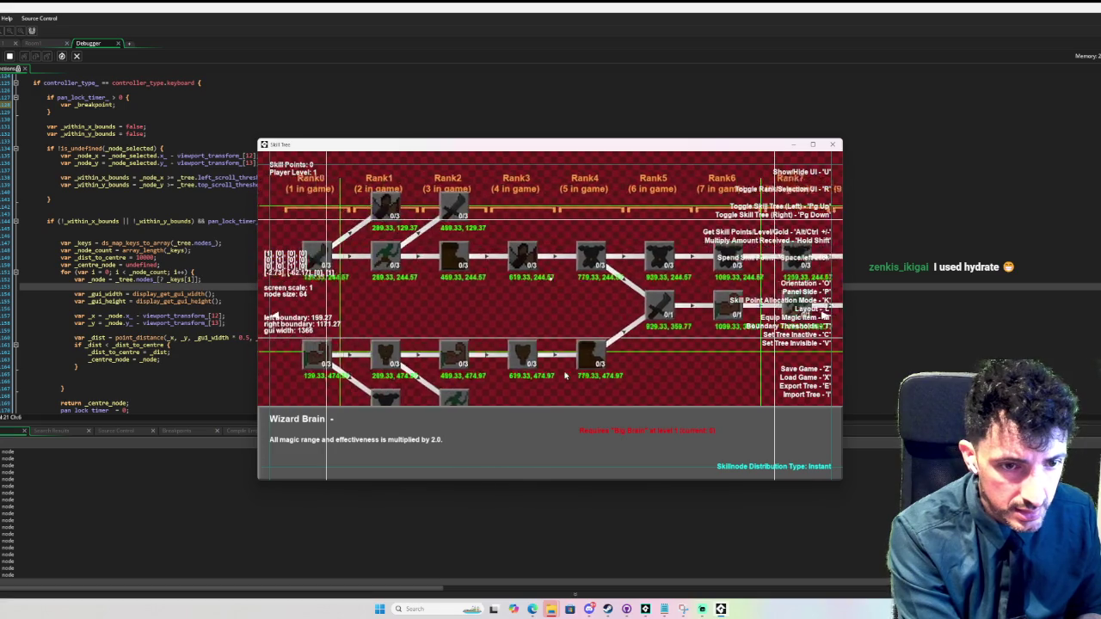
key("Right")
key("Right")
key("Right")
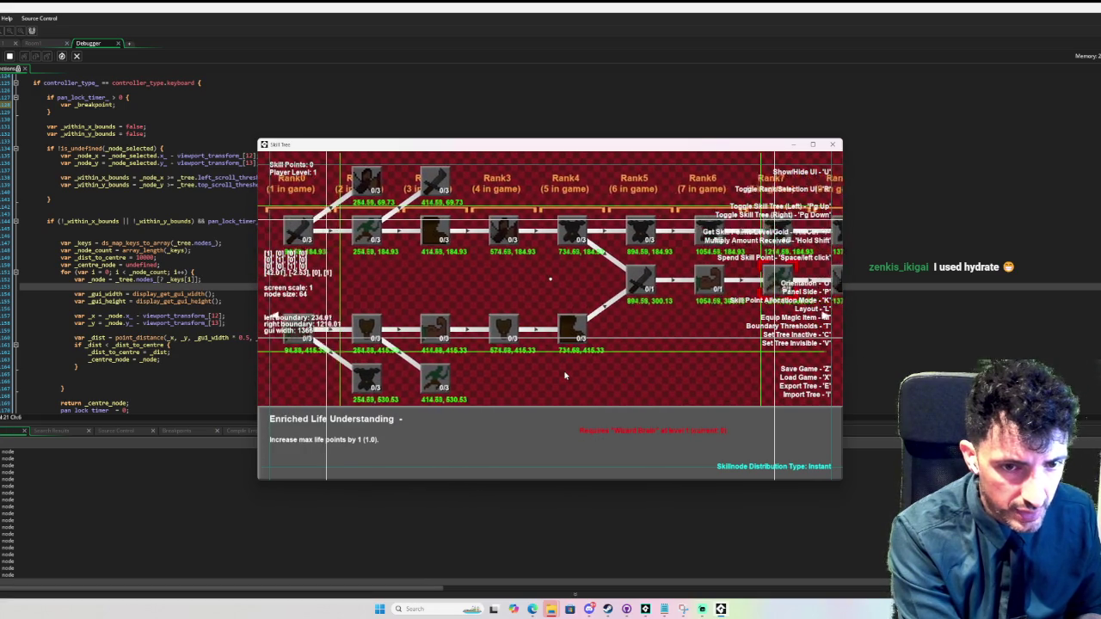
key("Left")
key("Left")
key("Right")
key("Right")
key("Left")
key("Left")
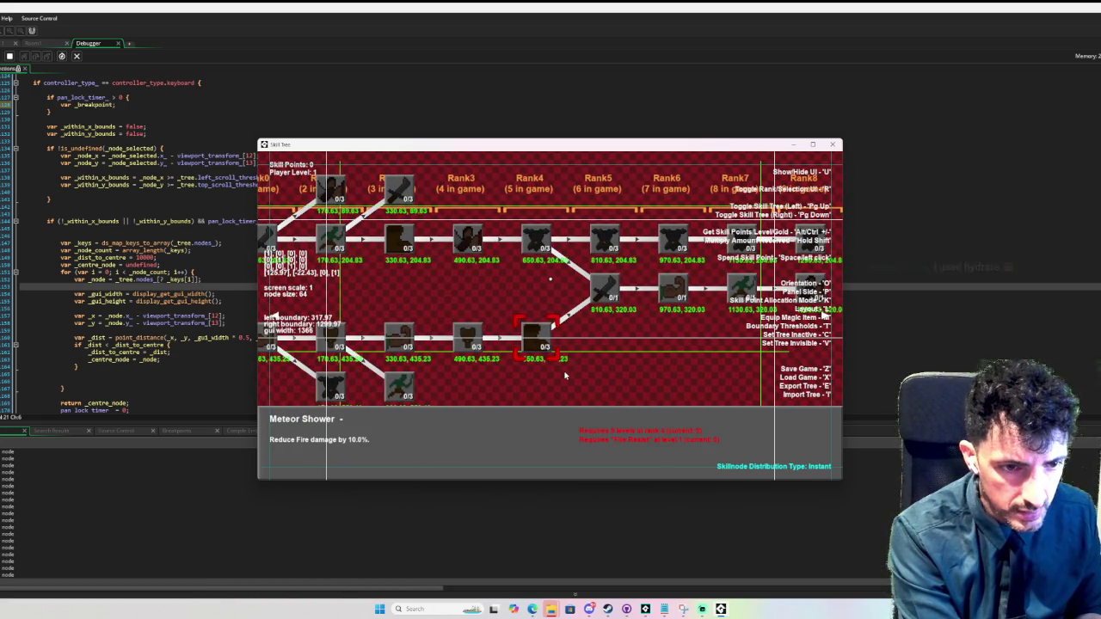
key("Left")
key("Left")
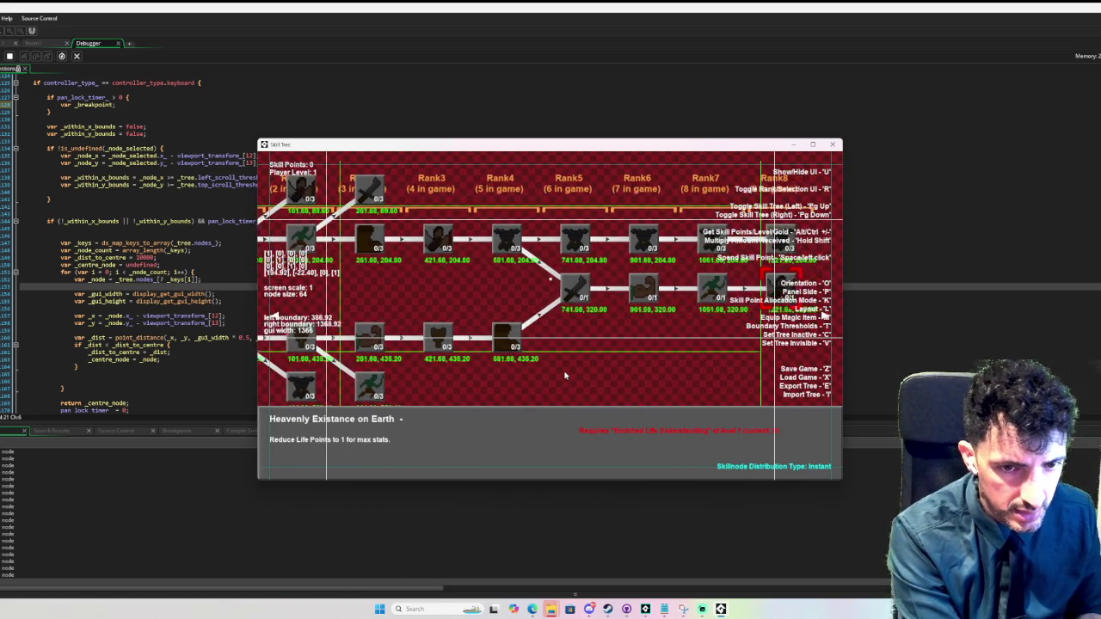
key("Right")
key("Left")
key("Left")
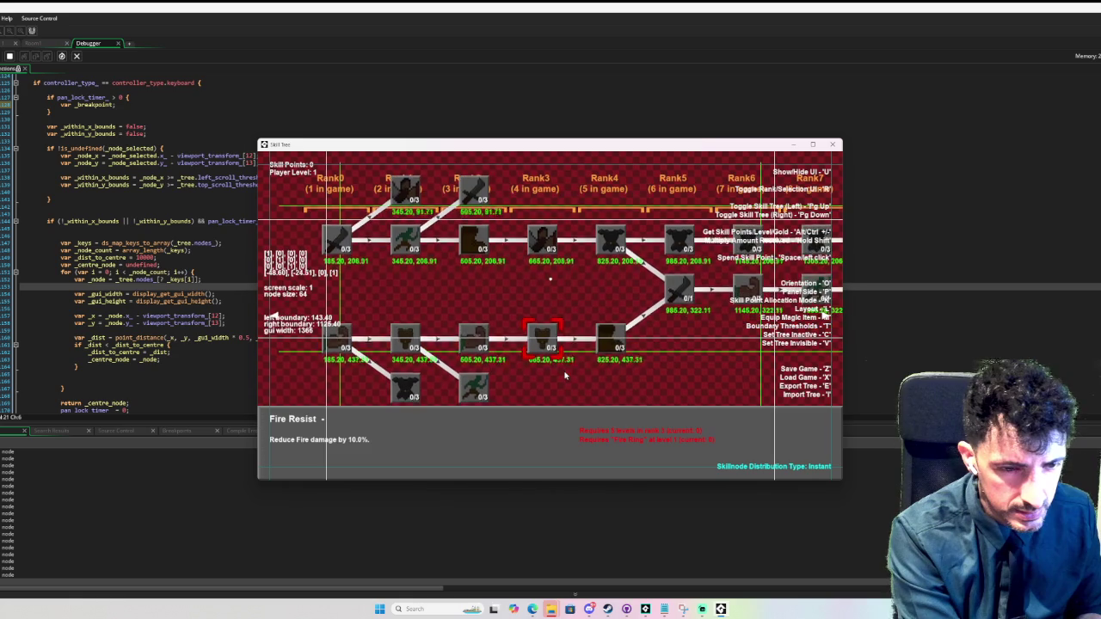
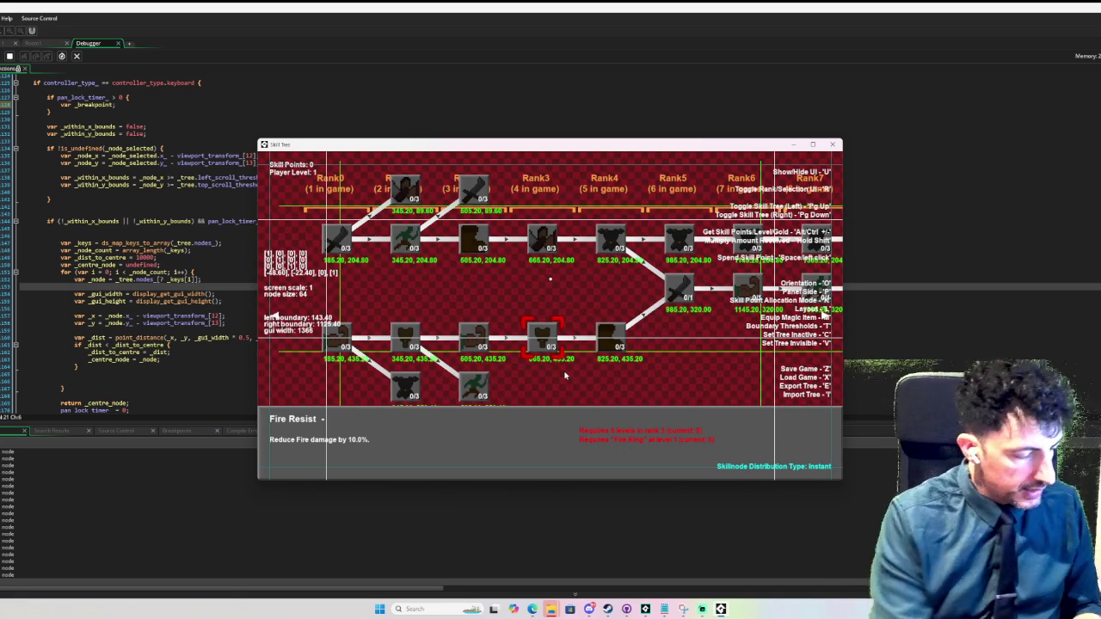
- Step the selection across the skill nodes to Big Brain and back to Fire Resist
key("Right")
key("Up")
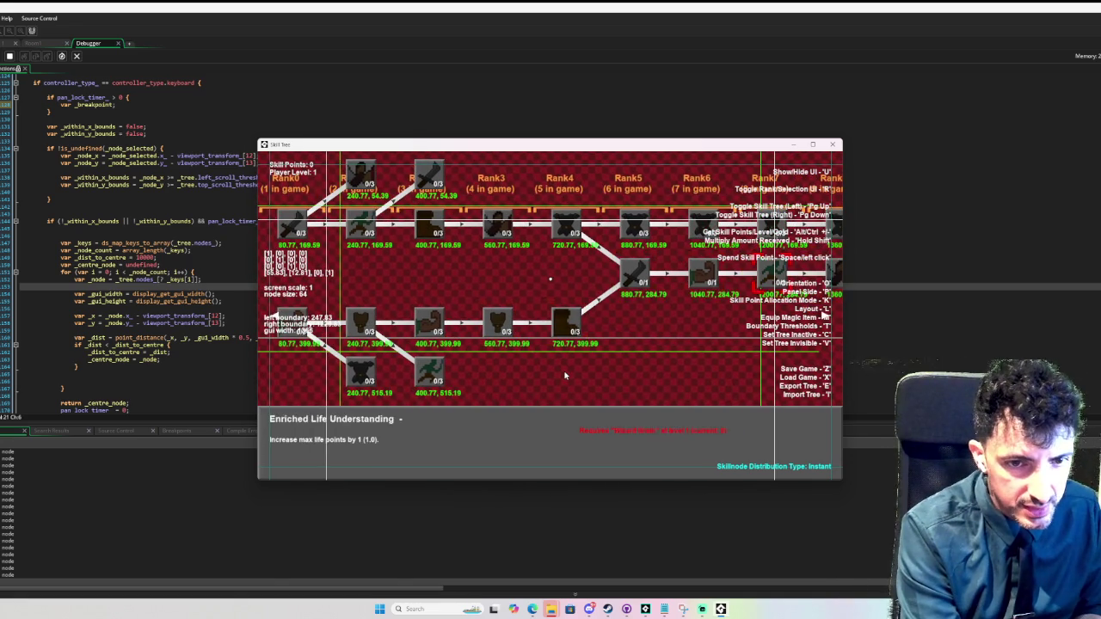
key("Down")
key("Right")
key("Up")
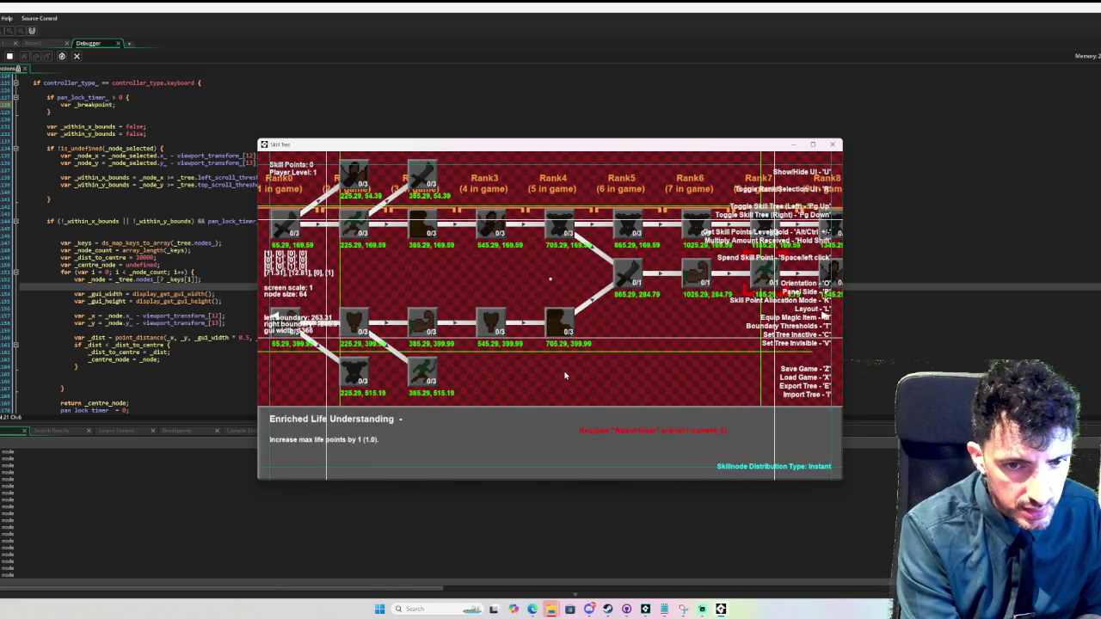
key("Up")
key("Down")
key("Down")
key("Left")
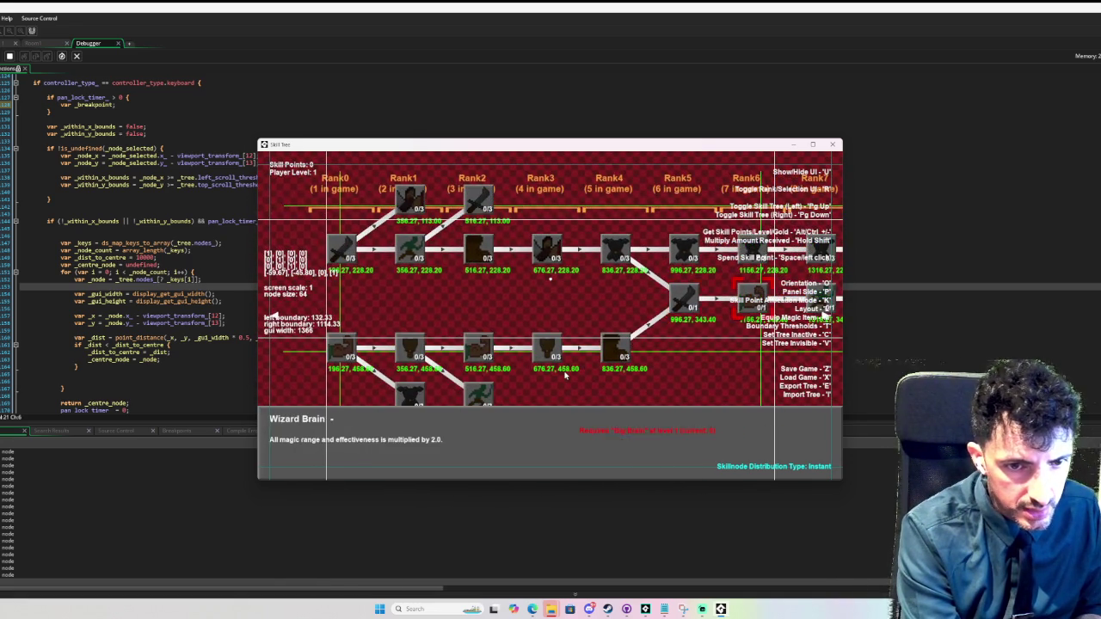
key("Left")
- Move through Lightning Resistance, Lightning Storm 3 and 4 to Thunderblast, then close the game
key("Up")
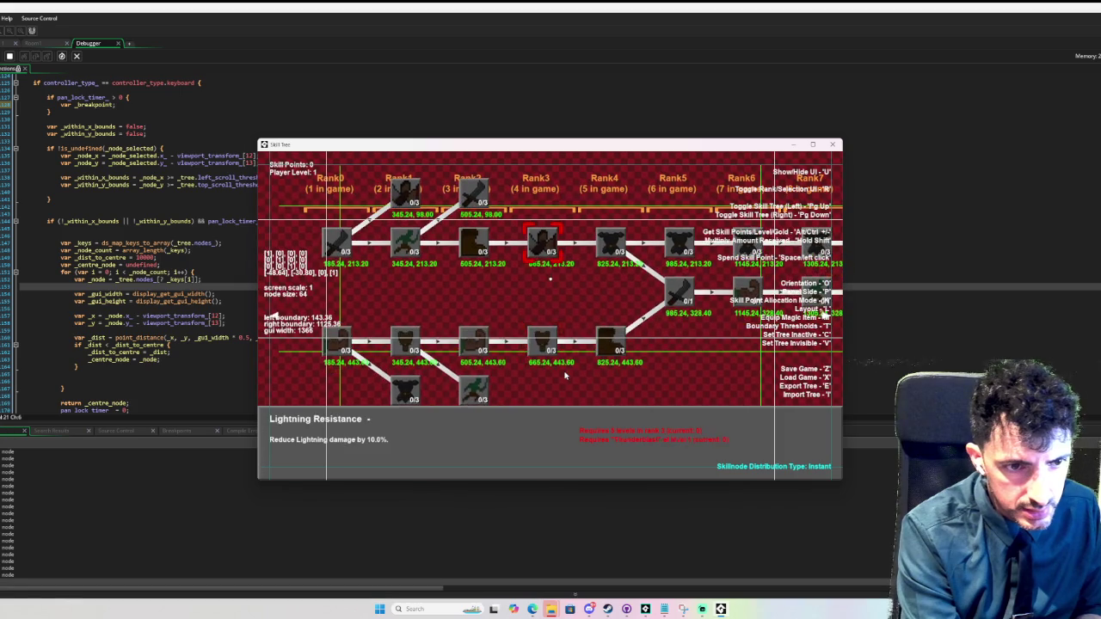
key("Right")
key("Right")
key("Right")
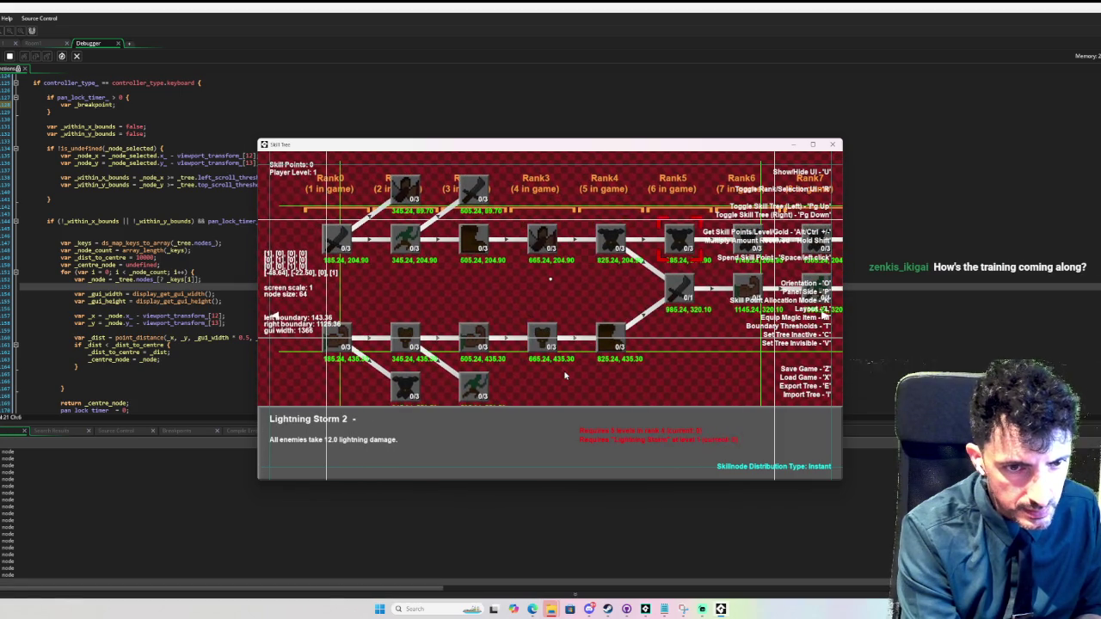
key("Left")
key("Left")
key("Left")
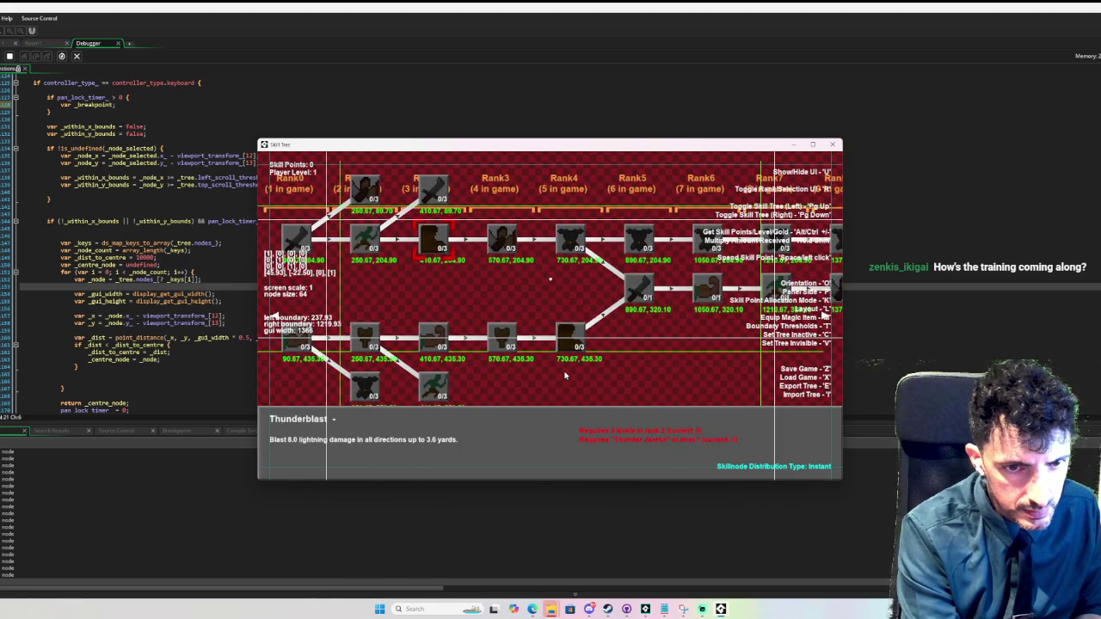
key("Right")
key("Right")
key("Right")
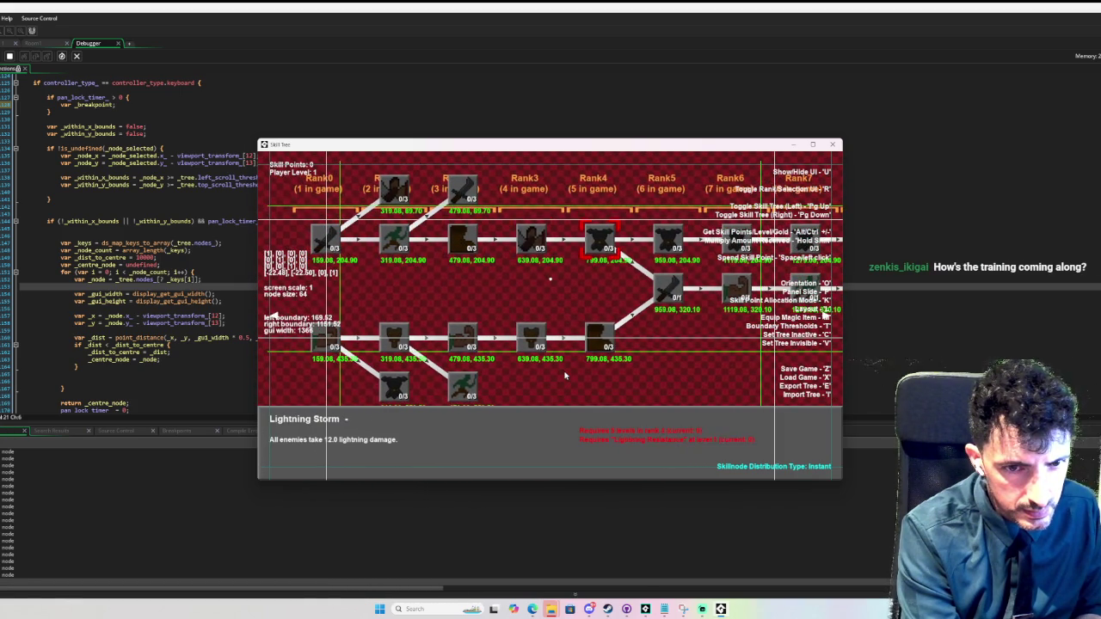
key("Right")
key("Left")
key("Left")
key("Left")
key("Left")
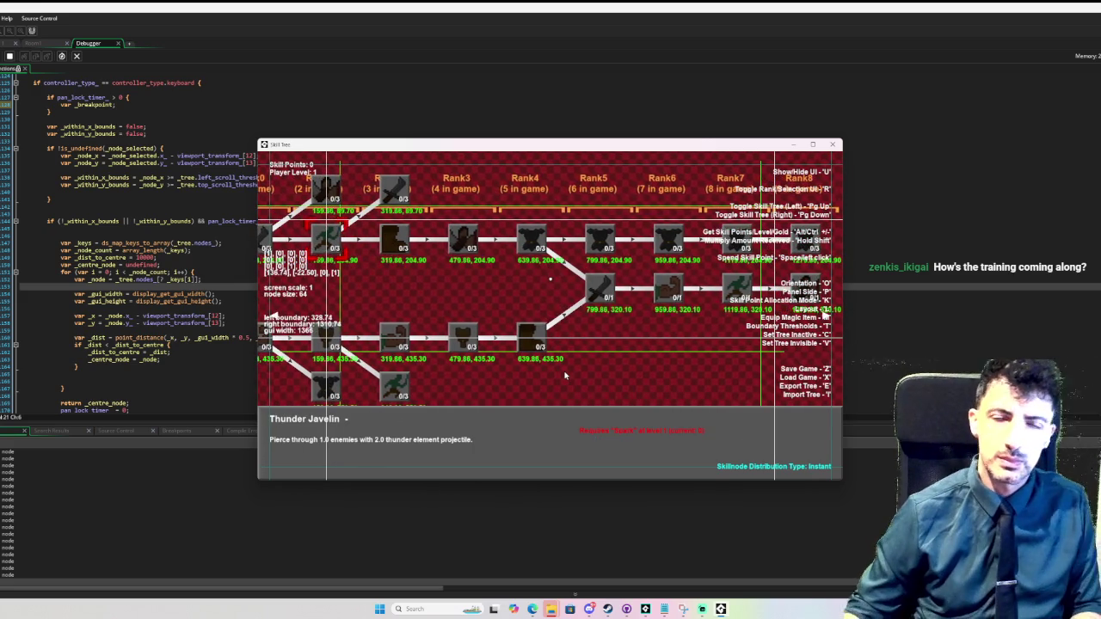
left_click(831, 144)
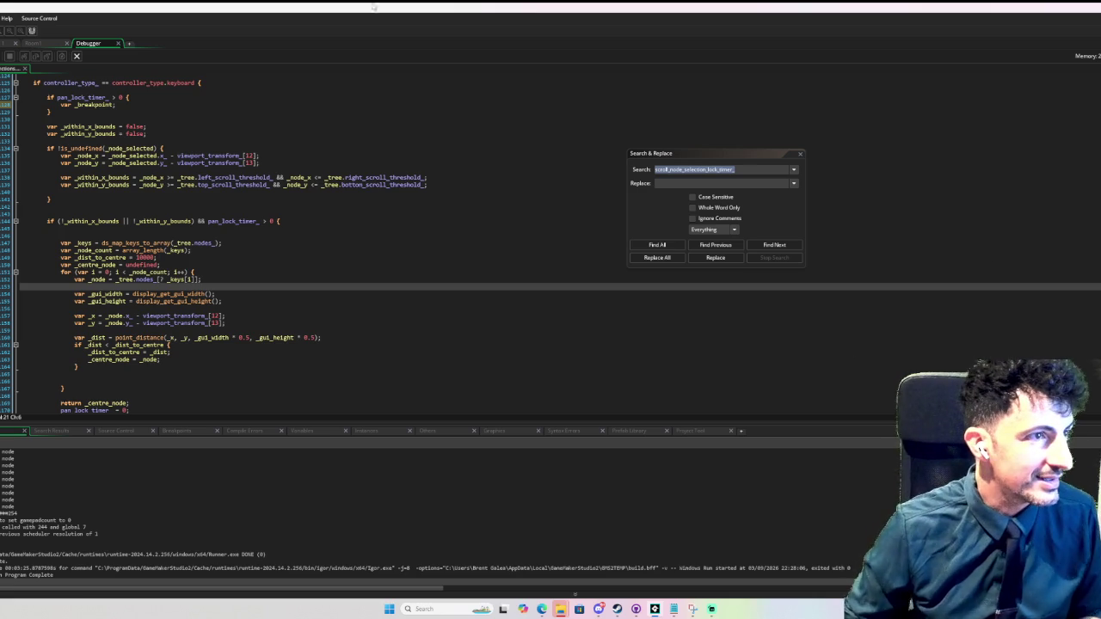
- Switch to the skill_tree_functions script, move the search panel aside, and focus line 1644
left_click(6, 47)
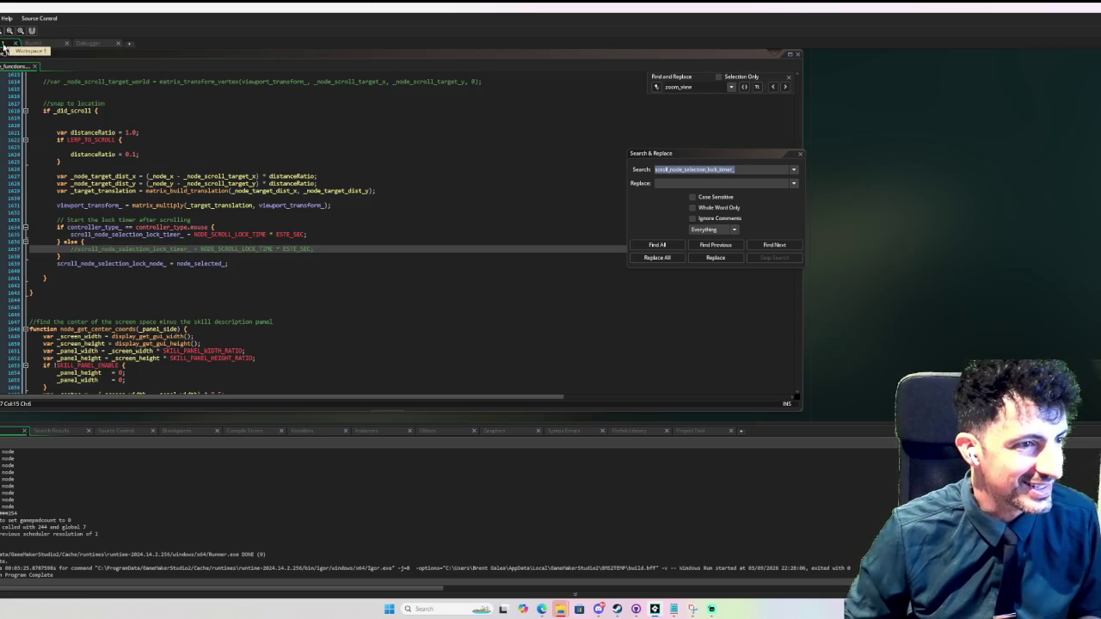
mouse_move(758, 156)
left_mouse_down()
mouse_move(1047, 159)
mouse_move(1013, 171)
left_mouse_up()
left_click(235, 279)
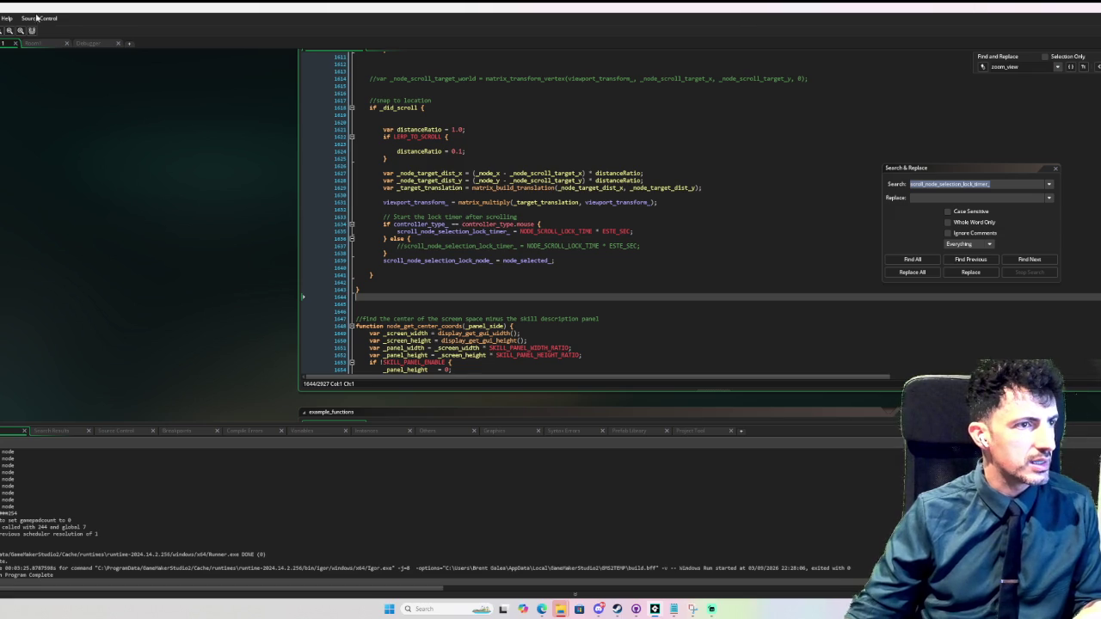
- Scroll up to calculateBoundaryThresholds and close the Search & Replace panel
scroll(549, 224, "up", 3)
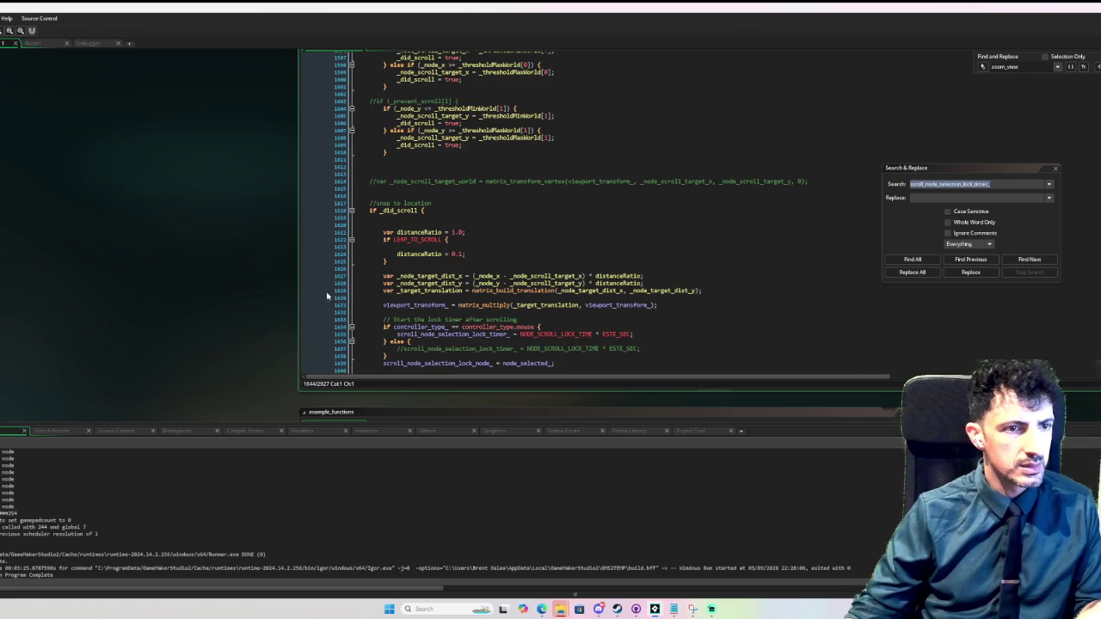
scroll(264, 292, "up", 5)
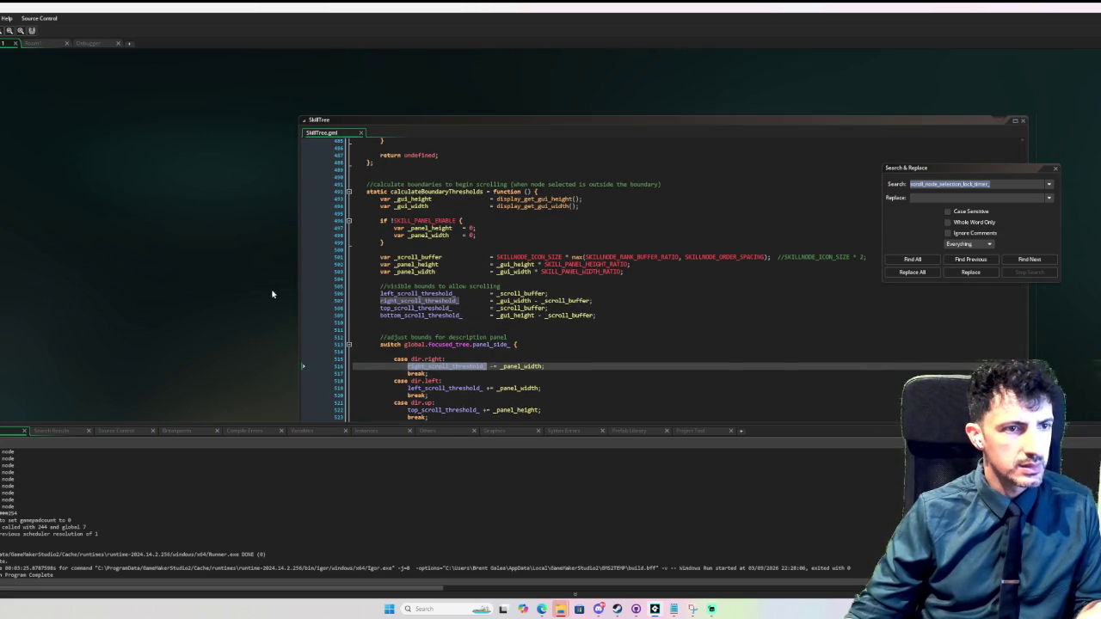
left_click(1055, 168)
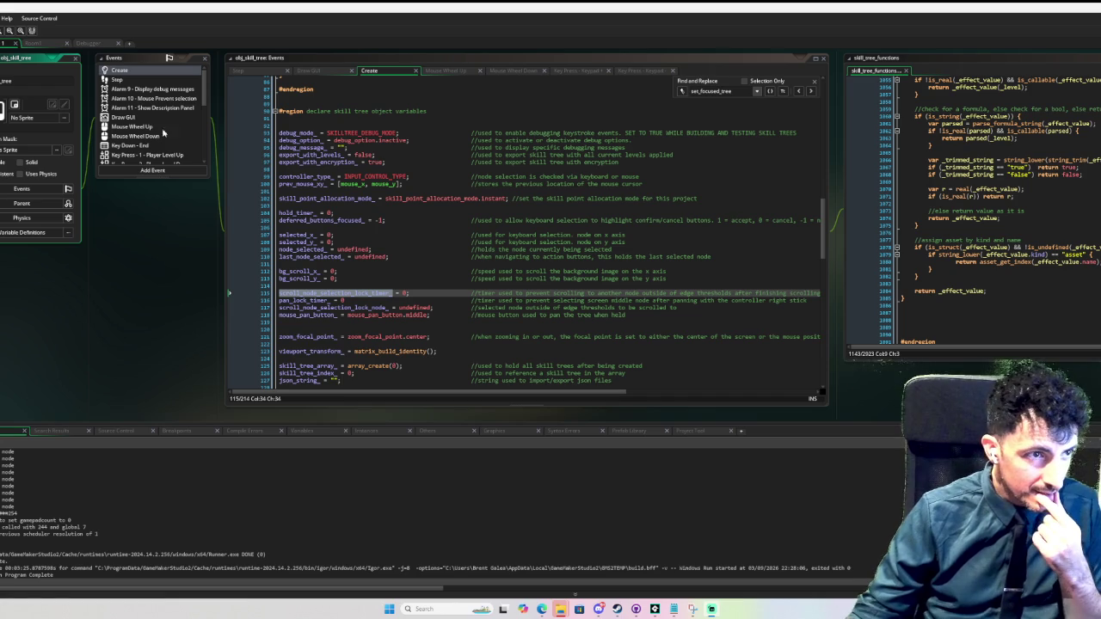
- Open the Step event, jump to node_get_selected's definition, and browse the helper functions
left_click(144, 80)
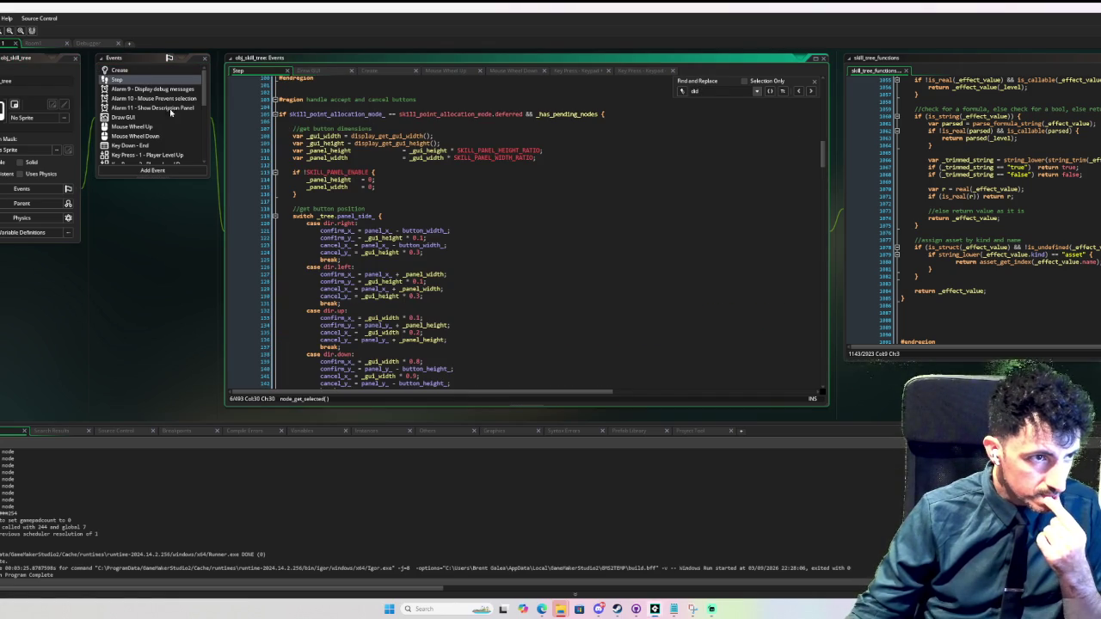
scroll(370, 128, "up", 20)
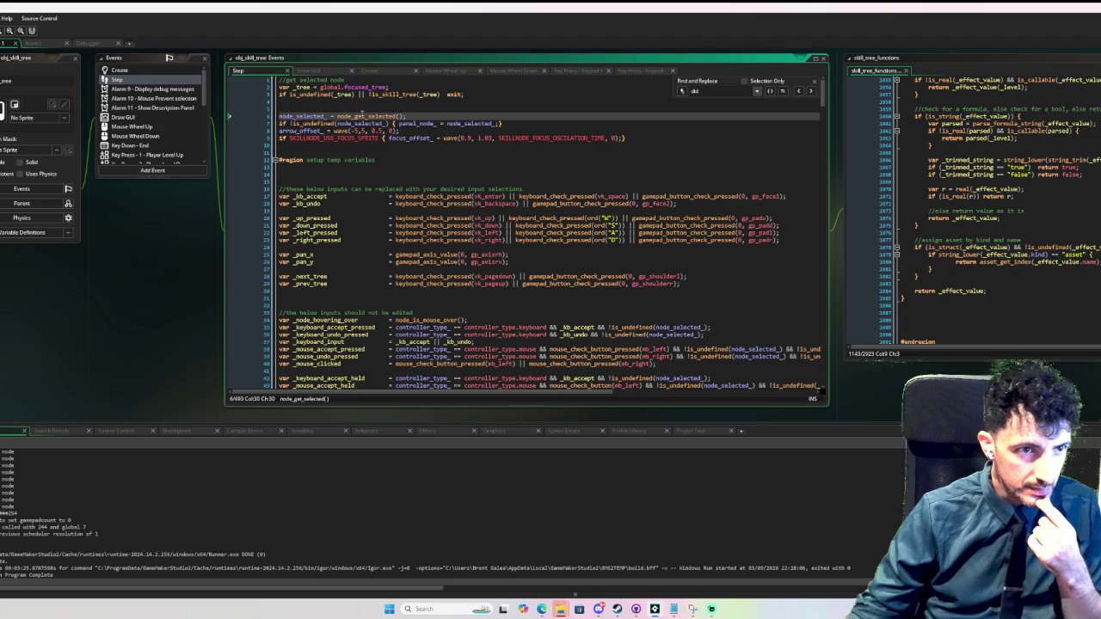
middle_click(358, 116)
scroll(801, 137, "down", 20)
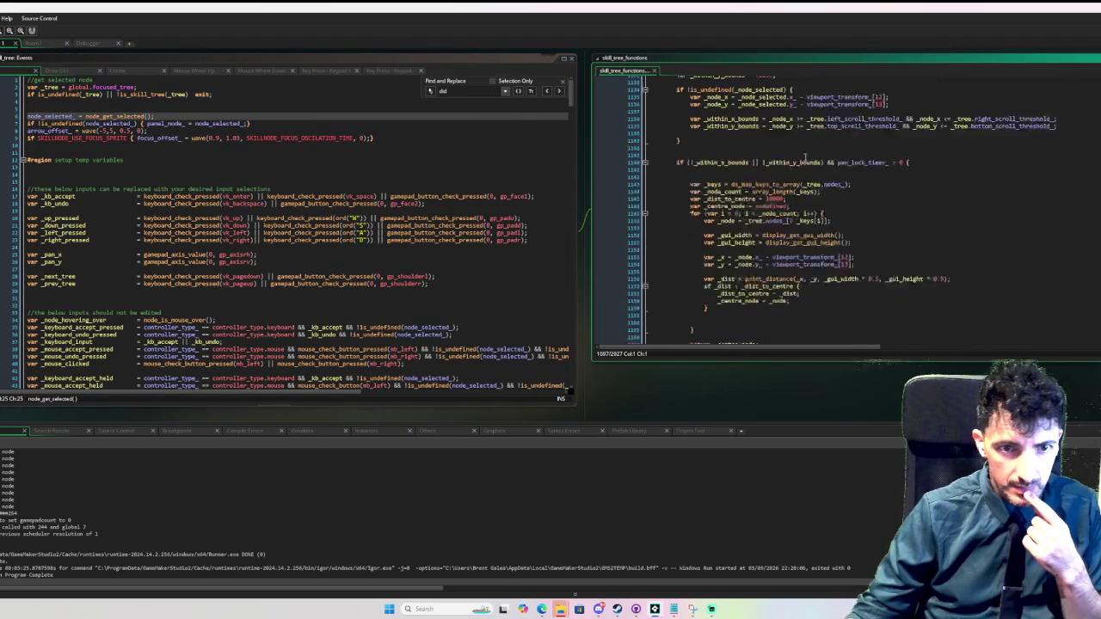
scroll(811, 158, "down", 4)
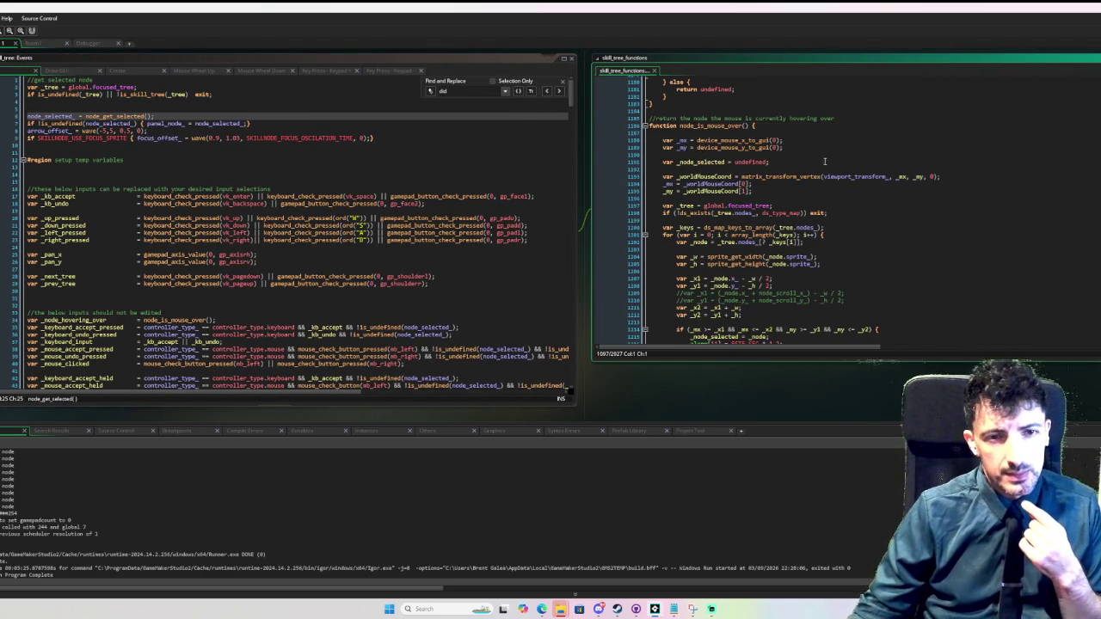
scroll(824, 160, "down", 1)
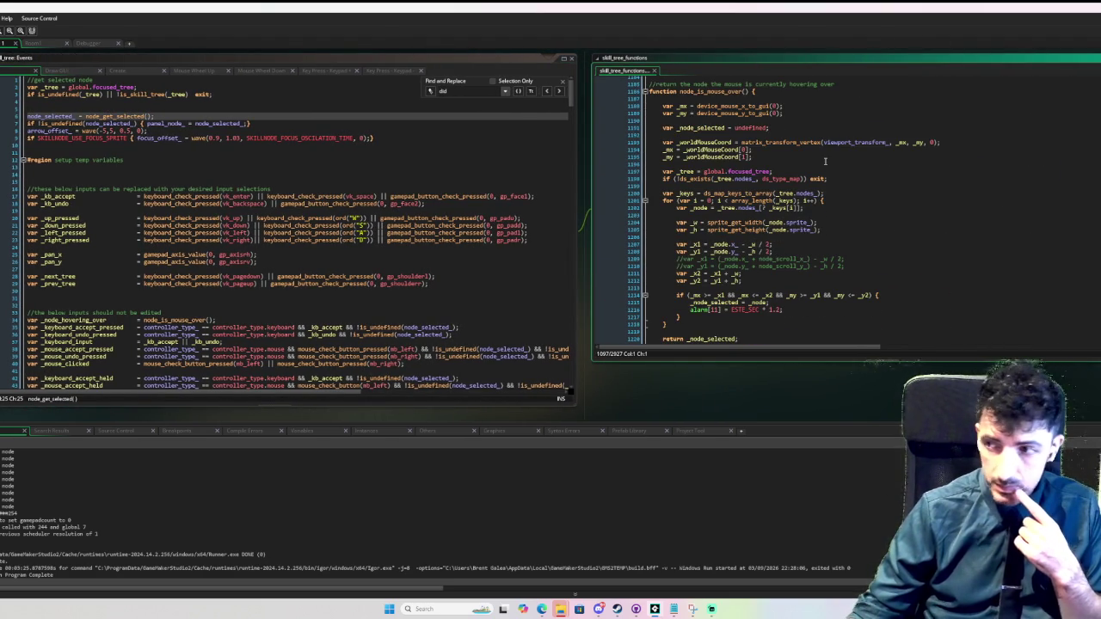
scroll(823, 160, "down", 12)
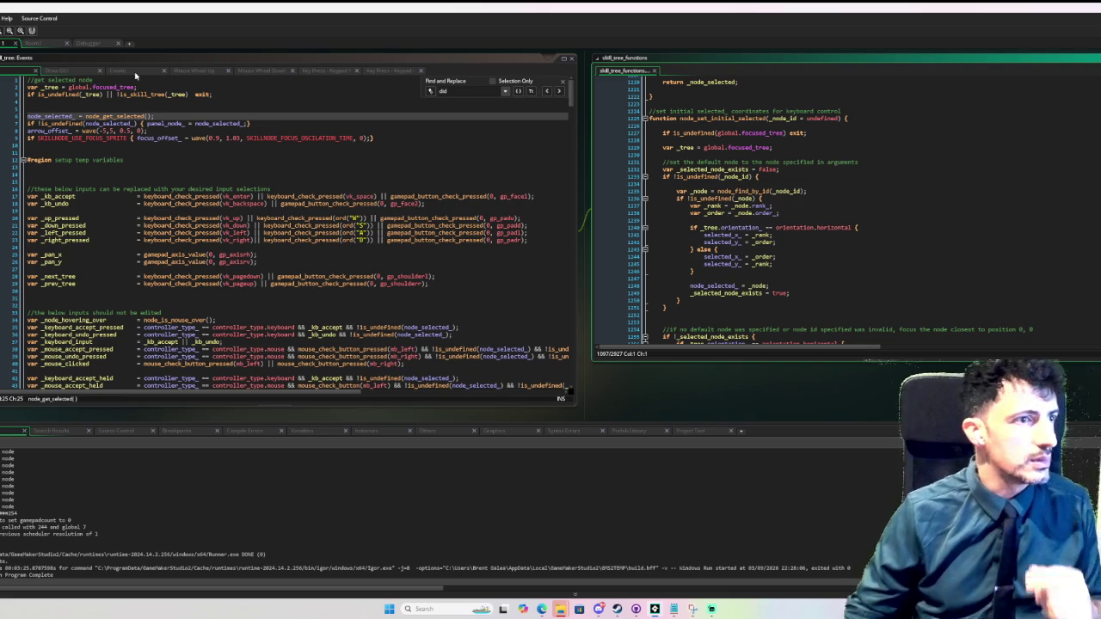
left_click(126, 131)
left_click_drag(195, 138, 318, 147)
- Jump to the scroll_node_selection definition and scroll down to its did_scroll snap block
mouse_move(694, 95)
left_mouse_down()
mouse_move(675, 321)
mouse_move(695, 380)
left_mouse_up()
scroll(326, 193, "up", 2)
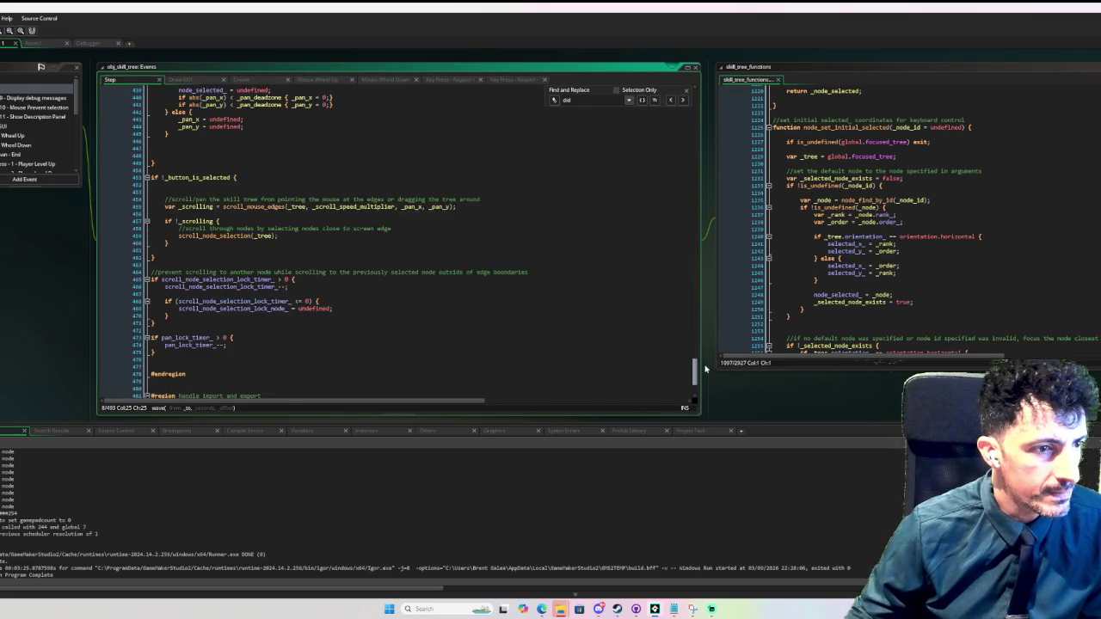
middle_click(240, 170)
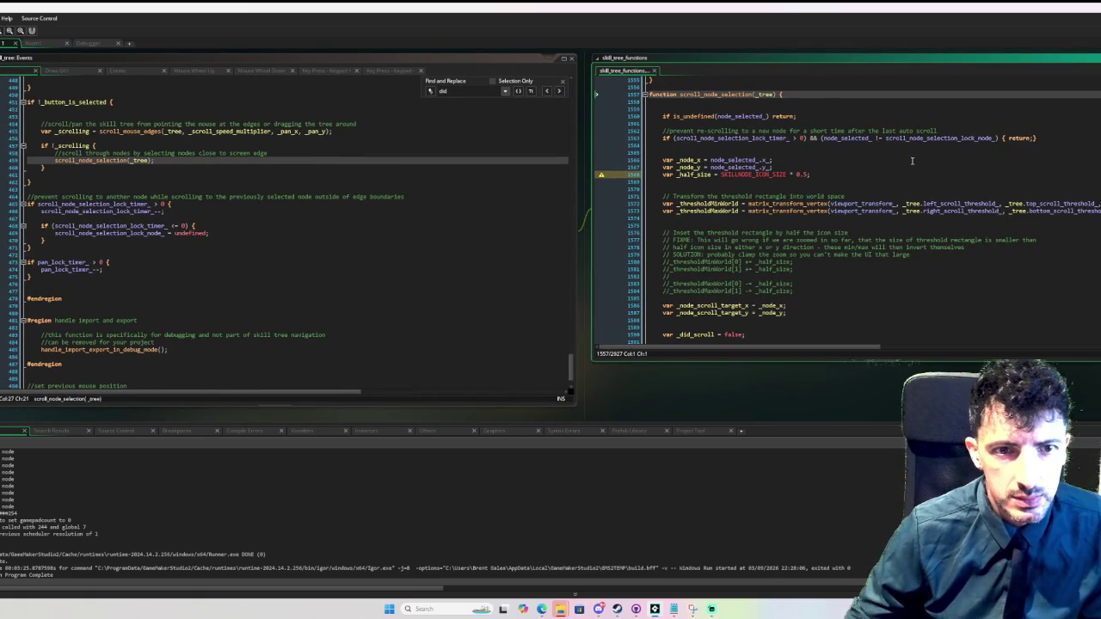
scroll(903, 162, "down", 3)
scroll(899, 160, "down", 2)
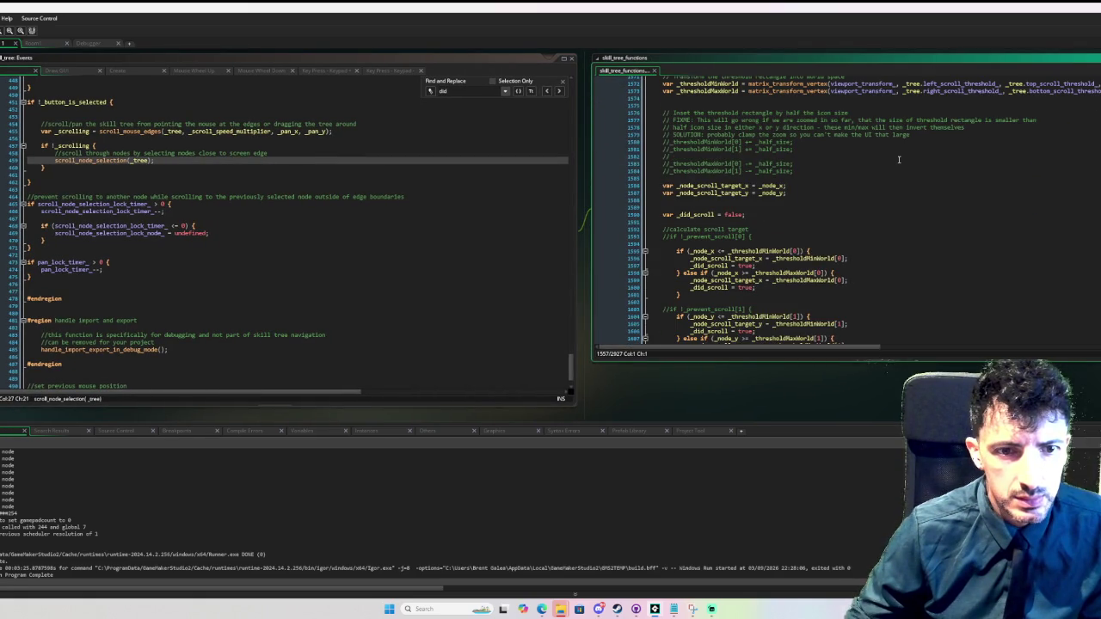
scroll(899, 160, "down", 10)
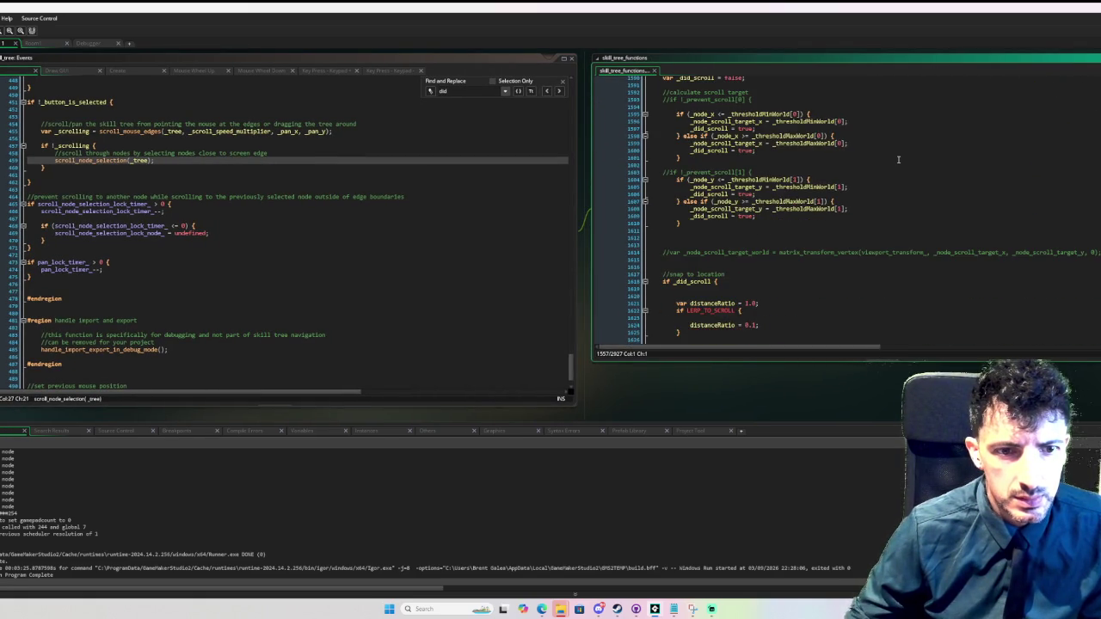
scroll(899, 159, "down", 3)
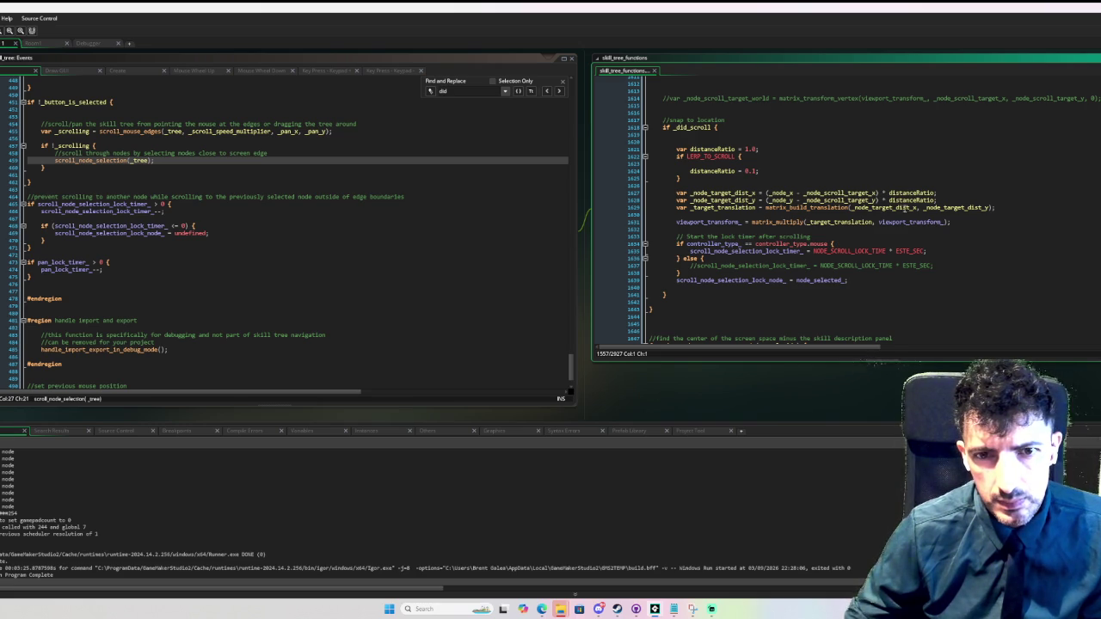
left_click(886, 208)
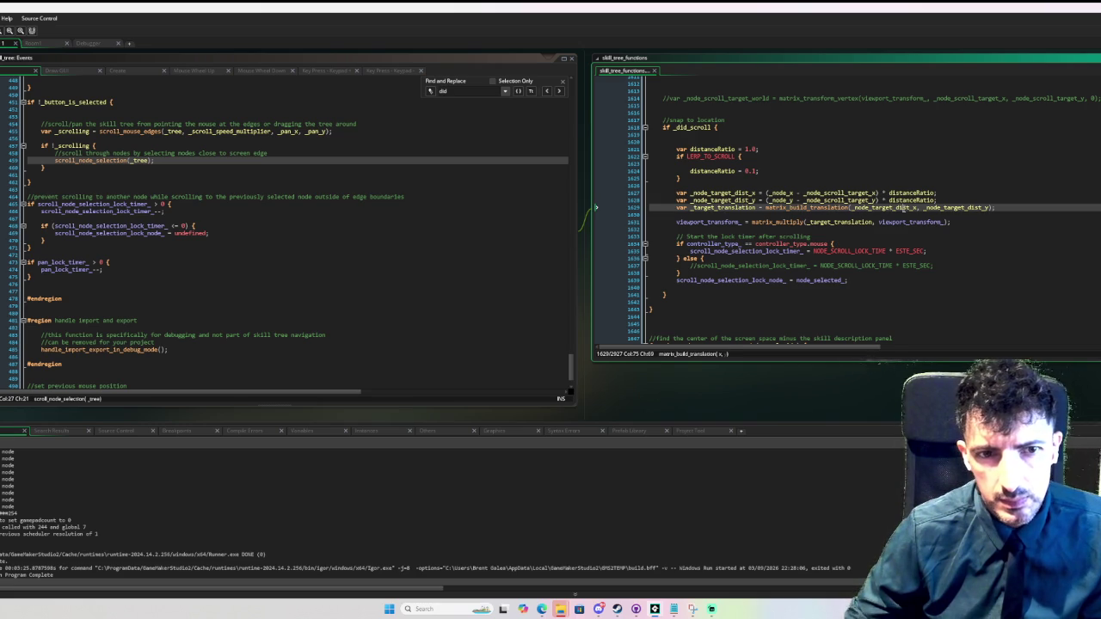
- Add a point_distance(0, 0, _node_target_dist_x, _node_target_dist_y) line below line 1630
left_click(864, 214)
key("Tab")
key("Return")
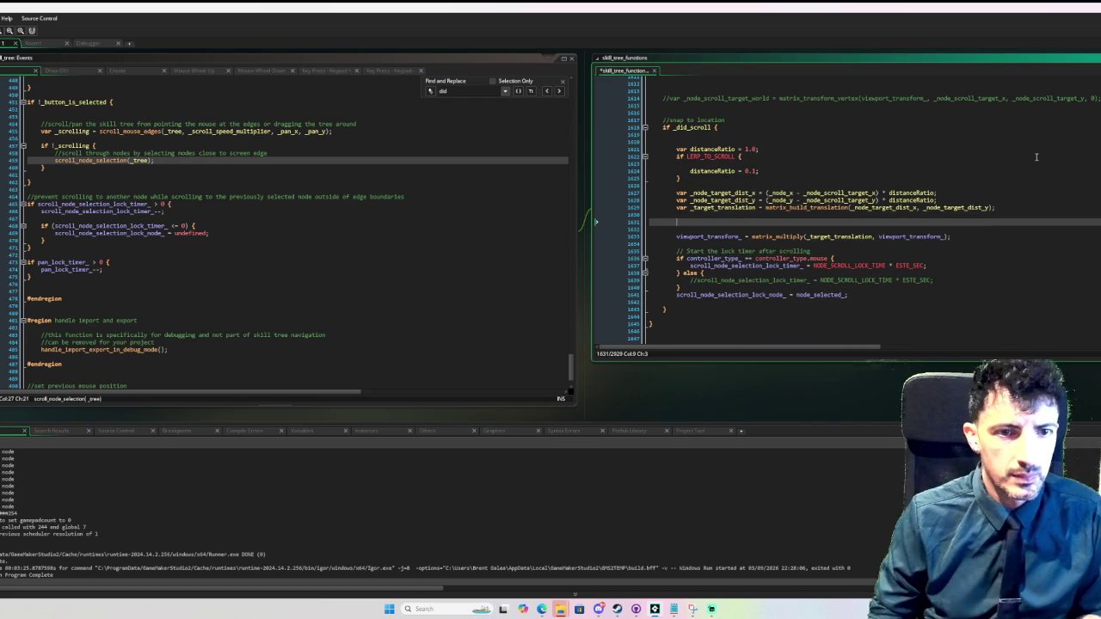
type("var _")
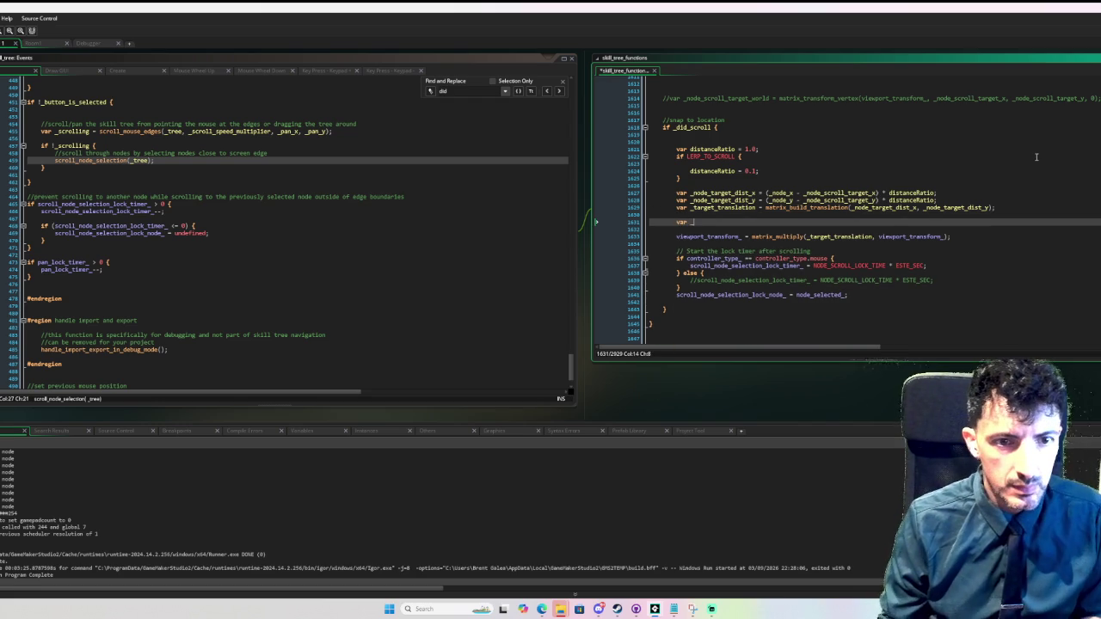
type("point_distance(")
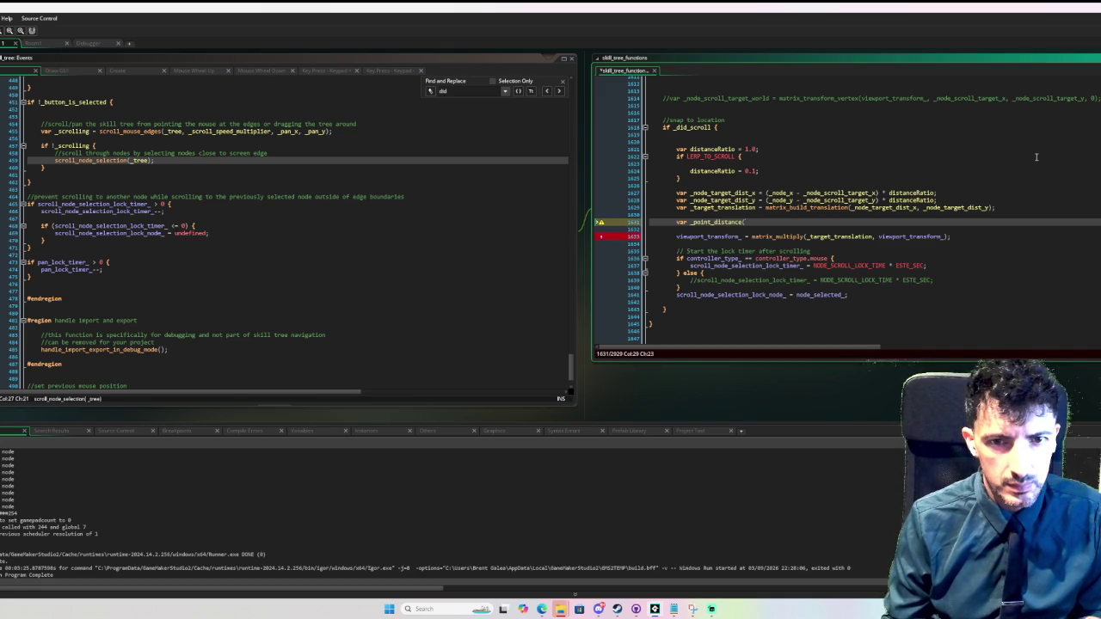
type("node")
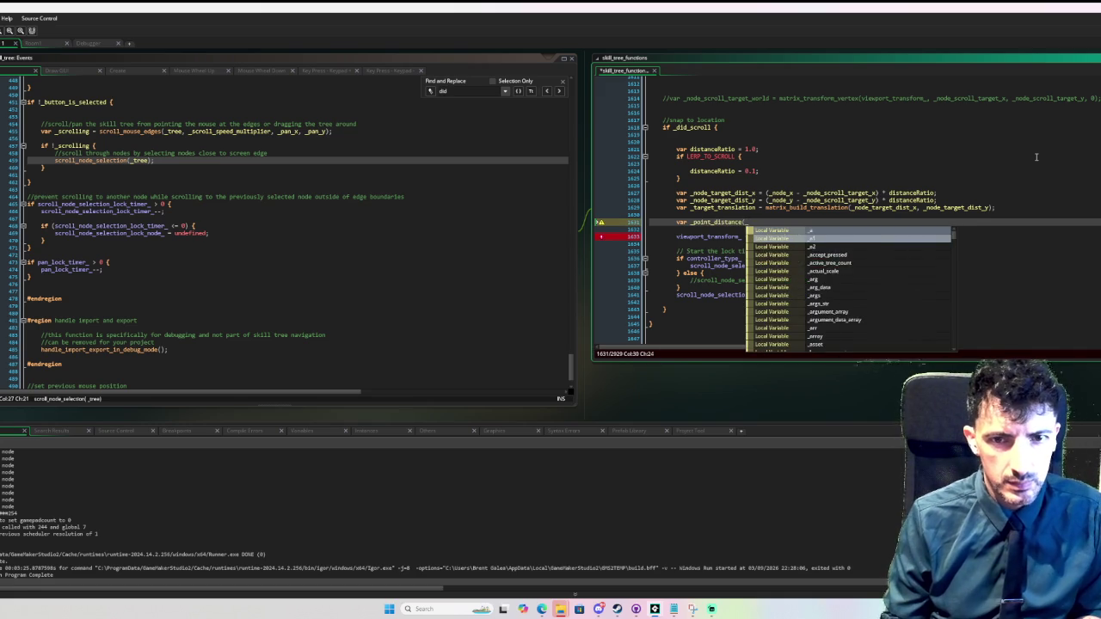
key("BackSpace")
key("BackSpace")
key("BackSpace")
type("0,0,")
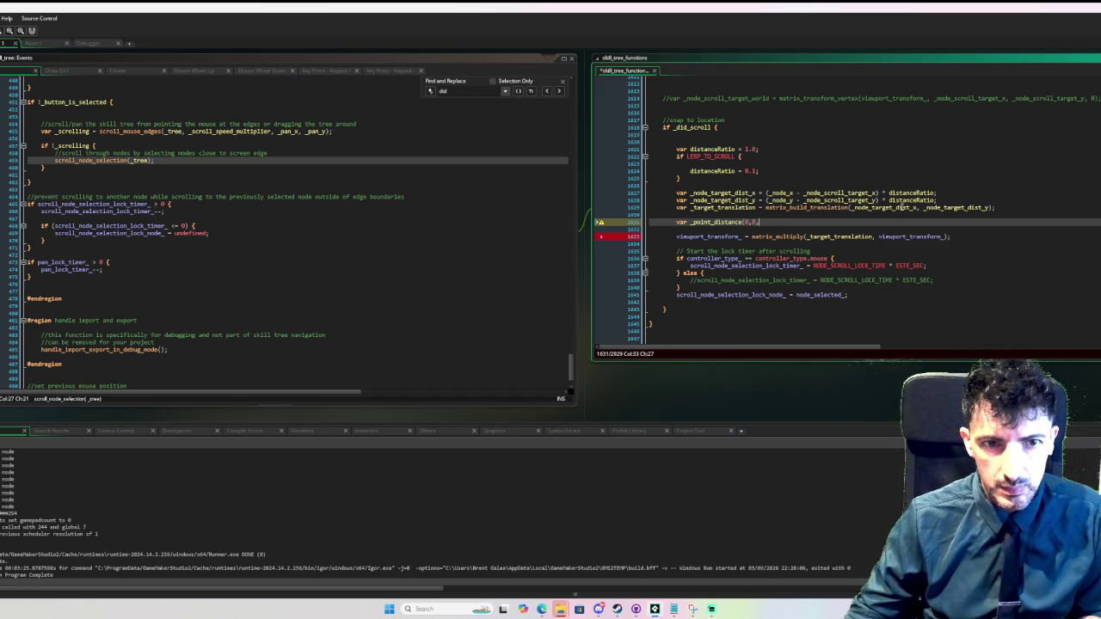
left_click(778, 215)
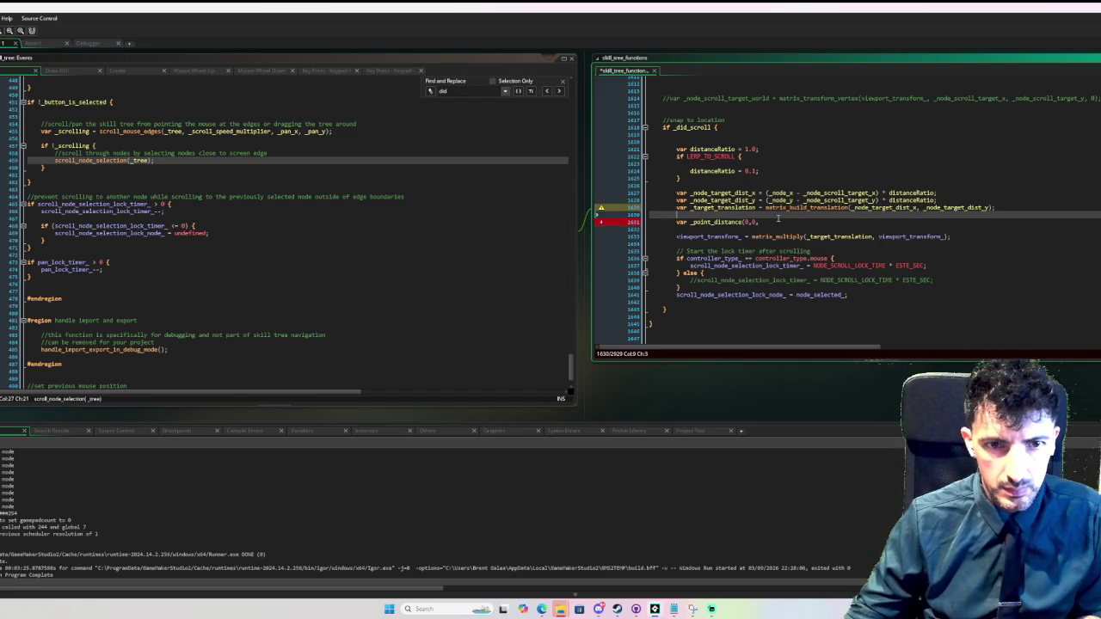
type("_node_target_dist_x")
left_click(778, 222)
type("_node_target_dist_x,")
double_click(959, 207)
key("ctrl+c")
left_click(860, 222)
key("ctrl+v")
type(");")
- Assign that distance to a variable named _approach_dist
key("Home")
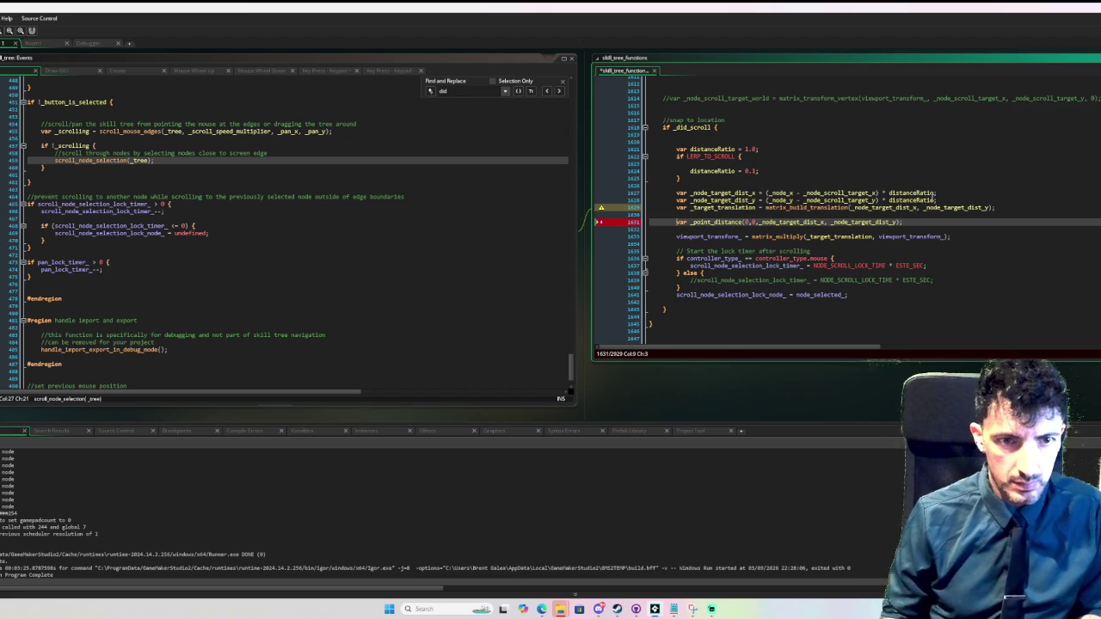
type("_")
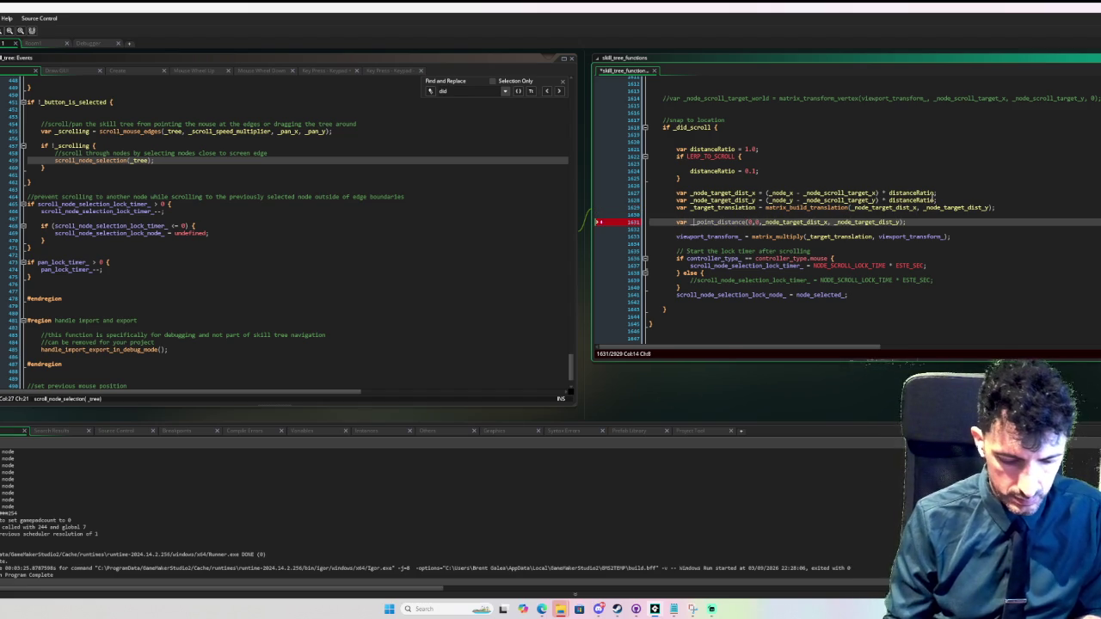
type("dist")
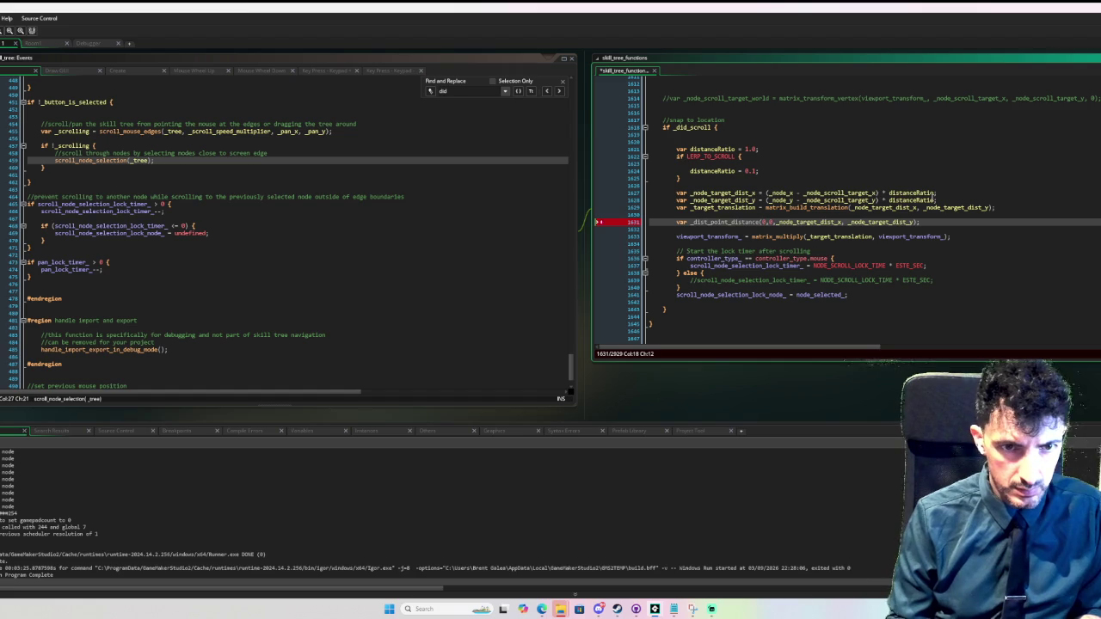
key("BackSpace")
key("BackSpace")
key("BackSpace")
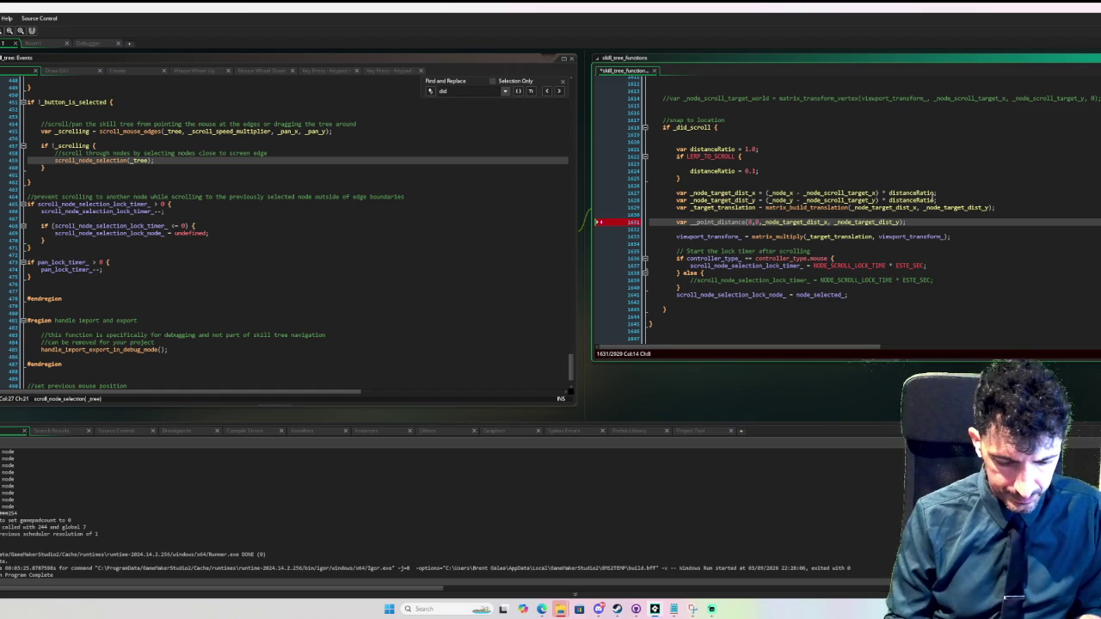
type("approach_dist ")
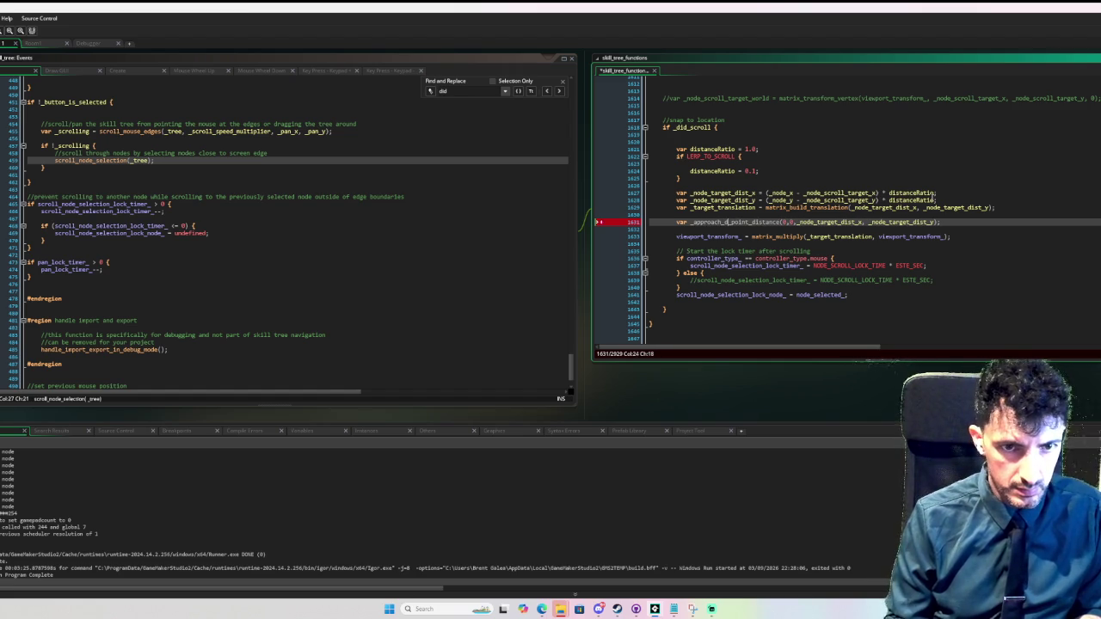
type("=")
- Open an empty 'if _approach_dist > 0.001 {' block, then go to the lock timer's declaration
key("Return")
key("Return")
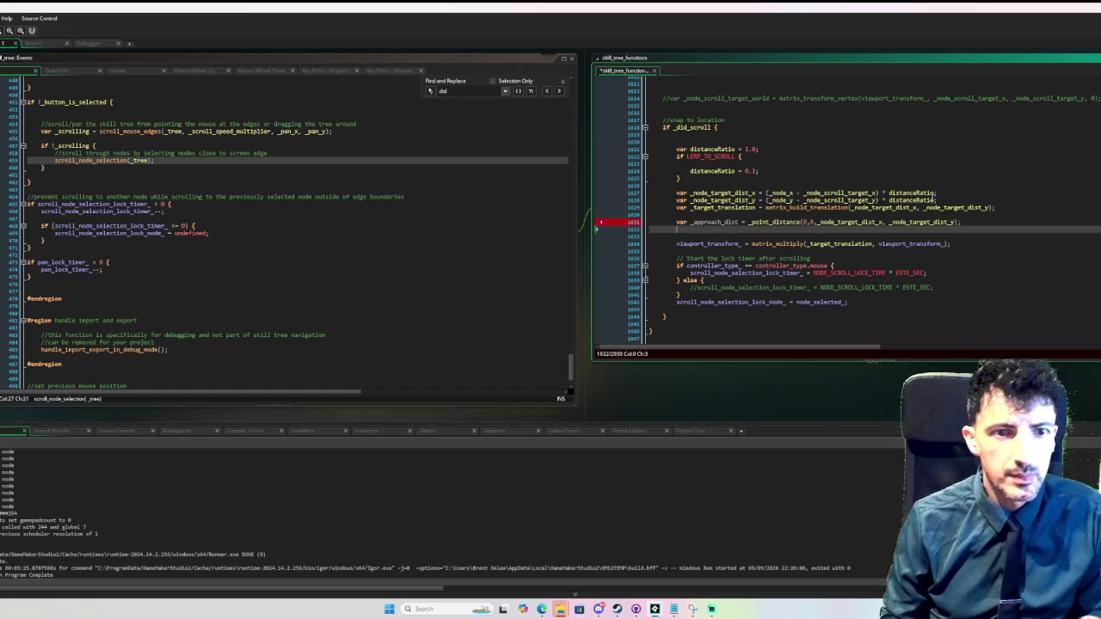
type("if")
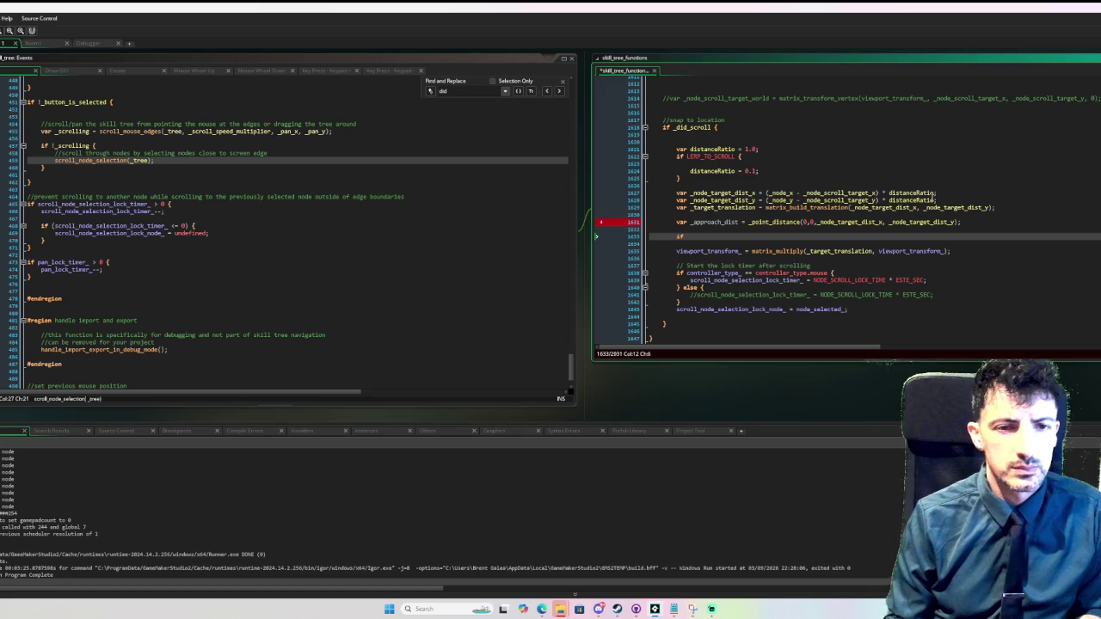
key("BackSpace")
key("BackSpace")
key("BackSpace")
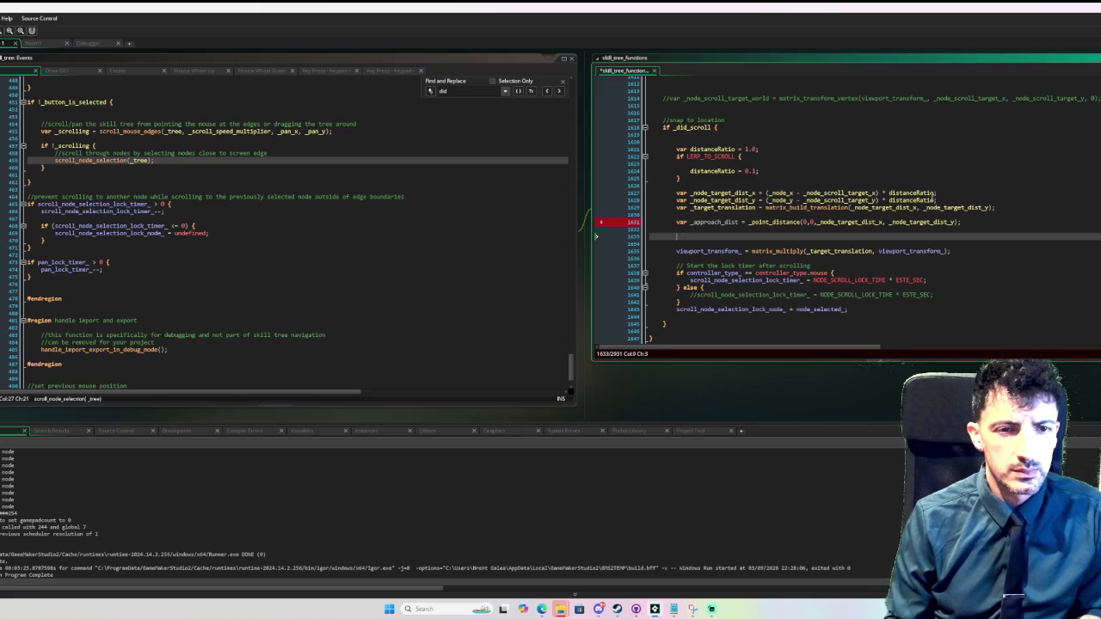
type("if approach")
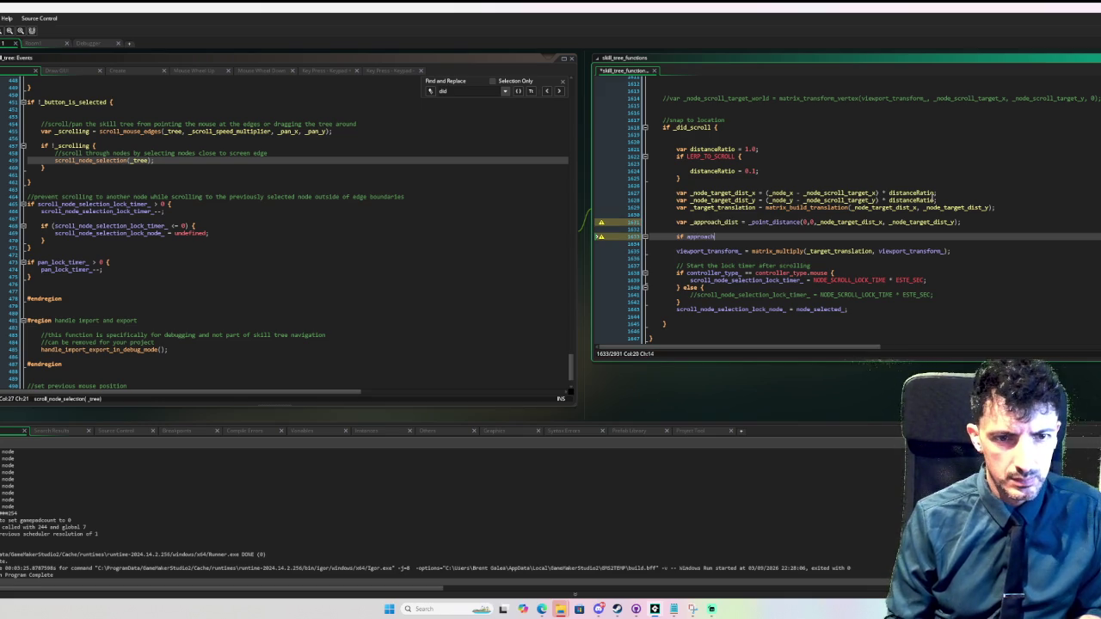
type("_dist")
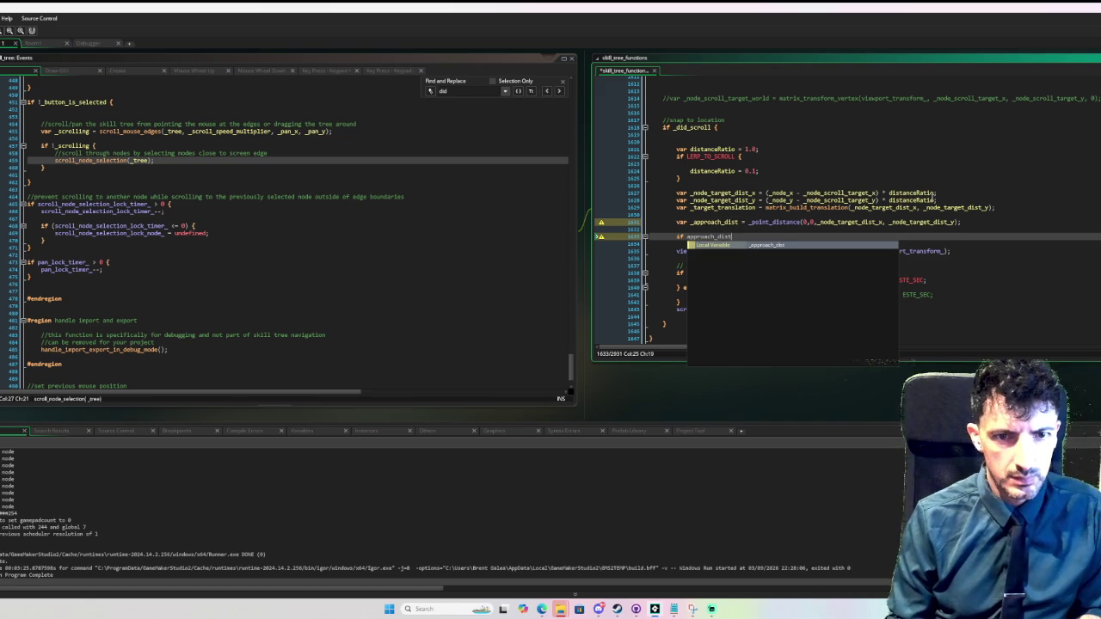
key("Return")
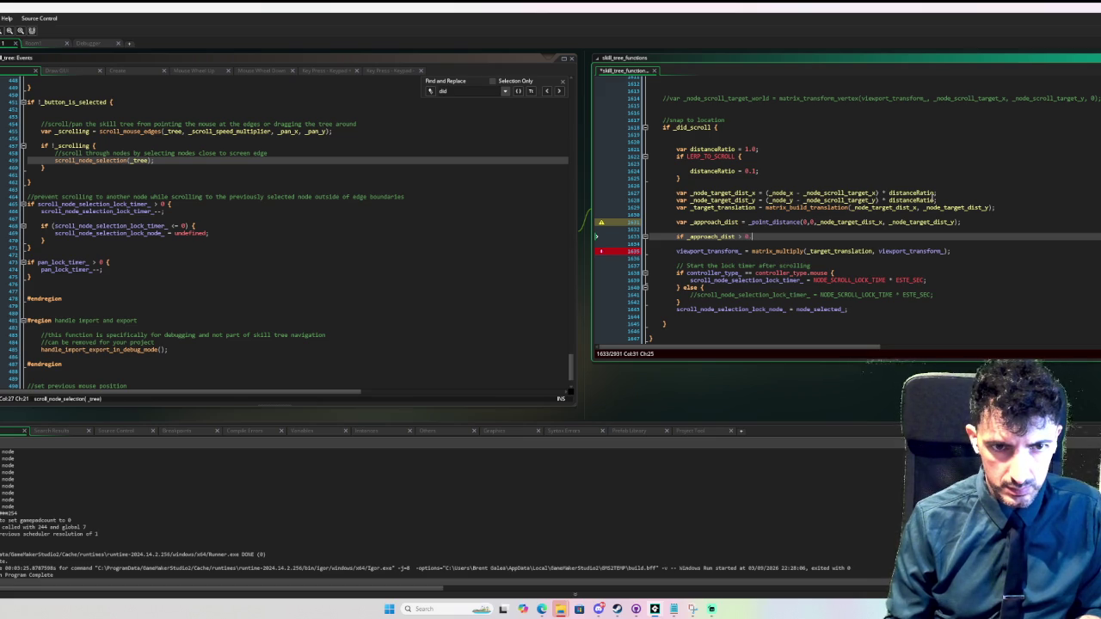
type("03 ")
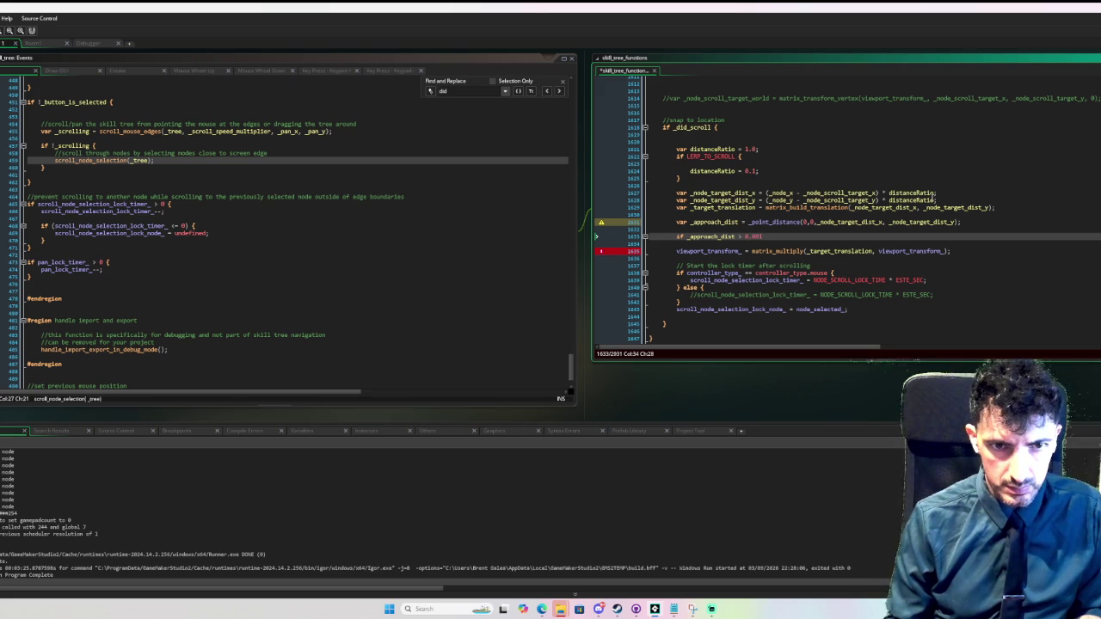
type("{")
key("Return")
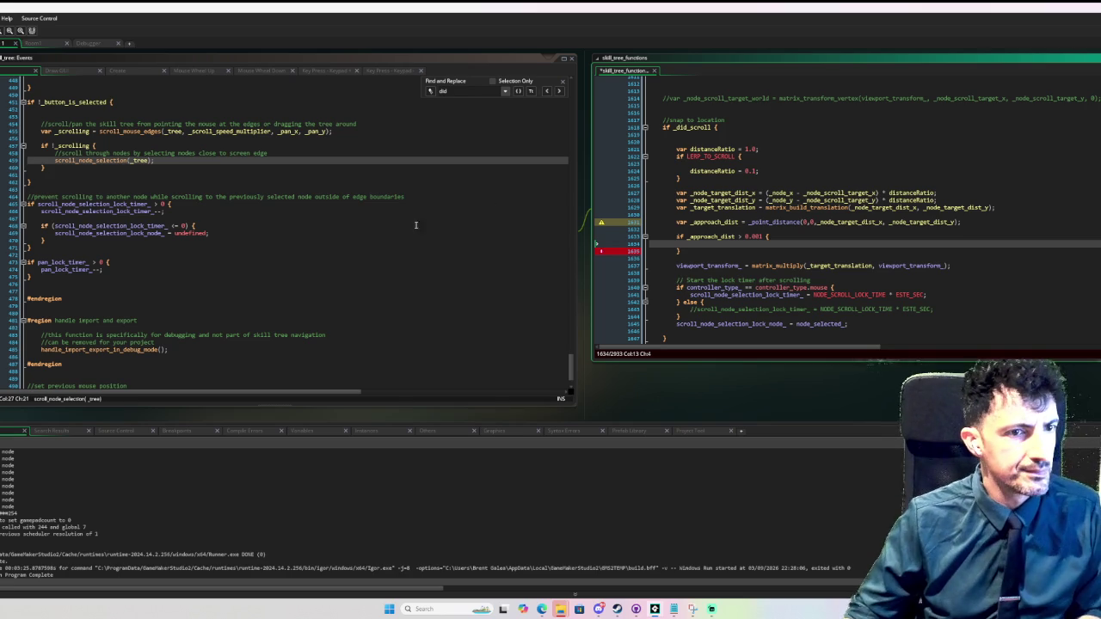
left_click(305, 233)
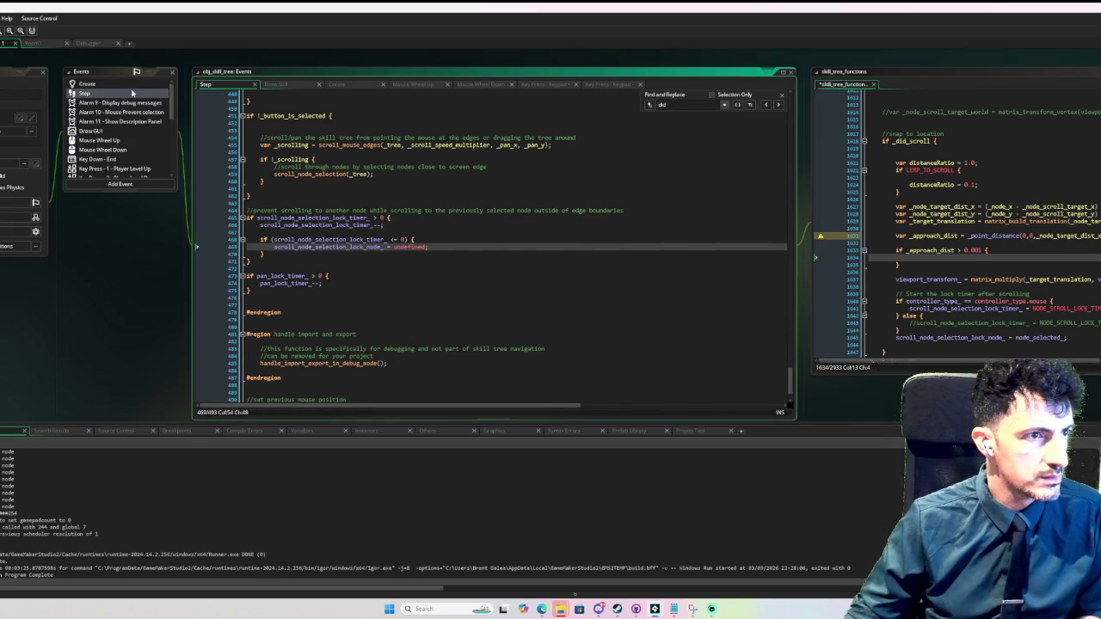
middle_click(371, 224)
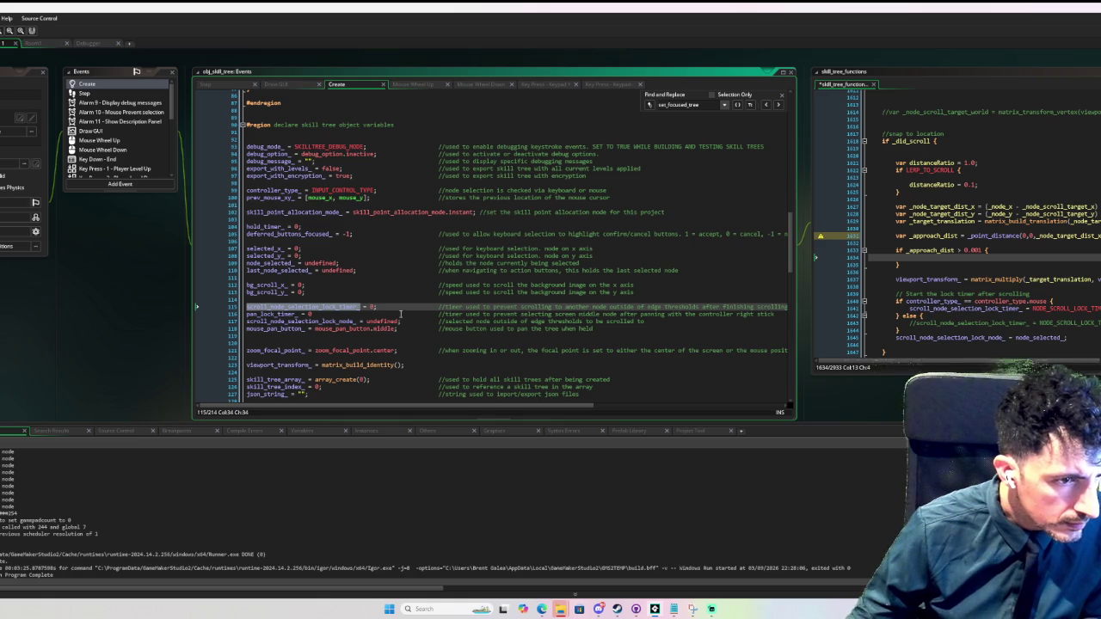
- Add 'scroll_node_in_progress_ = false; //set to true while scrolling to a selected node' below the lock node
scroll(370, 330, "down", 1)
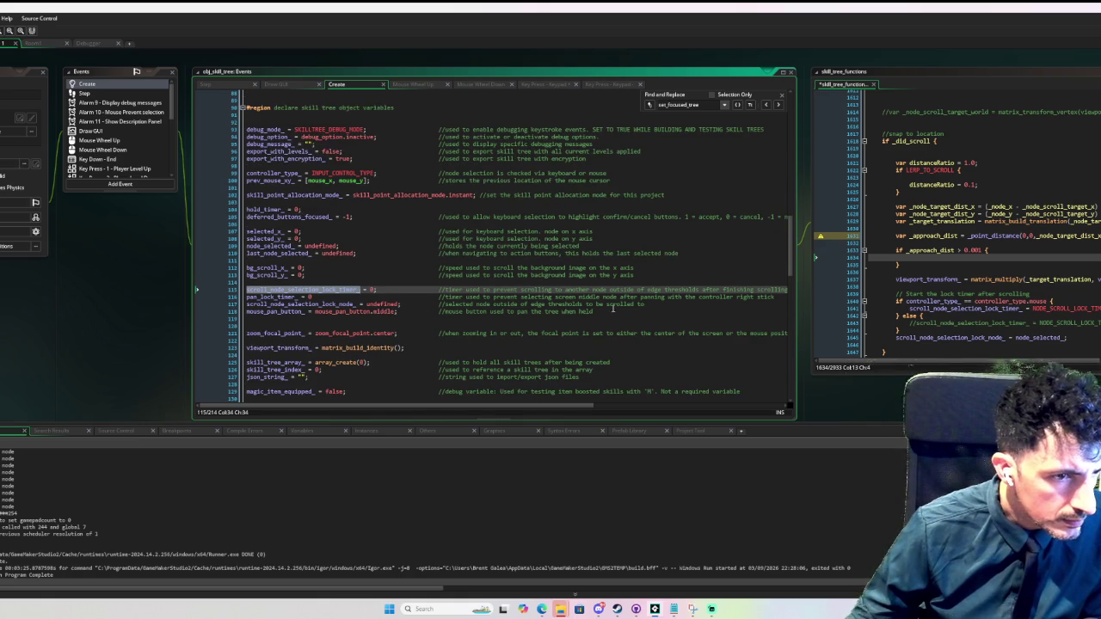
left_click(661, 303)
key("Return")
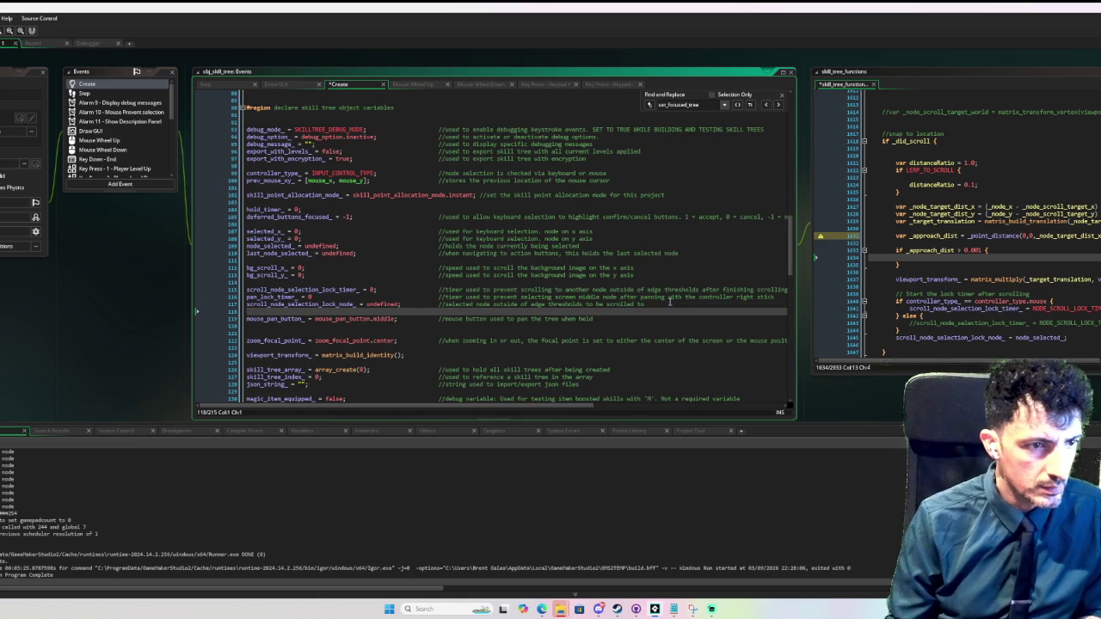
type("node")
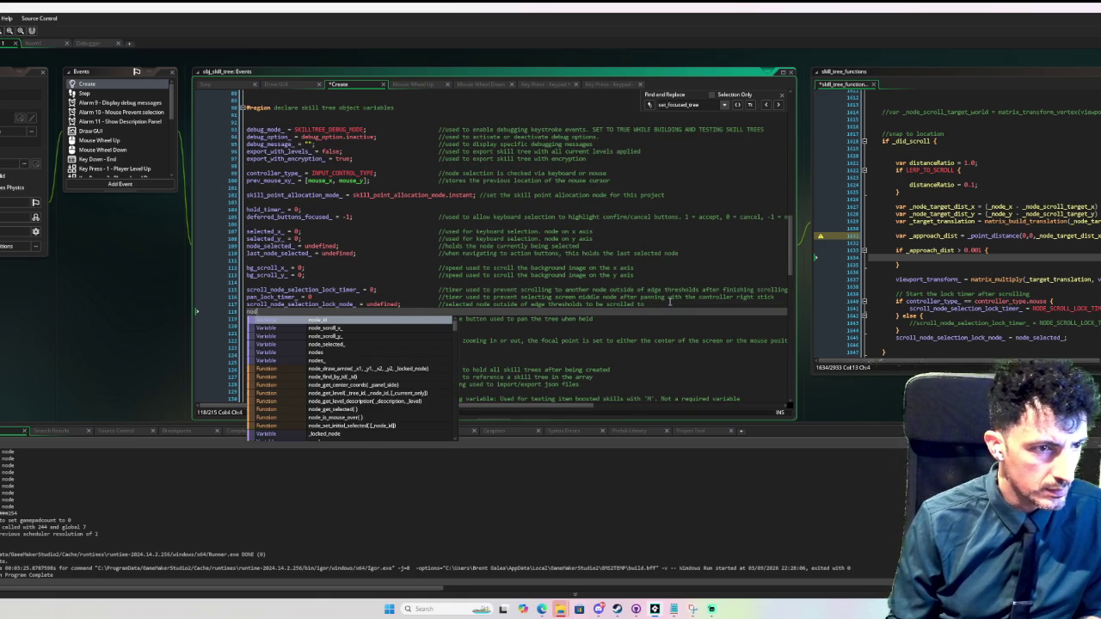
key("BackSpace")
key("BackSpace")
key("BackSpace")
type("scroll_node_l")
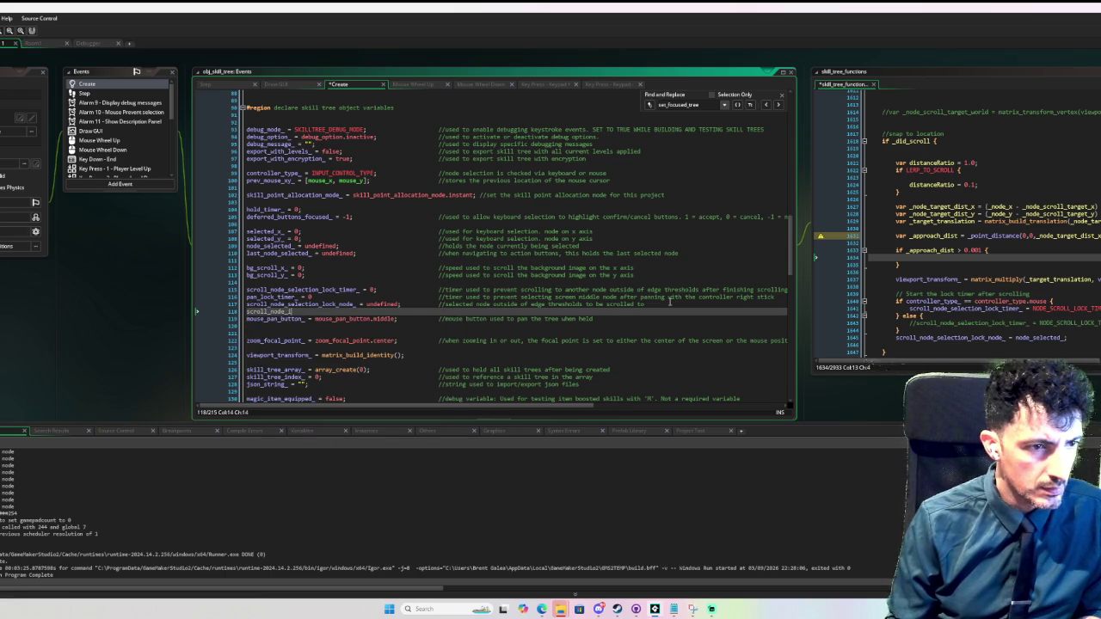
type("_progress =")
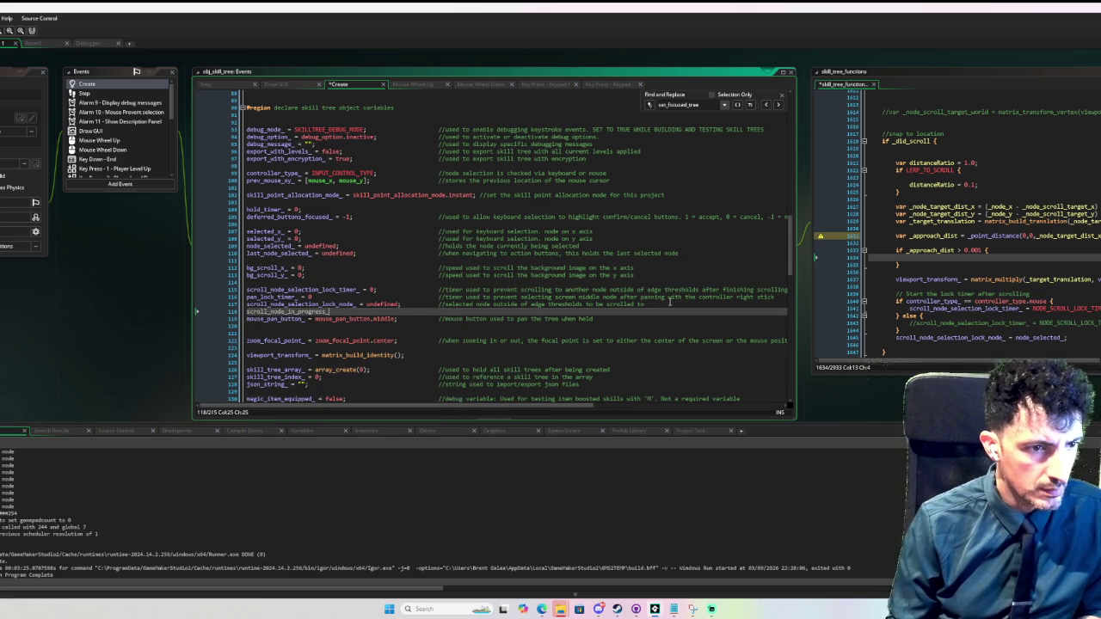
type("alse;")
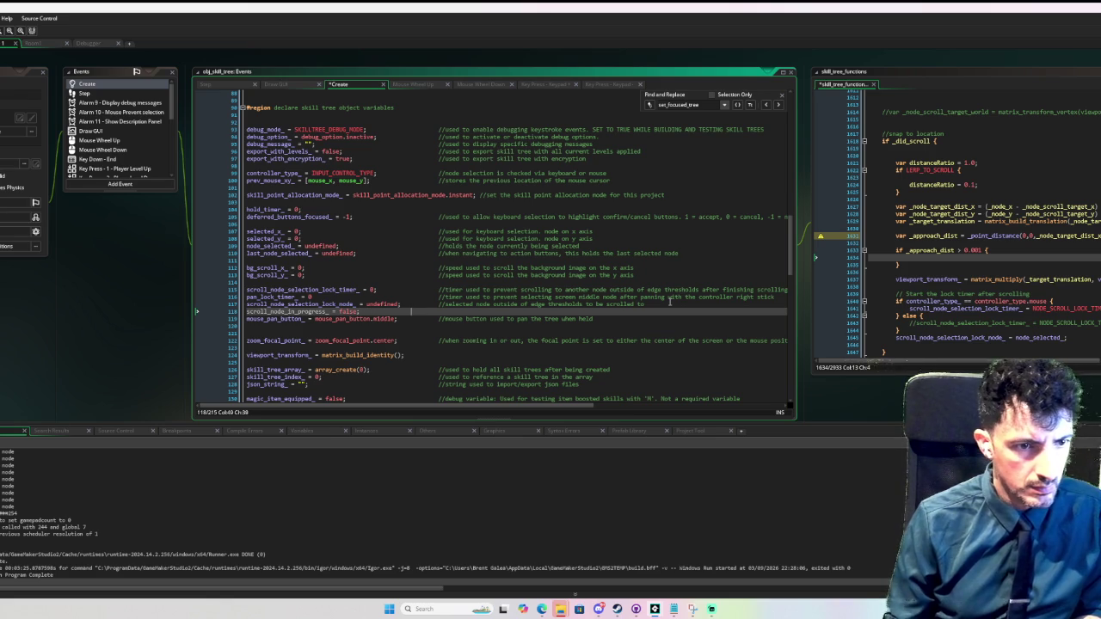
type("//set to")
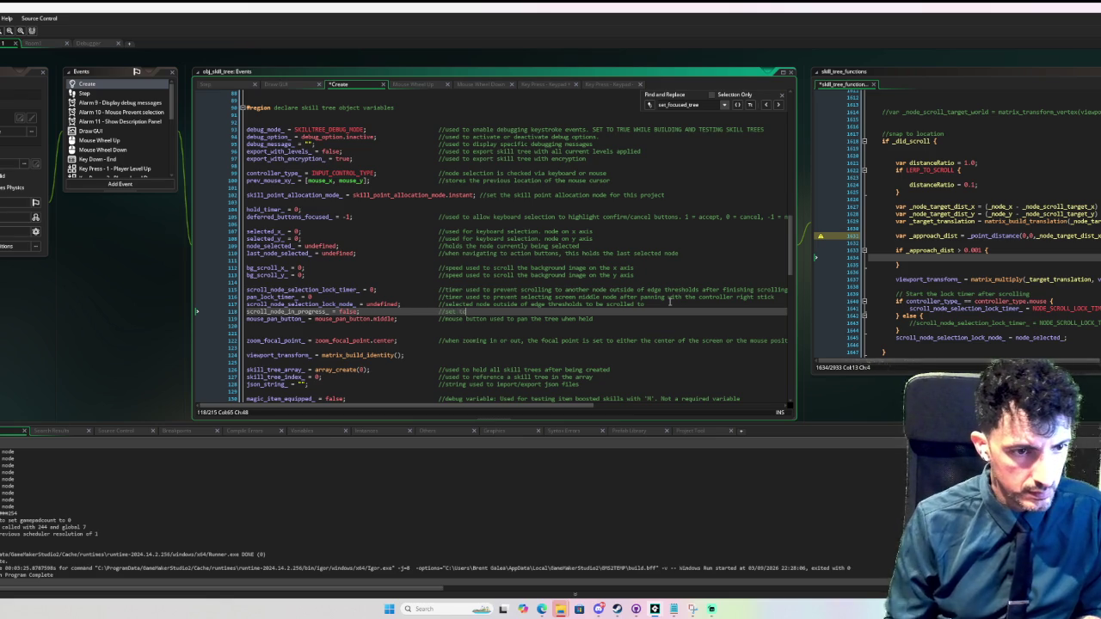
type(" true whil")
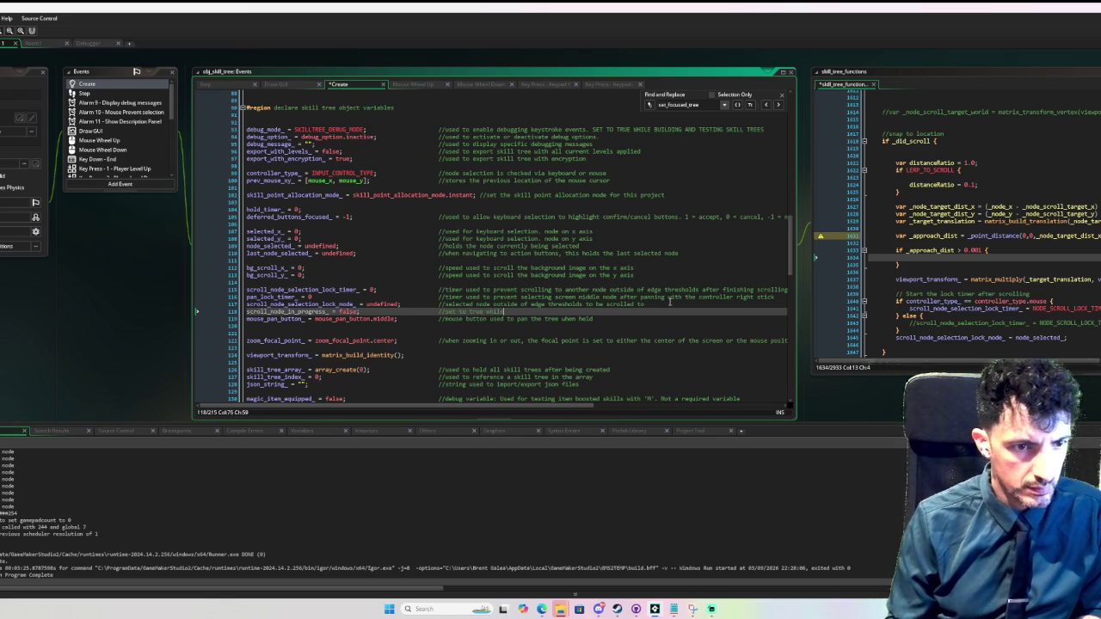
type("scrolling")
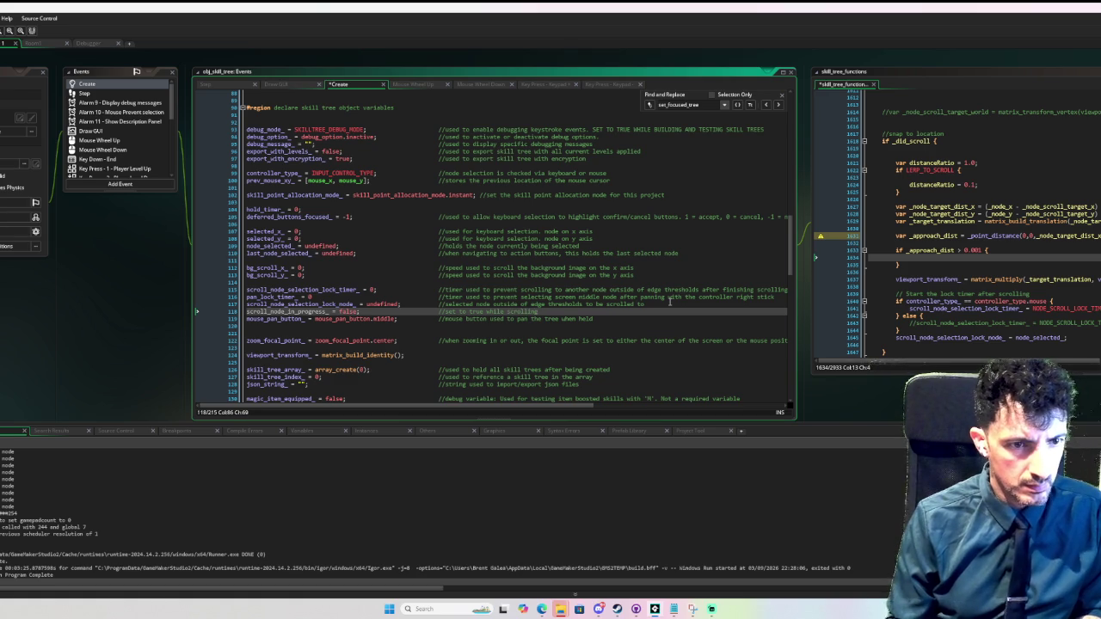
type(" to a selected node")
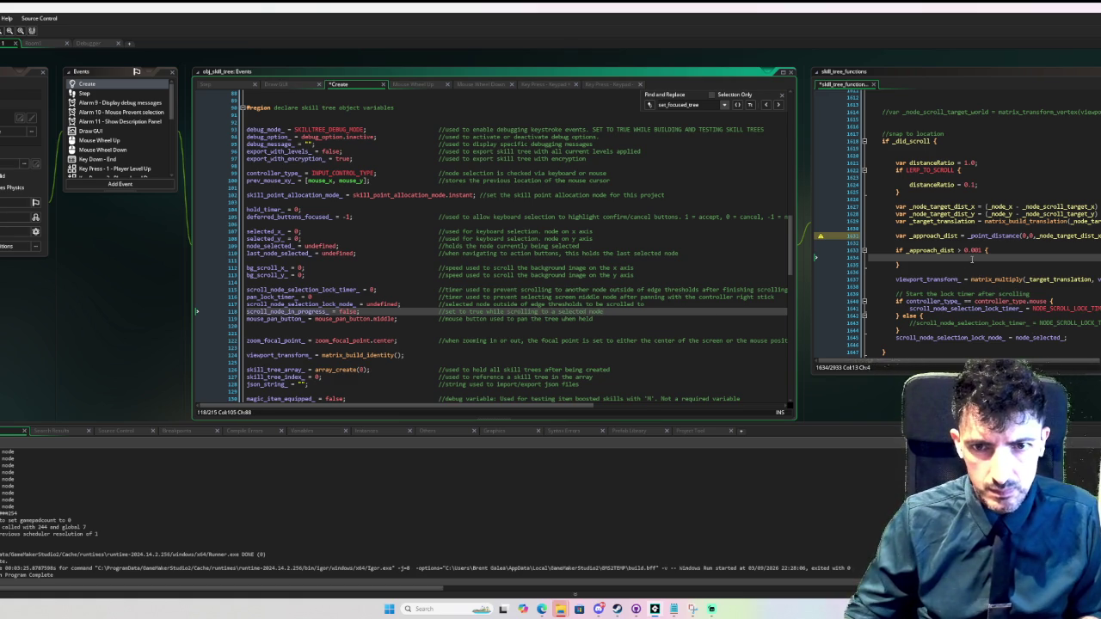
double_click(315, 313)
key("ctrl+c")
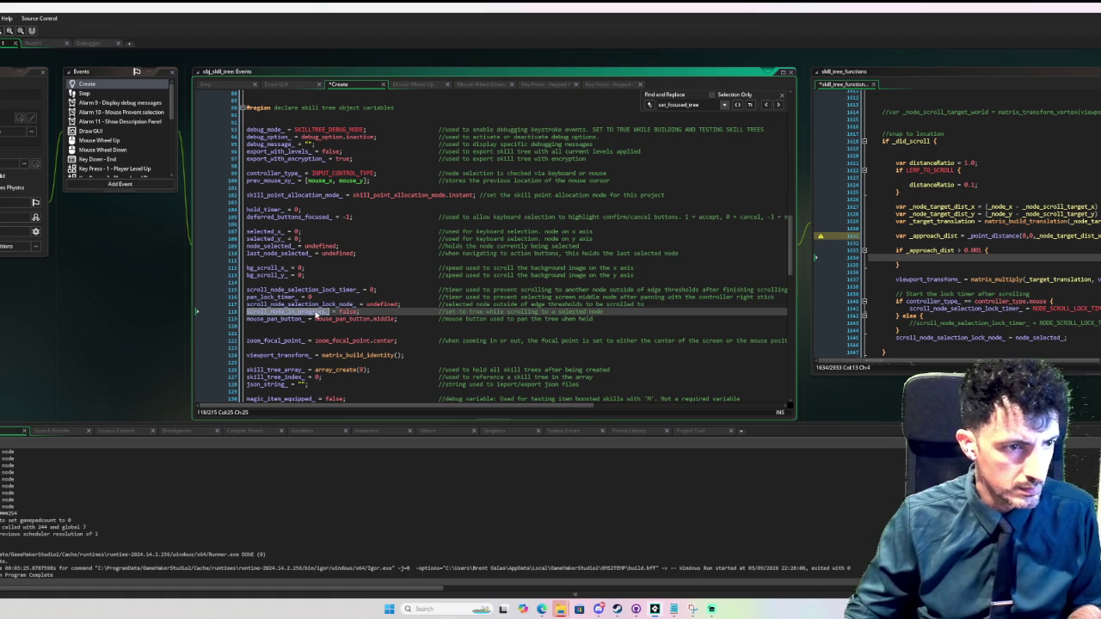
- Write scroll_node_in_progress_ = true in the if block and = false in a new else branch
left_click(946, 257)
key("ctrl+v")
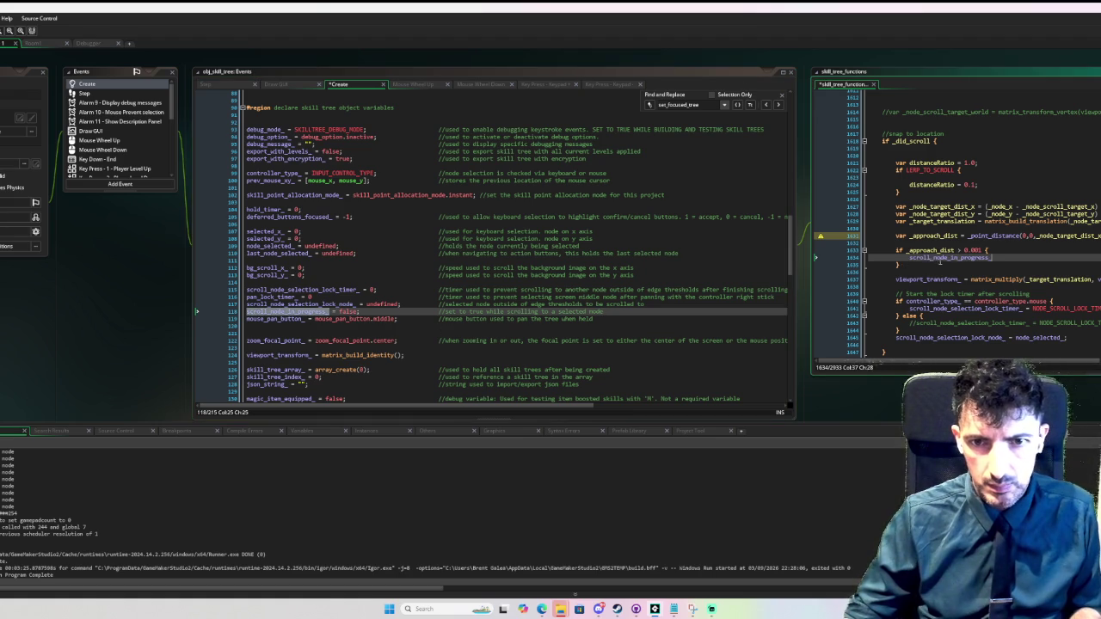
type(" = true;")
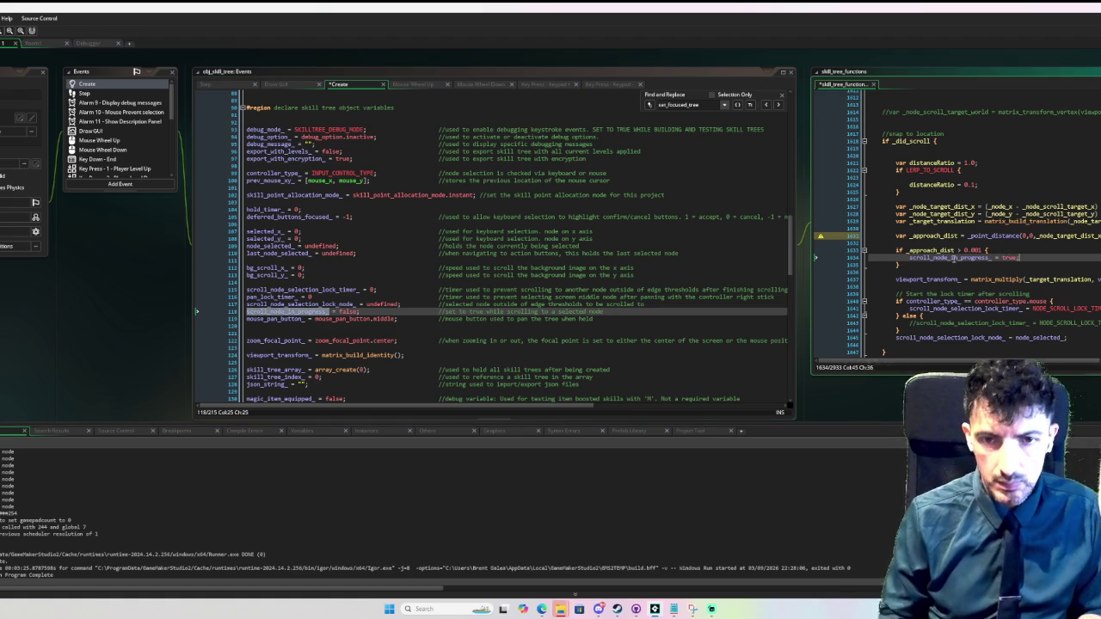
key("Down")
type("else {")
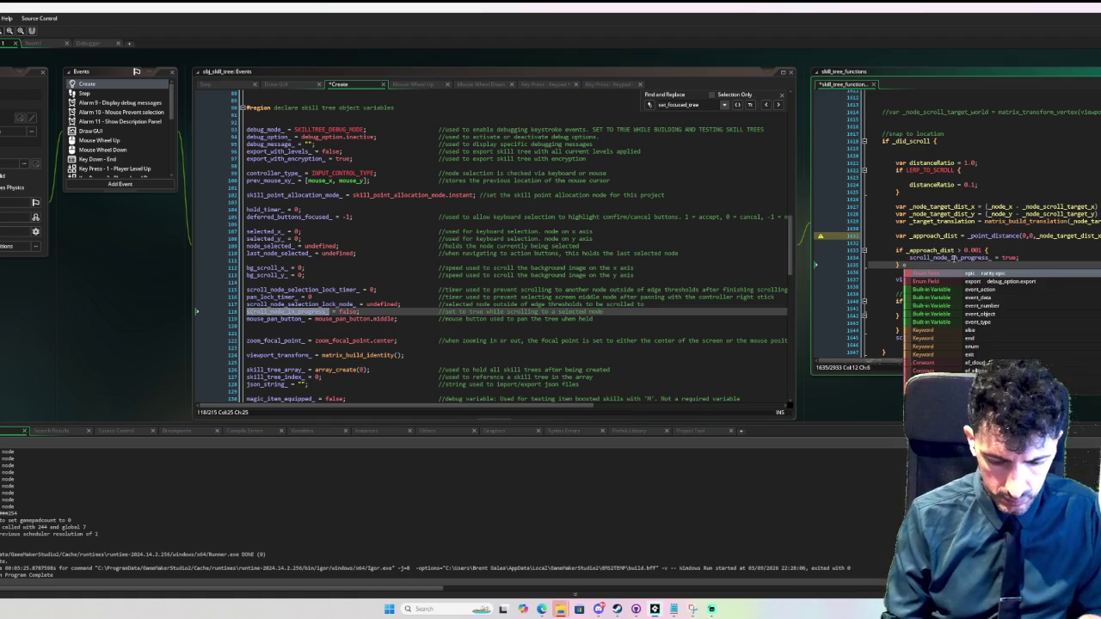
key("Return")
key("Return")
key("Up")
key("ctrl+v")
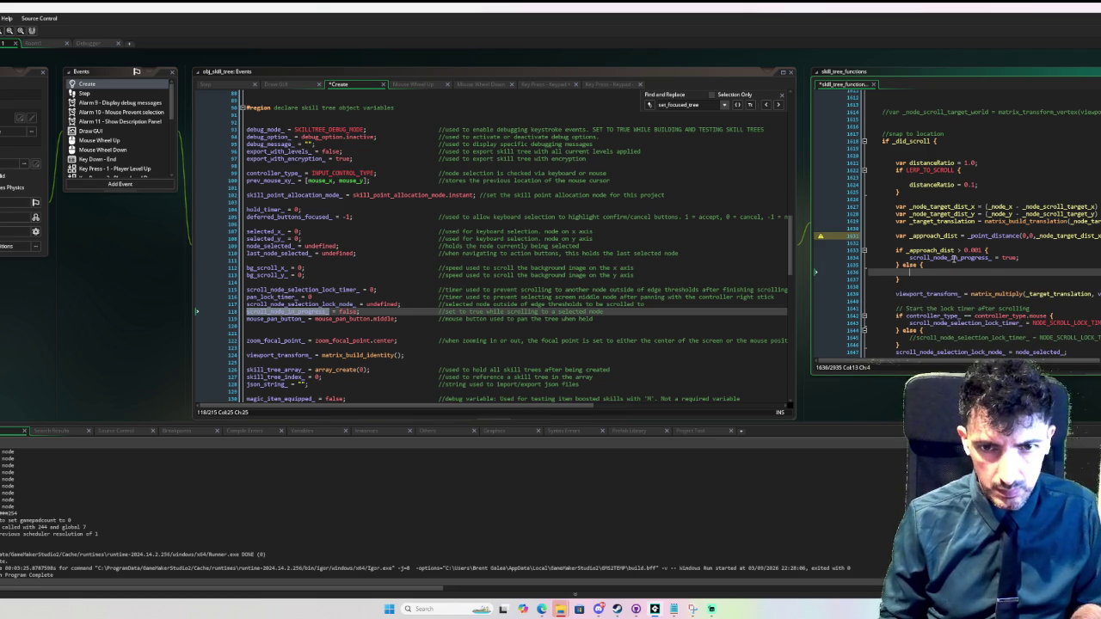
type("alse;")
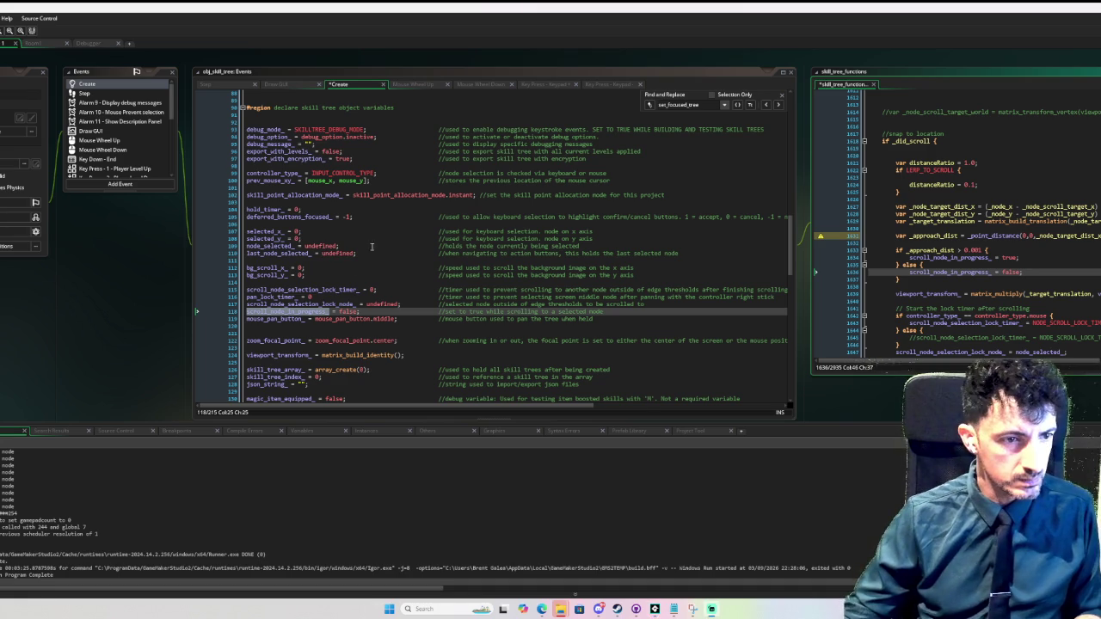
- Add 'scroll_node_in_progress_ = false;' after the _scrolling declaration in scroll_mouse_edges
left_click(86, 93)
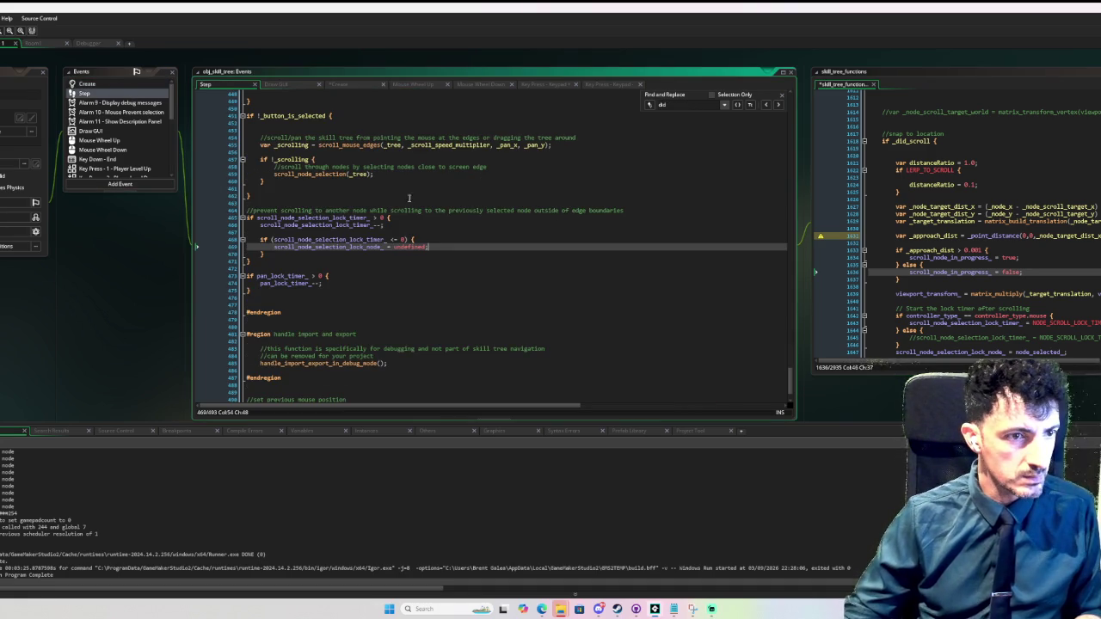
middle_click(356, 144)
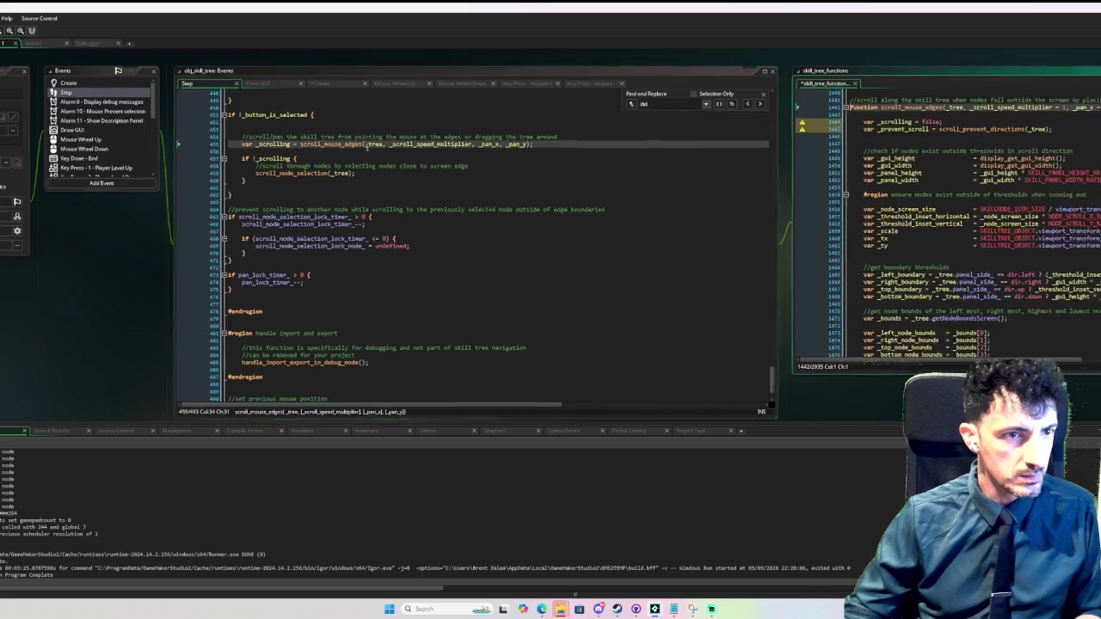
scroll(763, 146, "up", 2)
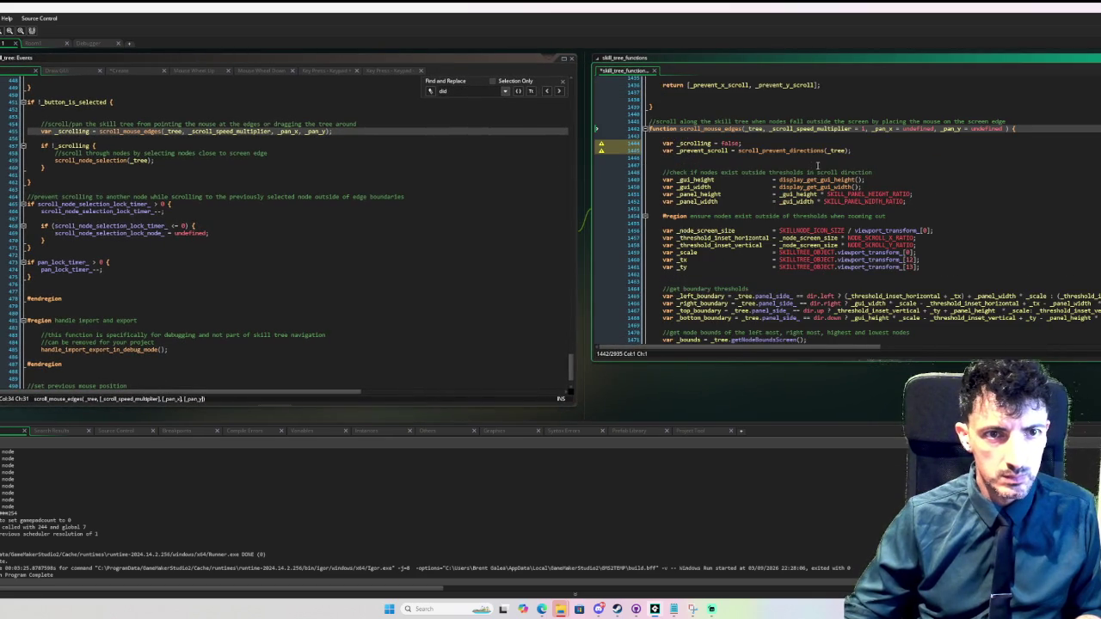
left_click(764, 144)
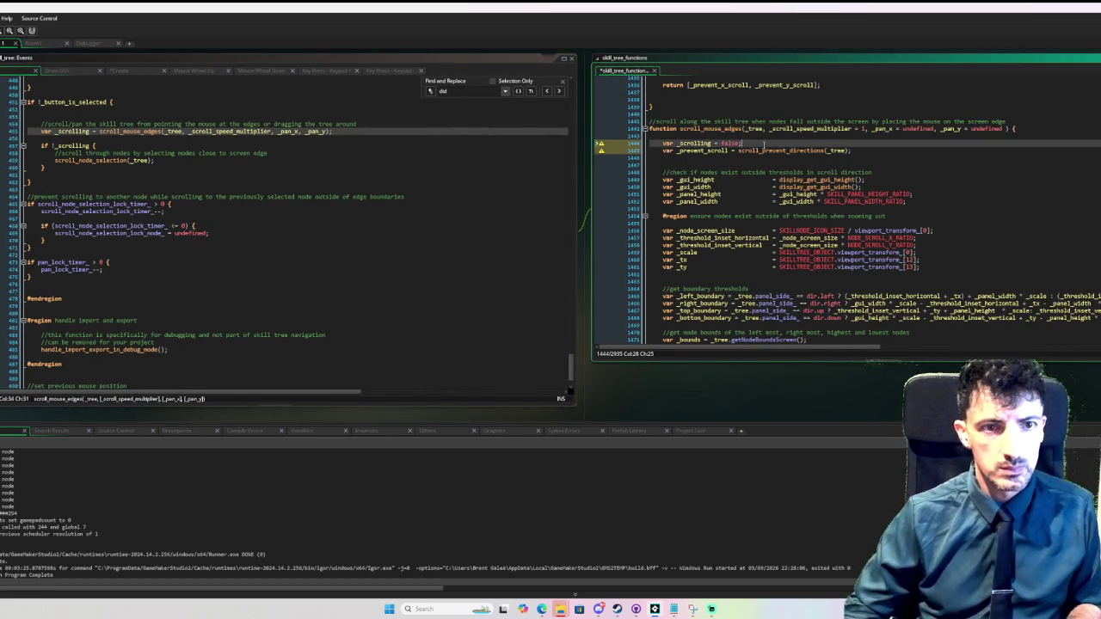
key("Return")
type("scroll_node_in_progress_ ")
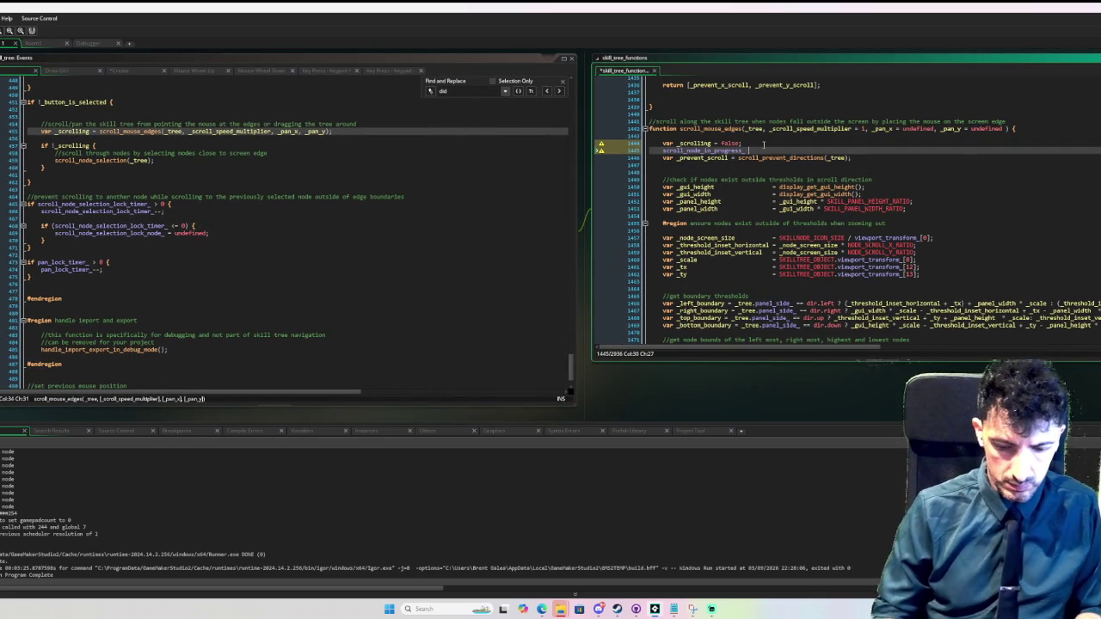
type("= false;")
- Add 'scroll_node_in_progress_ = false;' after the node_selected_ reset, with a spacing blank line
scroll(763, 145, "down", 13)
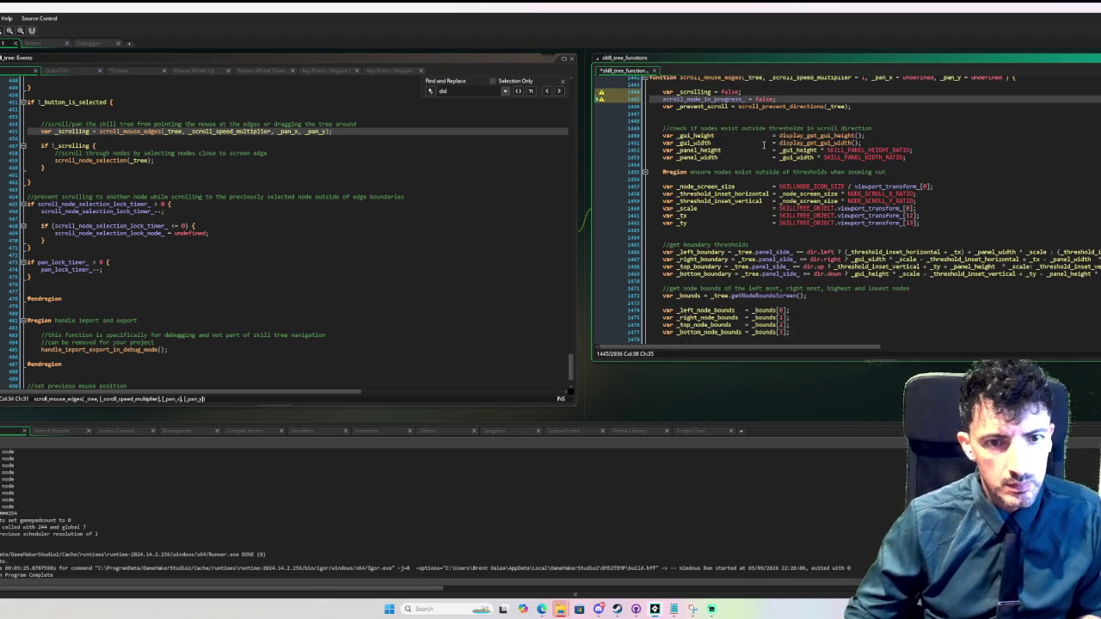
scroll(762, 143, "up", 13)
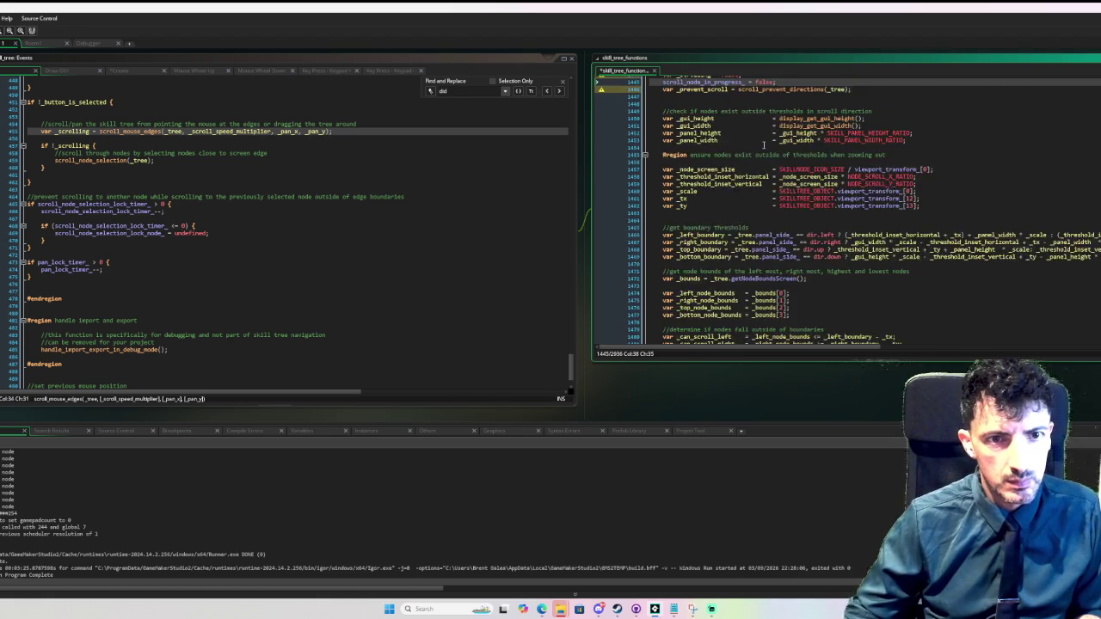
left_click(800, 161)
scroll(800, 163, "down", 12)
scroll(838, 196, "down", 6)
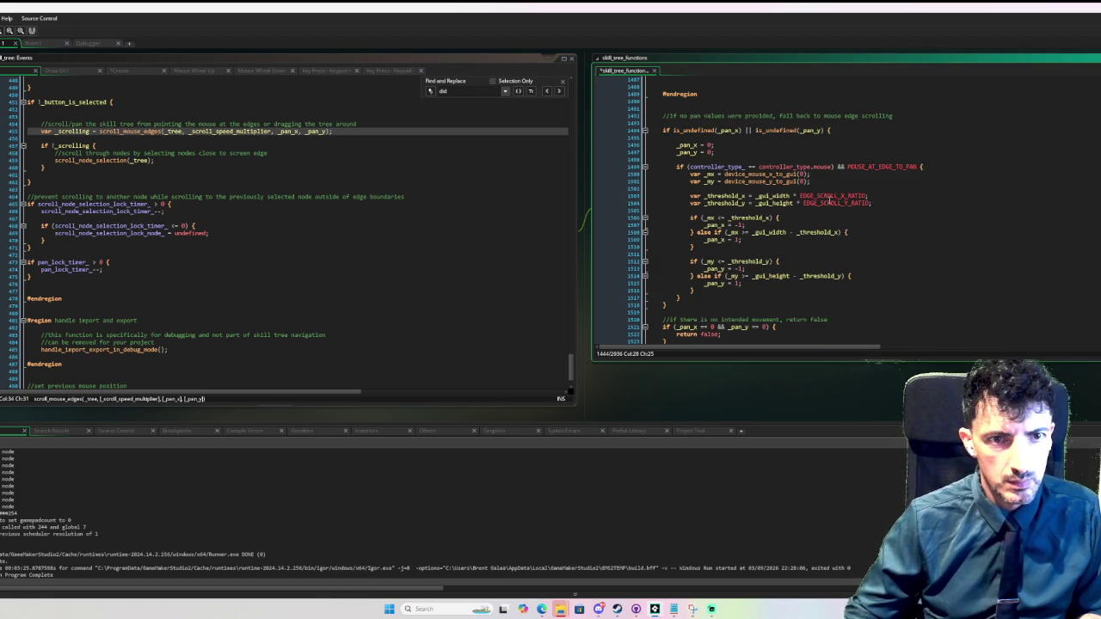
scroll(817, 198, "down", 6)
scroll(815, 198, "down", 3)
left_click(777, 254)
key("Return")
type("scroll_node_in_progress_ = false;")
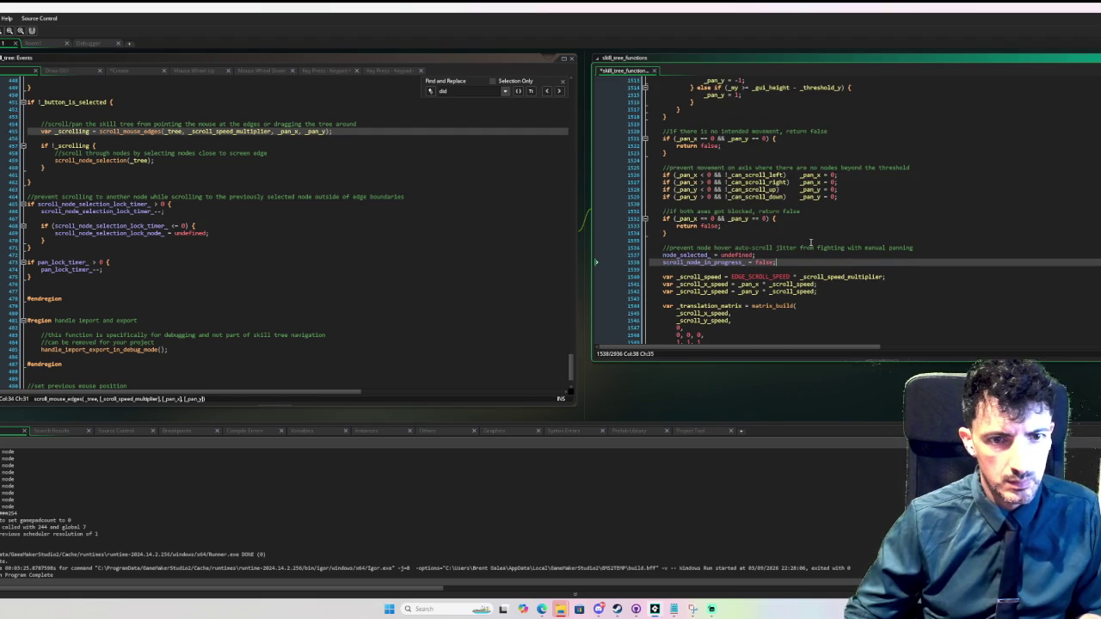
key("Up")
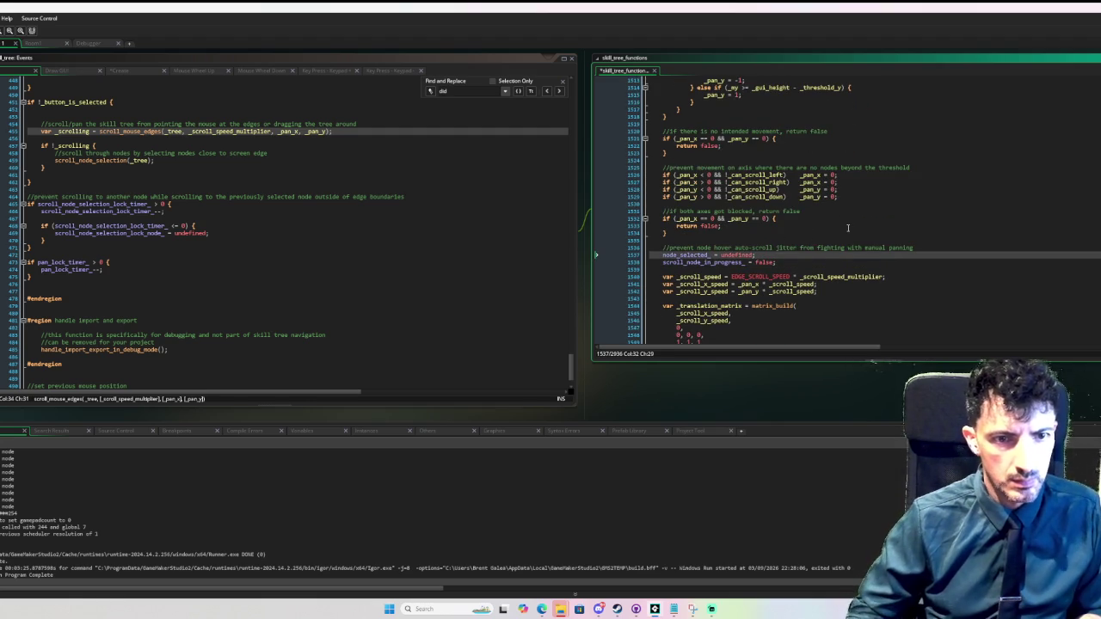
key("Return")
type("//")
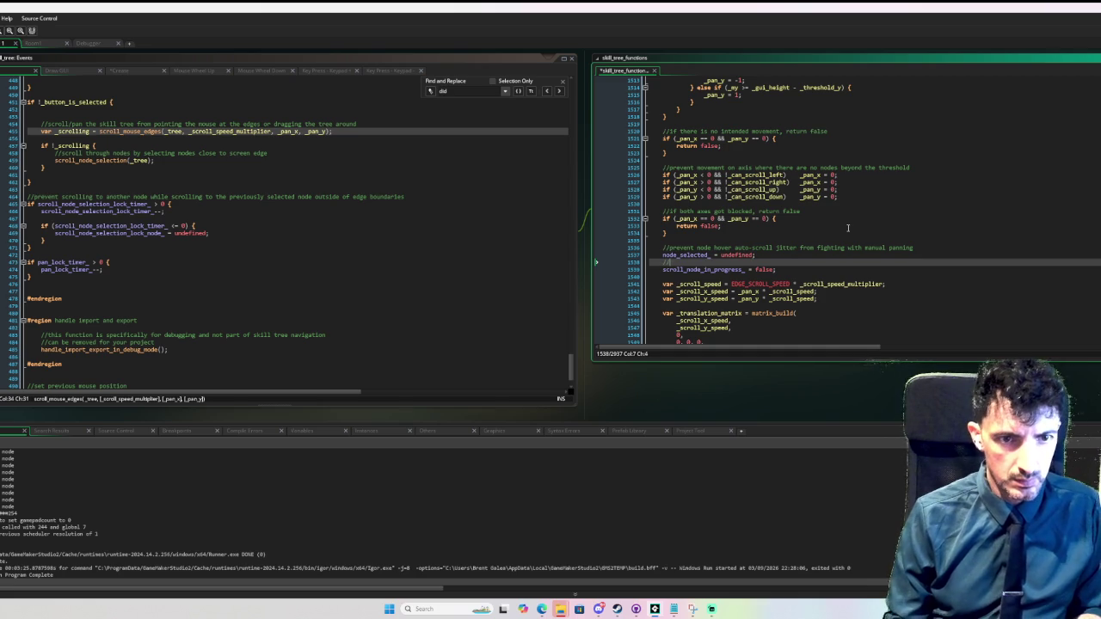
key("BackSpace")
key("BackSpace")
key("BackSpace")
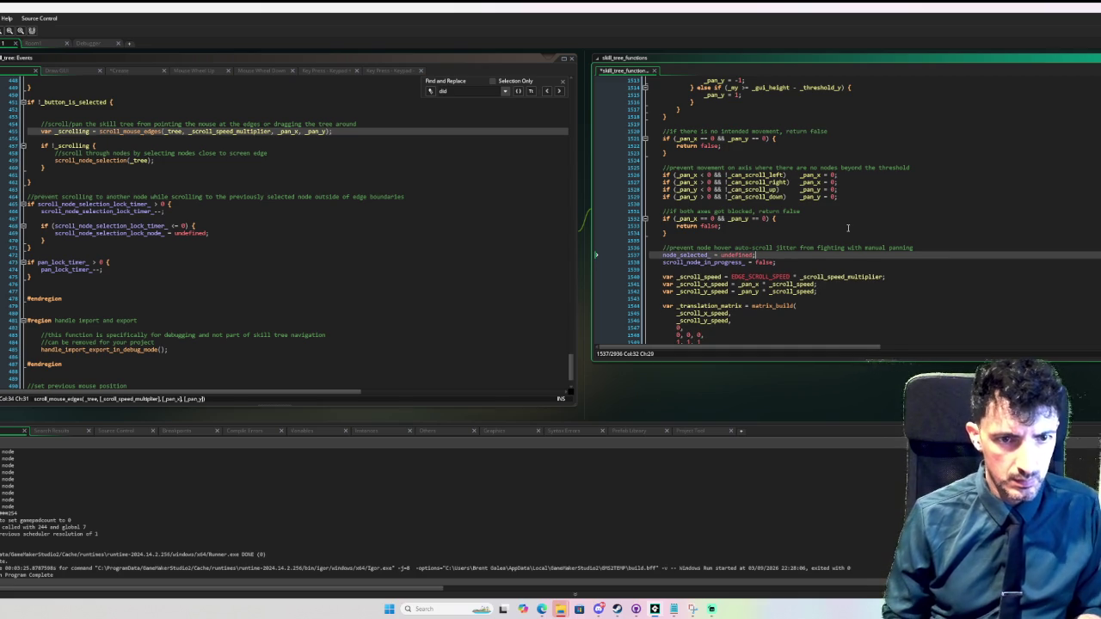
key("Return")
key("Down")
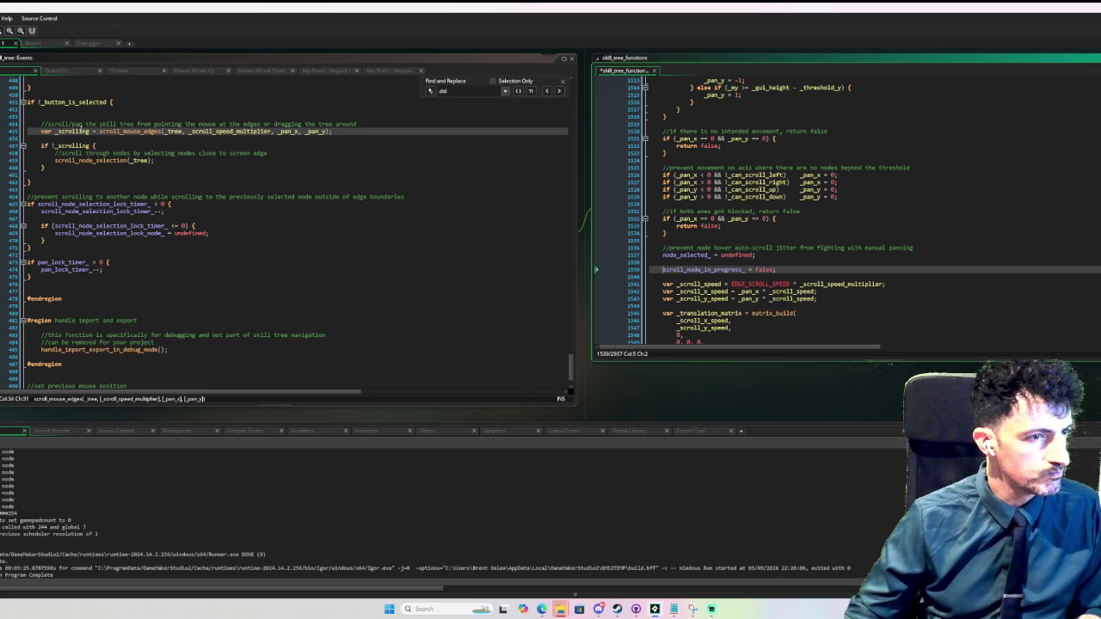
key("F12")
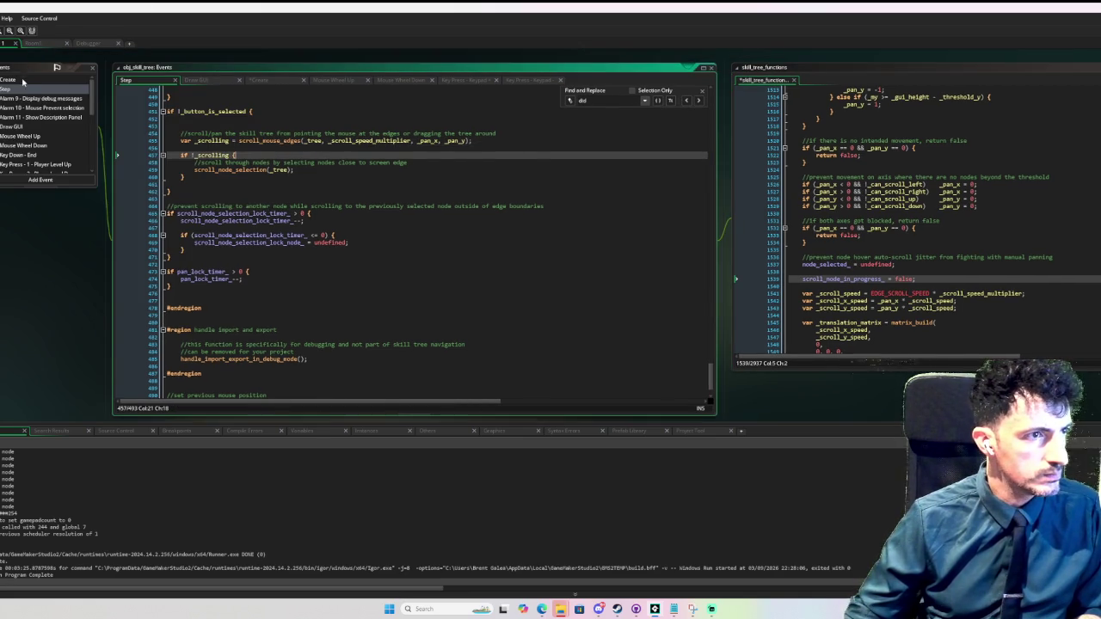
- Return to the top of the Step event and open the node_get_selected definition with F12
scroll(248, 111, "up", 4)
scroll(412, 241, "up", 10)
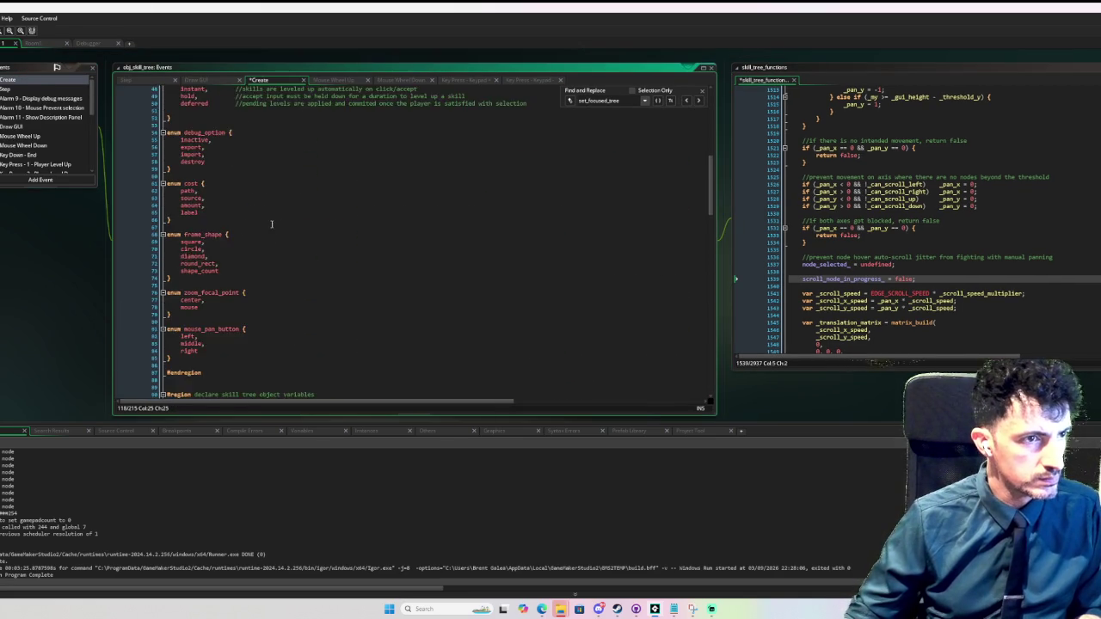
left_click(31, 114)
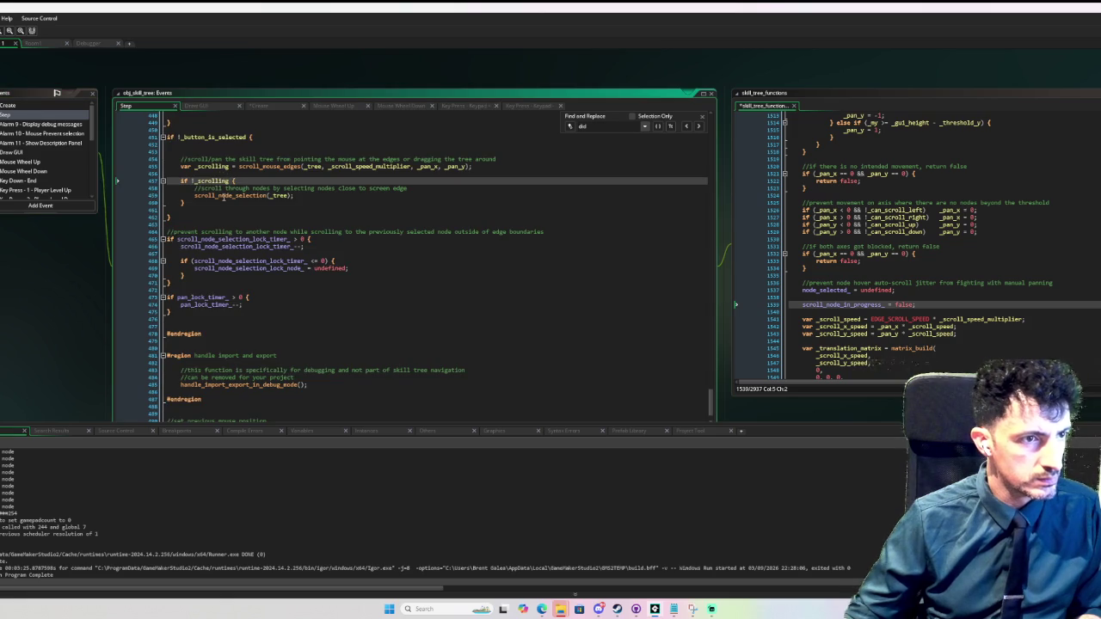
scroll(217, 196, "up", 15)
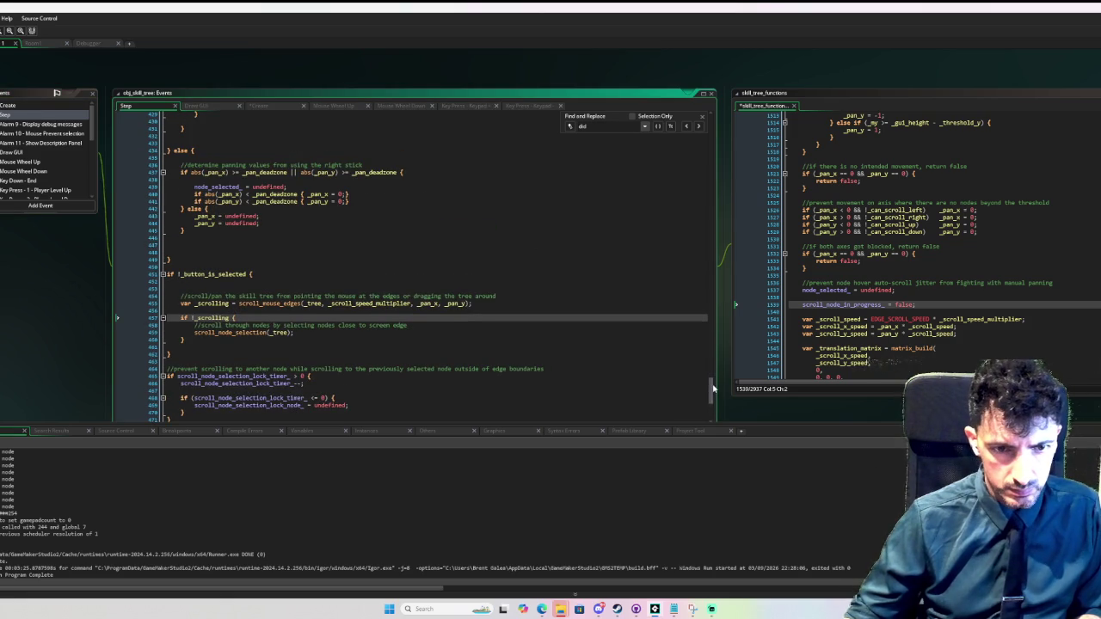
left_click_drag(713, 365, 711, 125)
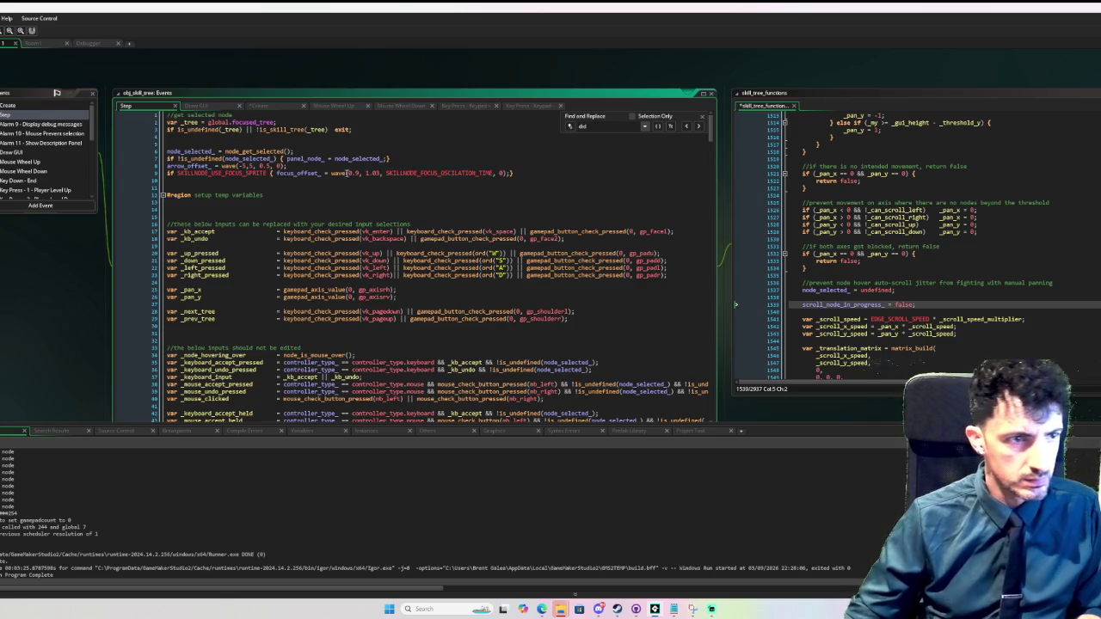
left_click(194, 152)
key("F12")
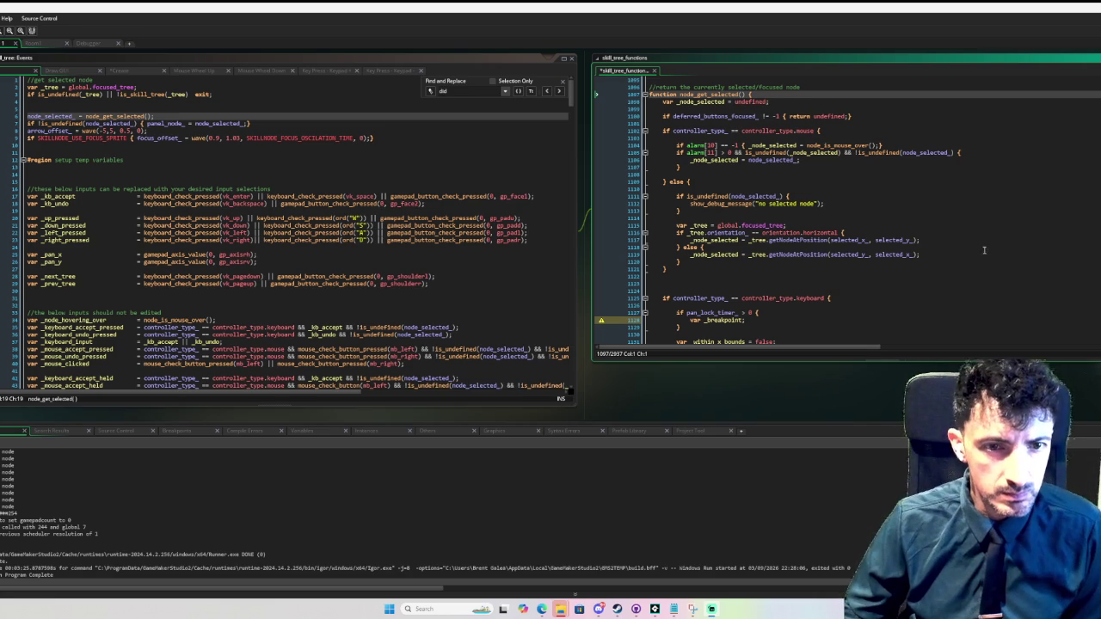
- Add '&& !scroll_node_in_progress_' to the off-screen recentring check on line 1144, then debug-run the game
scroll(875, 242, "down", 4)
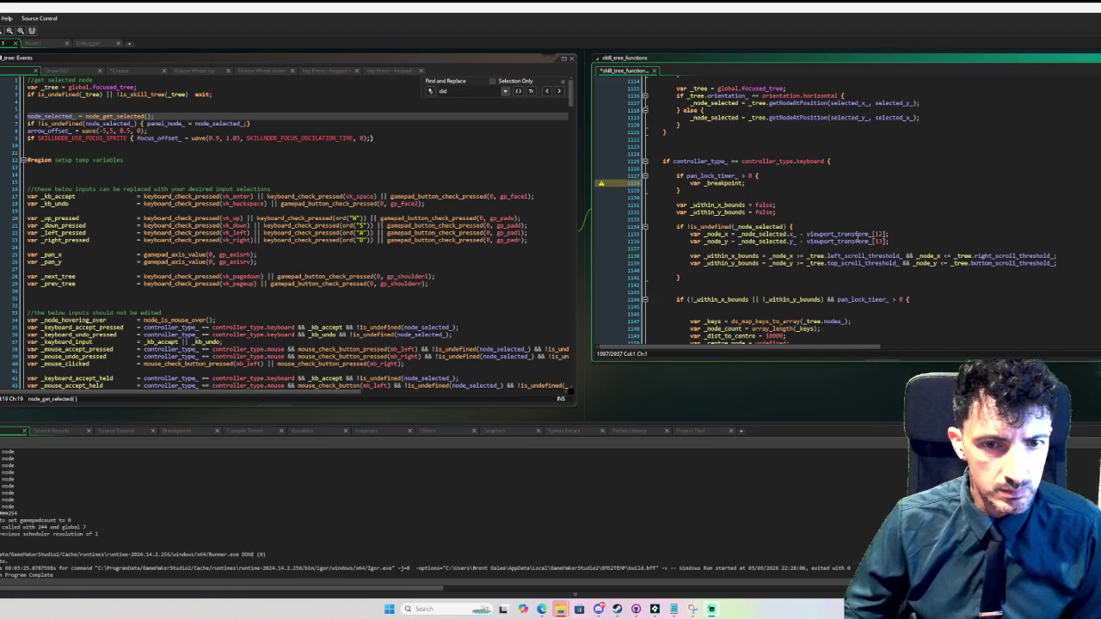
scroll(857, 237, "down", 4)
scroll(899, 219, "down", 3)
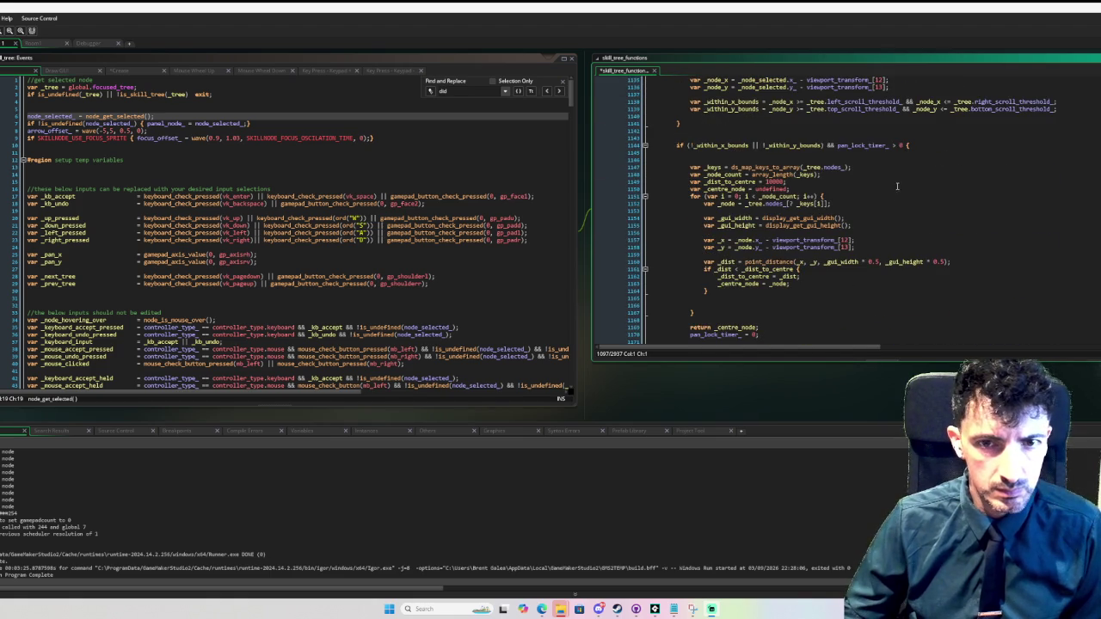
left_click(903, 145)
type("&& ! ")
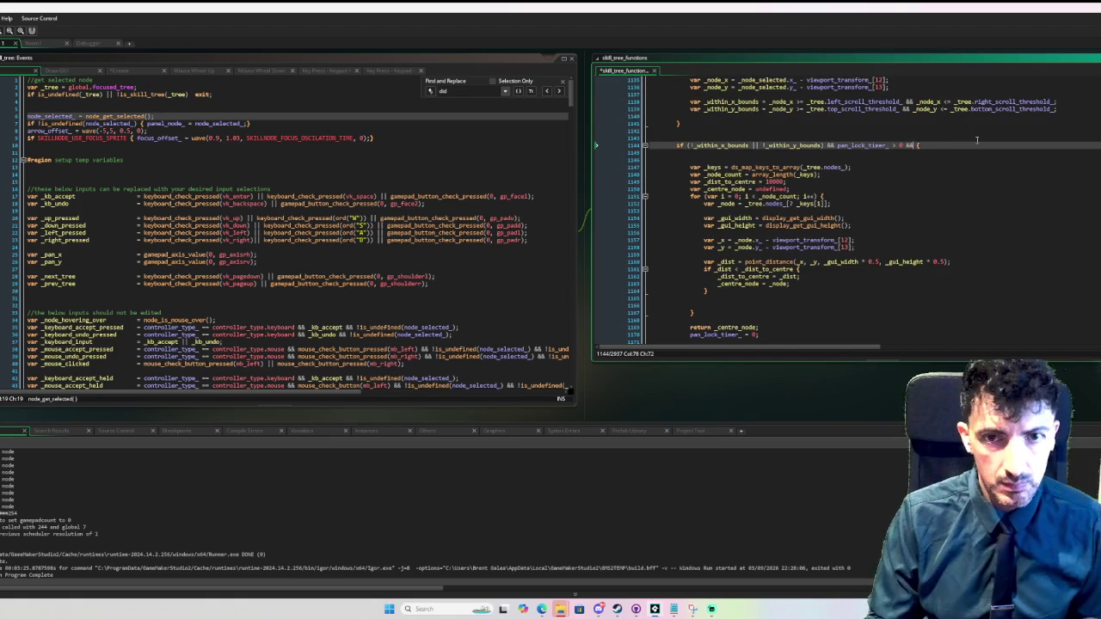
type("s ")
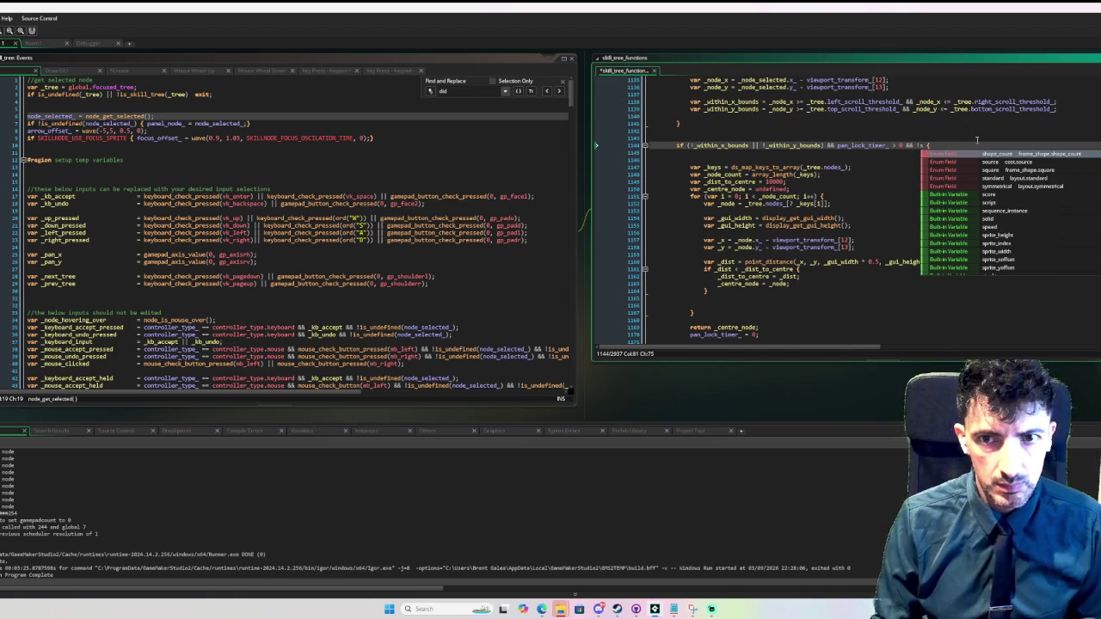
type("c")
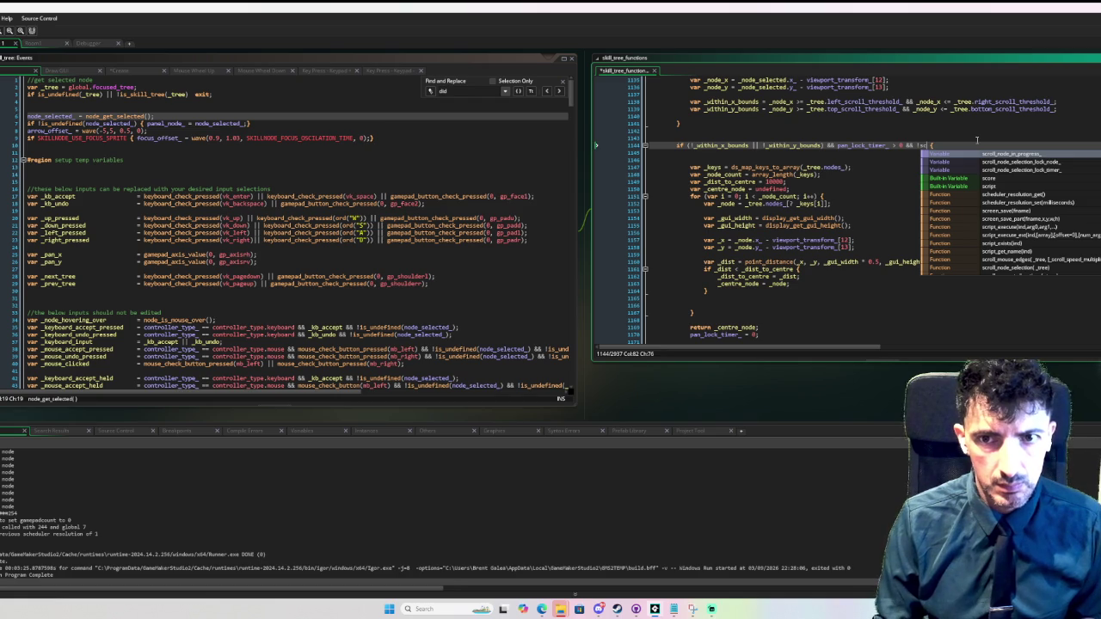
key("Return")
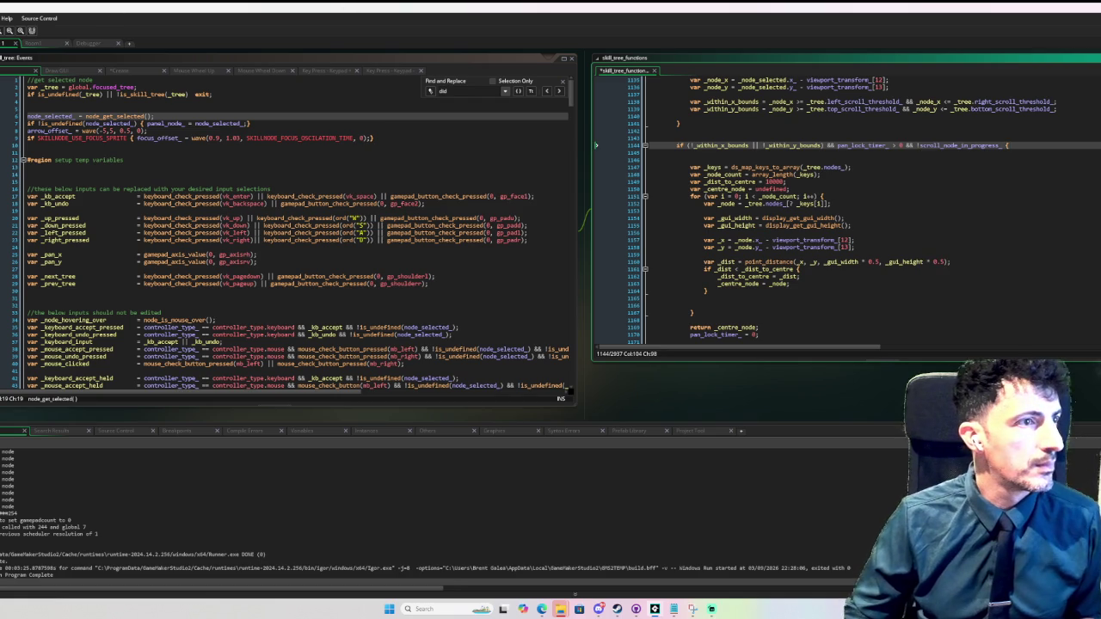
key("F6")
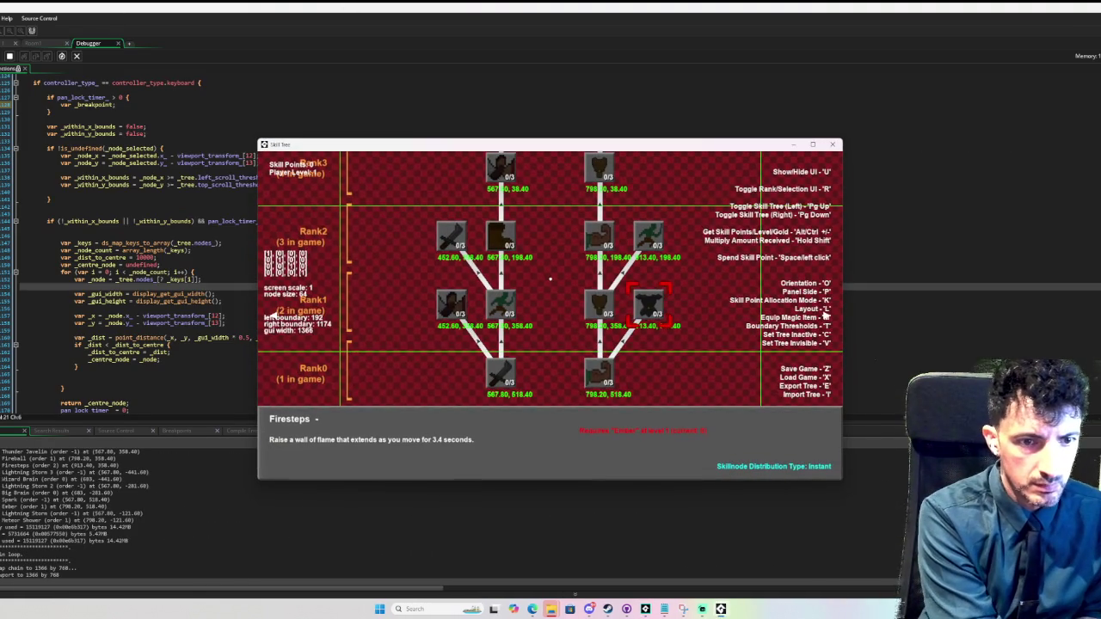
- Press Left in the game, dismiss the resulting _point_distance code error, select the faulty line and stop the game
key("Left")
key("Left")
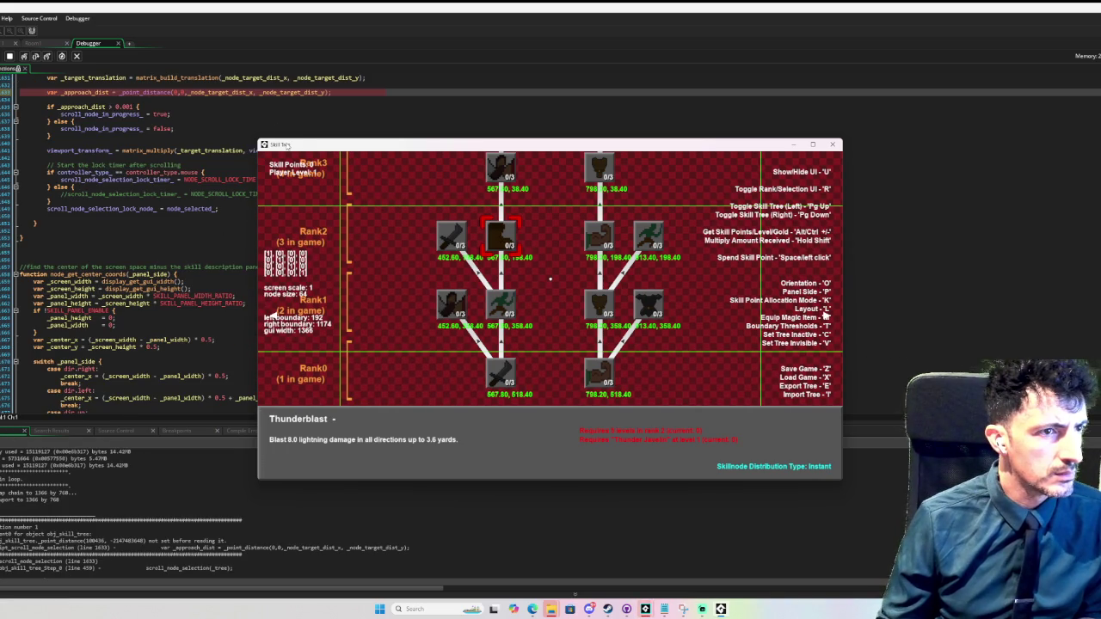
left_click_drag(292, 146, 733, 131)
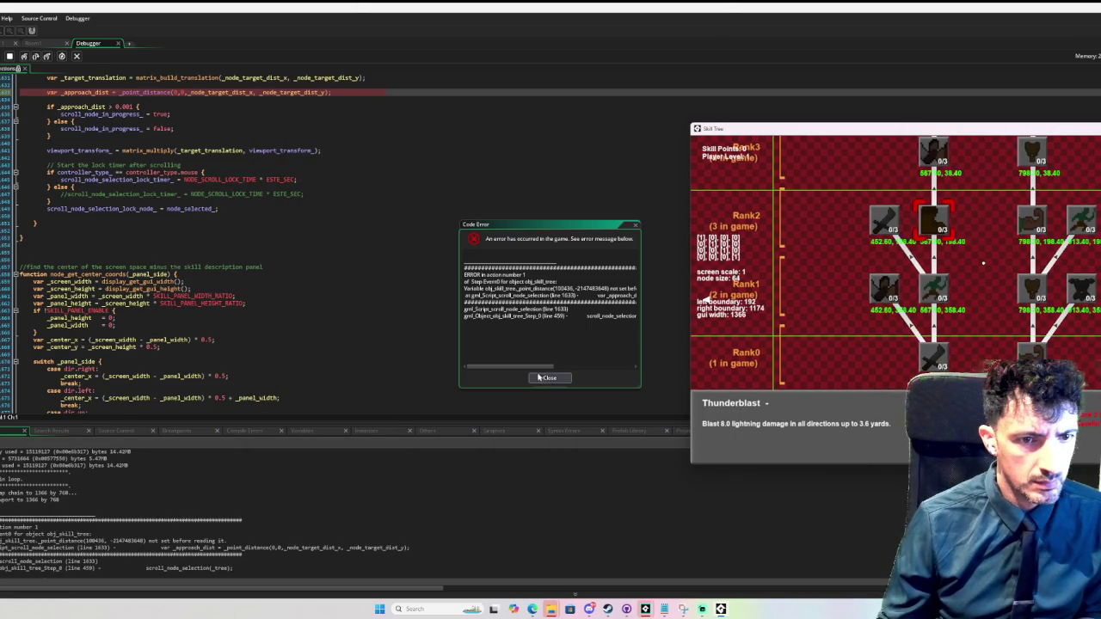
left_click_drag(544, 367, 568, 367)
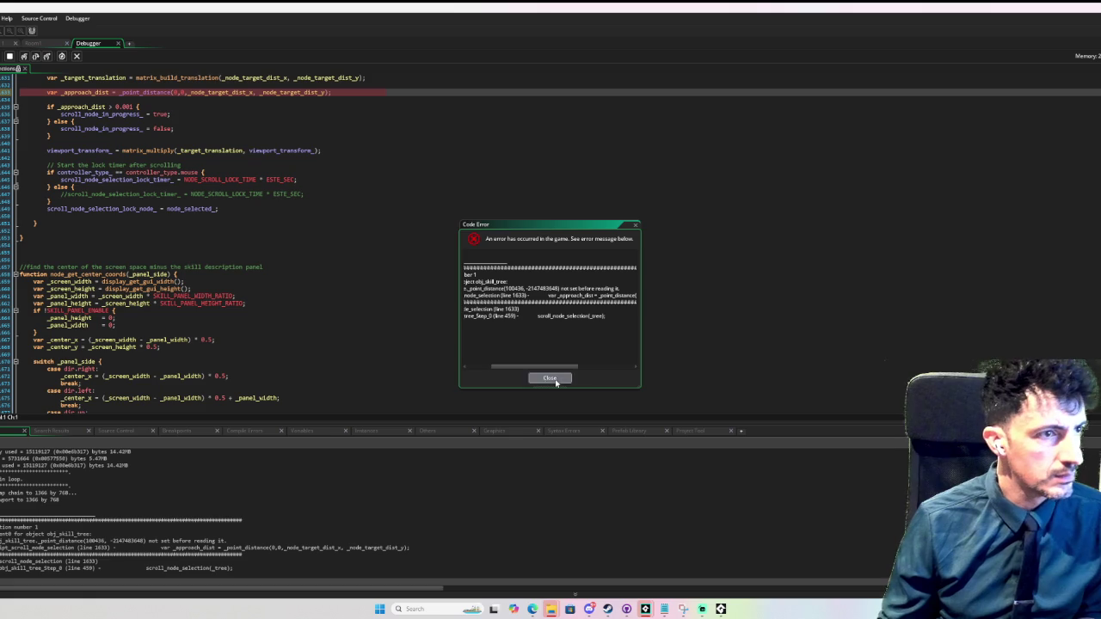
left_click(549, 378)
left_click(141, 92)
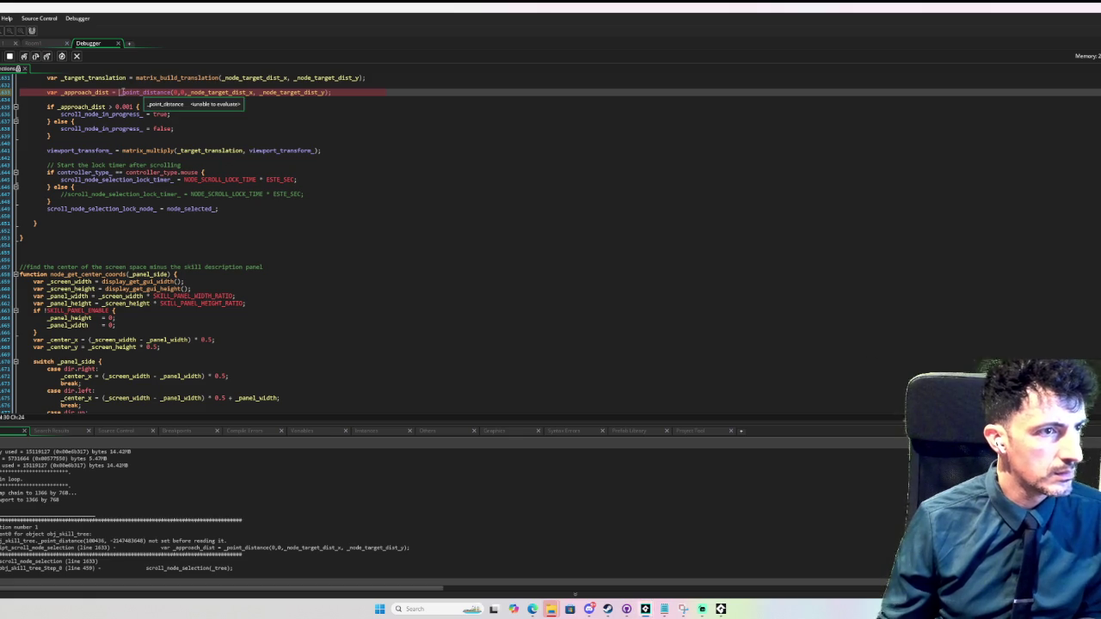
left_click(11, 56)
- Remove the stray underscore before point_distance, relaunch the game, and switch skill trees with Page Down
key("BackSpace")
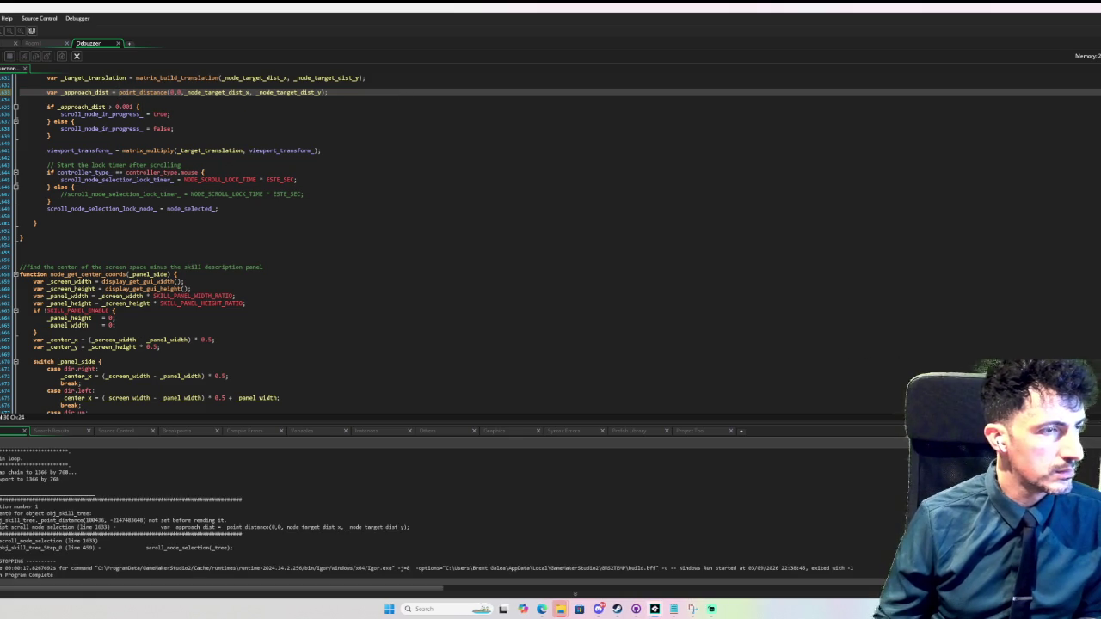
key("F5")
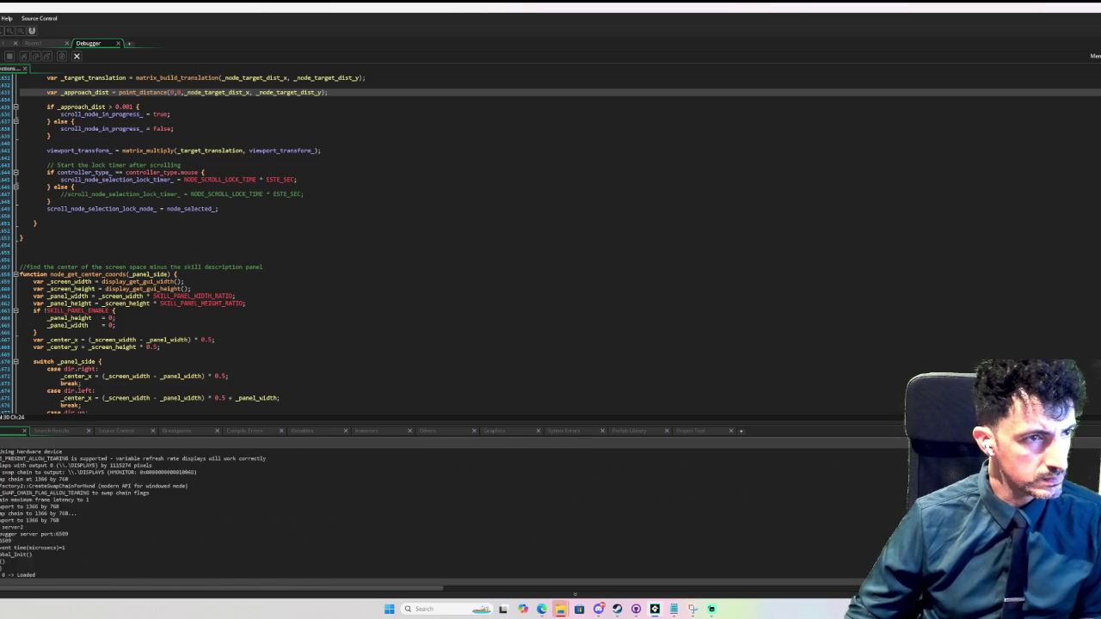
key("Page_Down")
key("Page_Down")
key("Page_Down")
key("Page_Down")
key("Page_Down")
key("Page_Down")
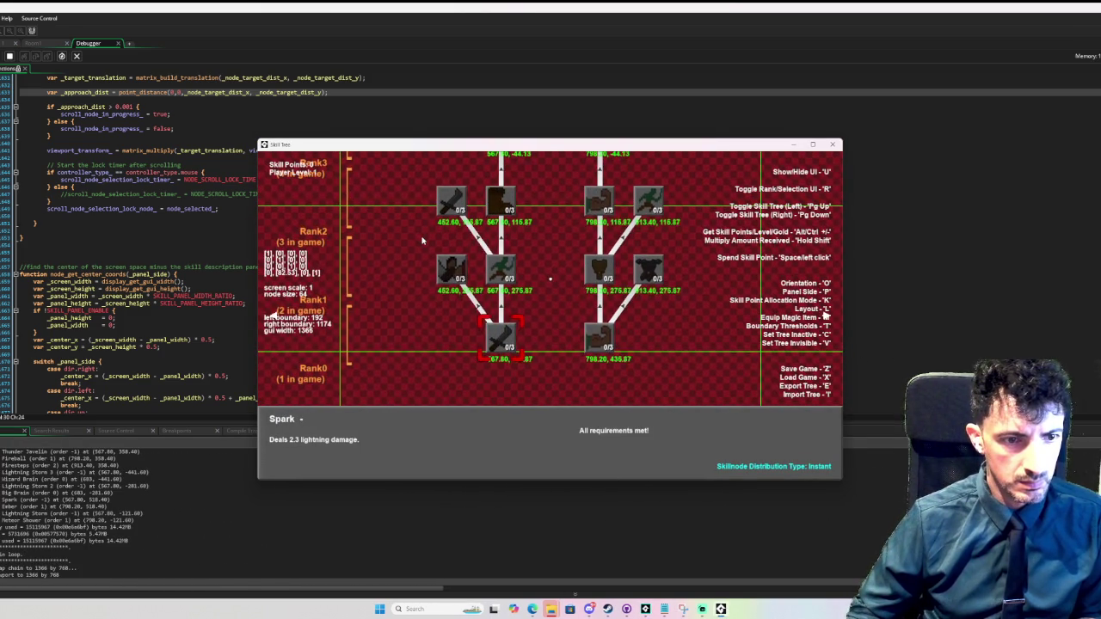
key("Page_Down")
key("Page_Down")
- Restore the game window, return to the branching tree with Page Up, and place it right of the code
left_click(172, 128)
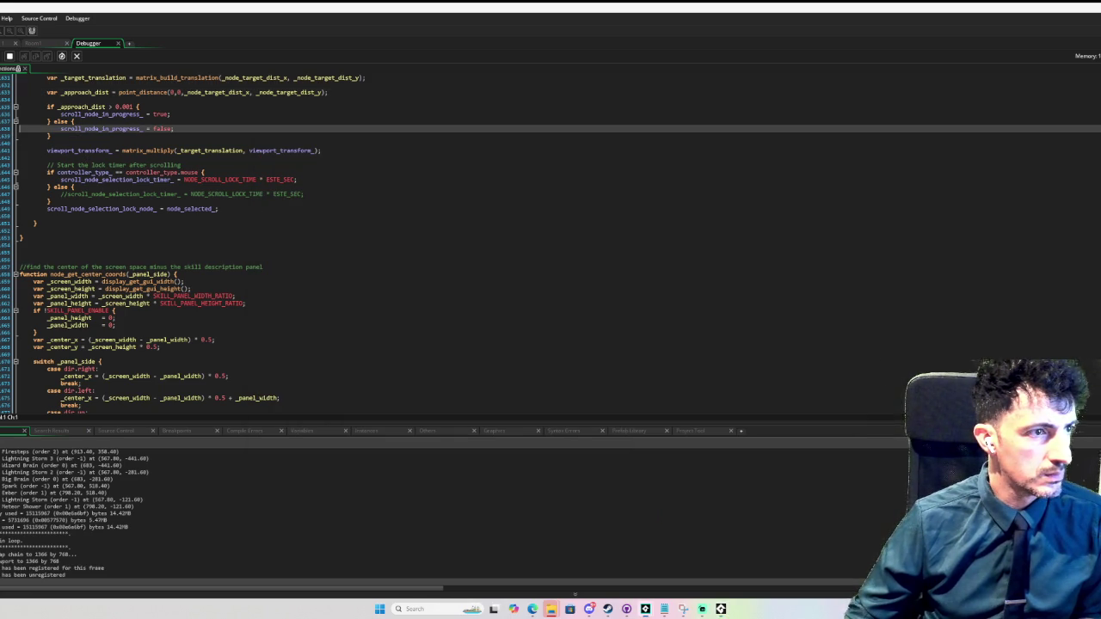
left_click(721, 609)
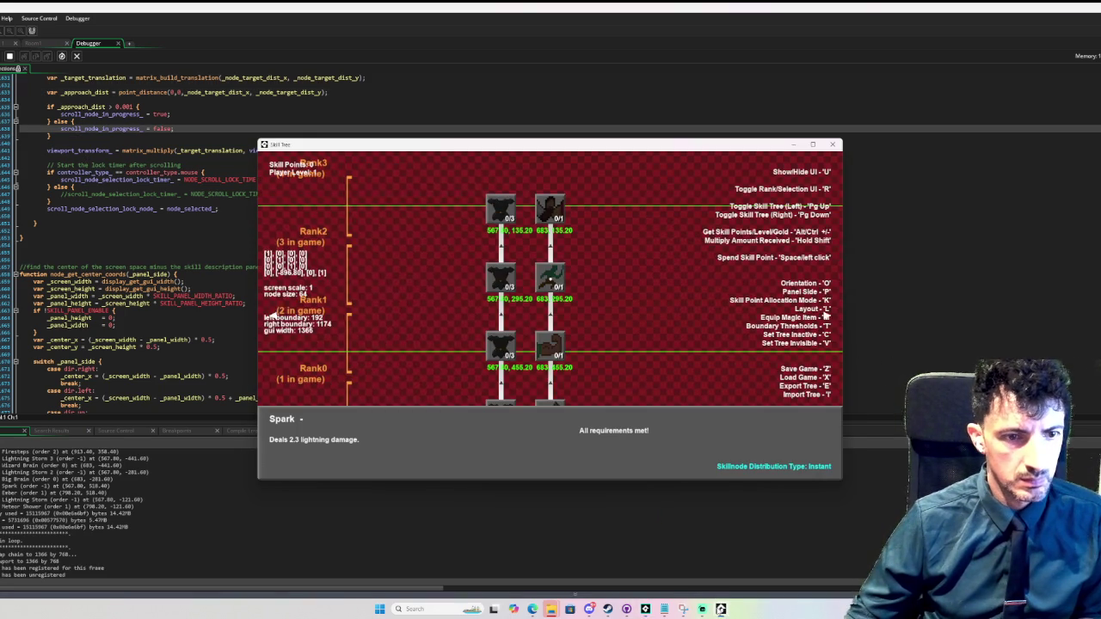
key("Page_Up")
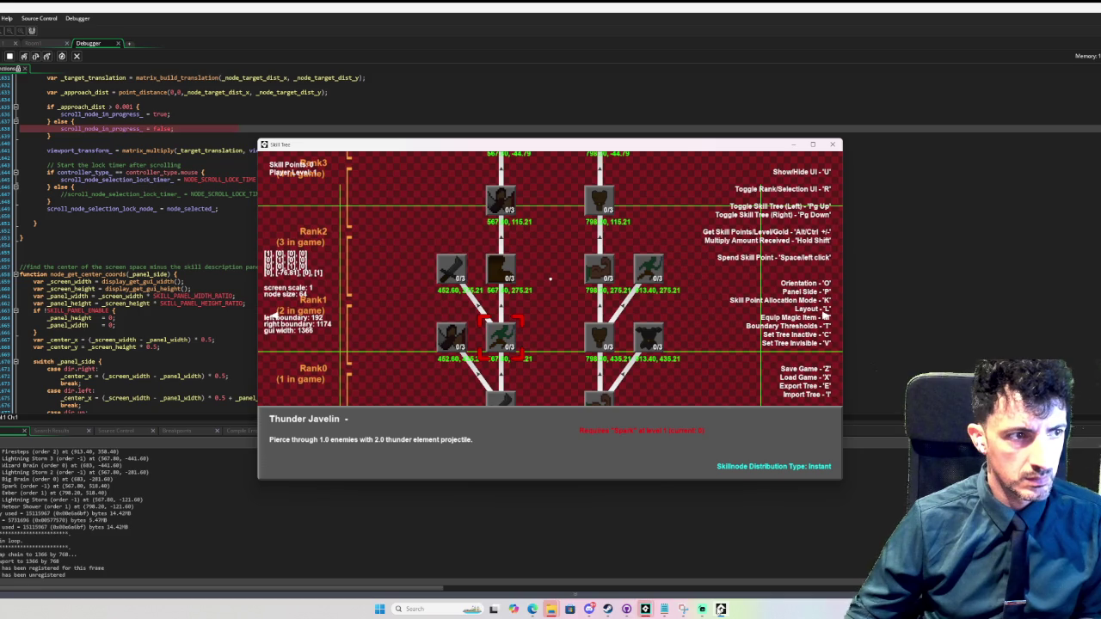
mouse_move(372, 151)
left_mouse_down()
mouse_move(822, 145)
mouse_move(651, 147)
left_mouse_up()
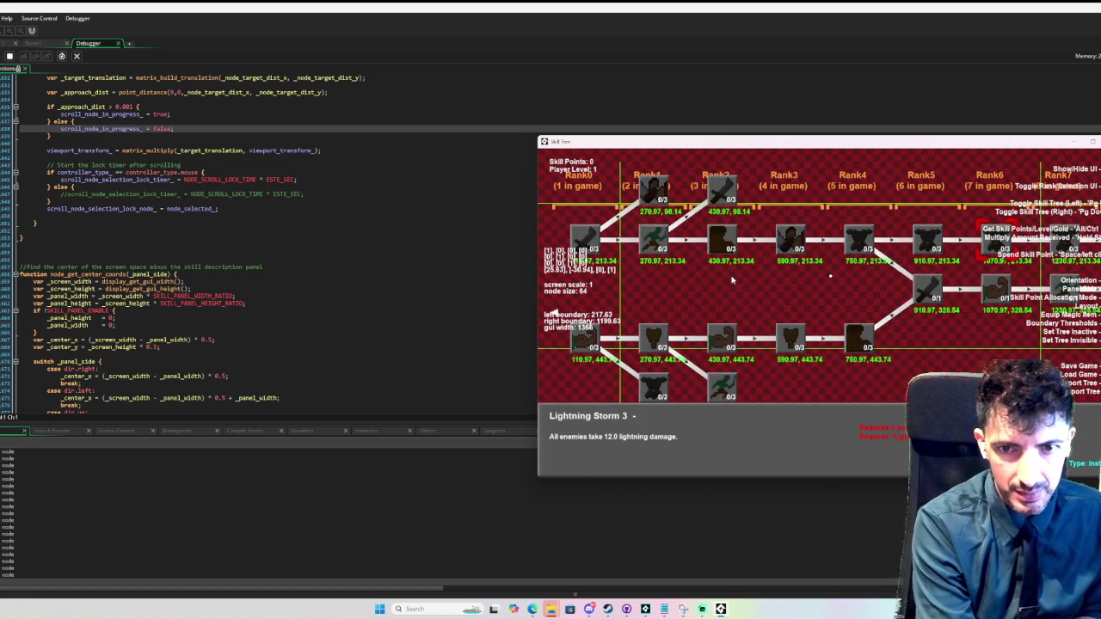
- Arrow through Lightning Storm Ultimate, Big Brain, Thunder Javelin and Meteor Shower, then move the window centre-left
key("Right")
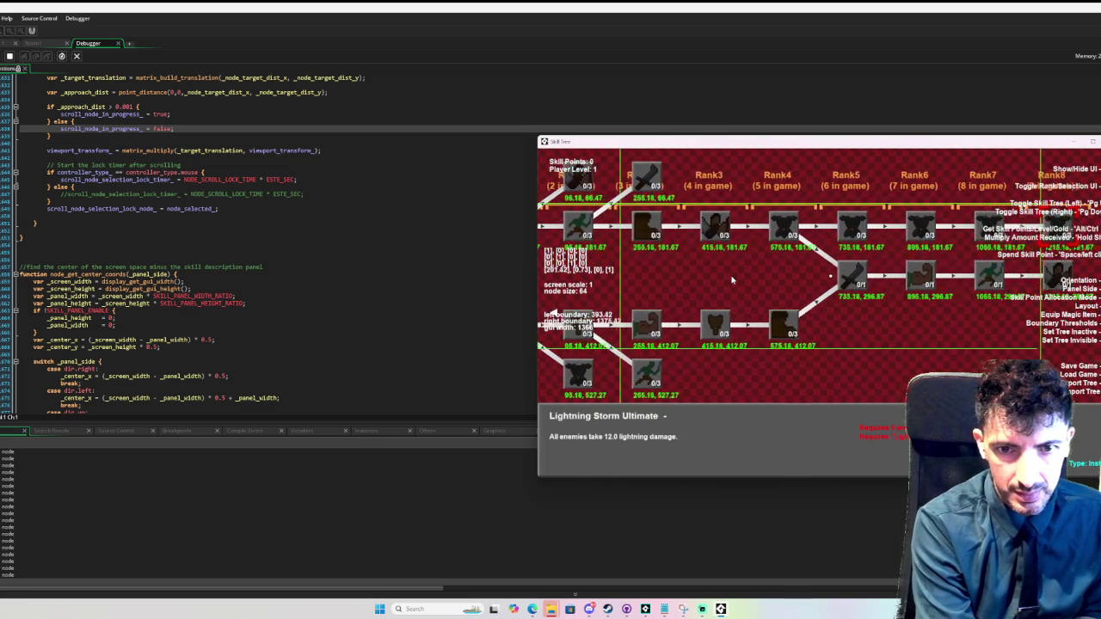
key("Left")
key("Left")
key("Left")
key("Left")
key("Left")
key("Left")
key("Right")
key("Left")
key("Left")
key("Left")
key("Right")
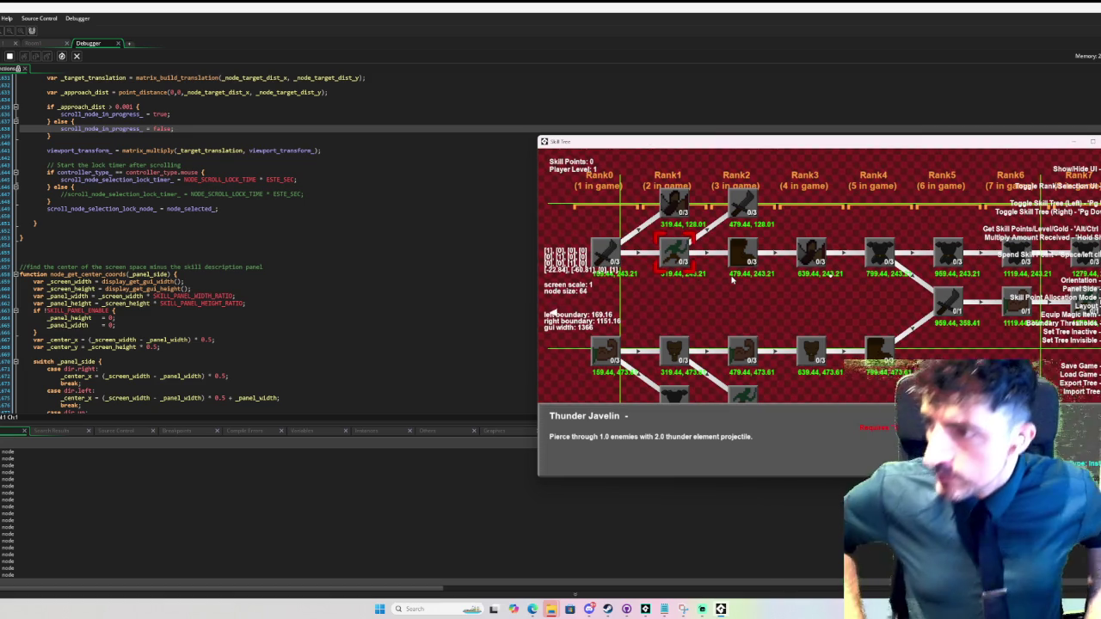
key("Right")
key("Right")
key("Right")
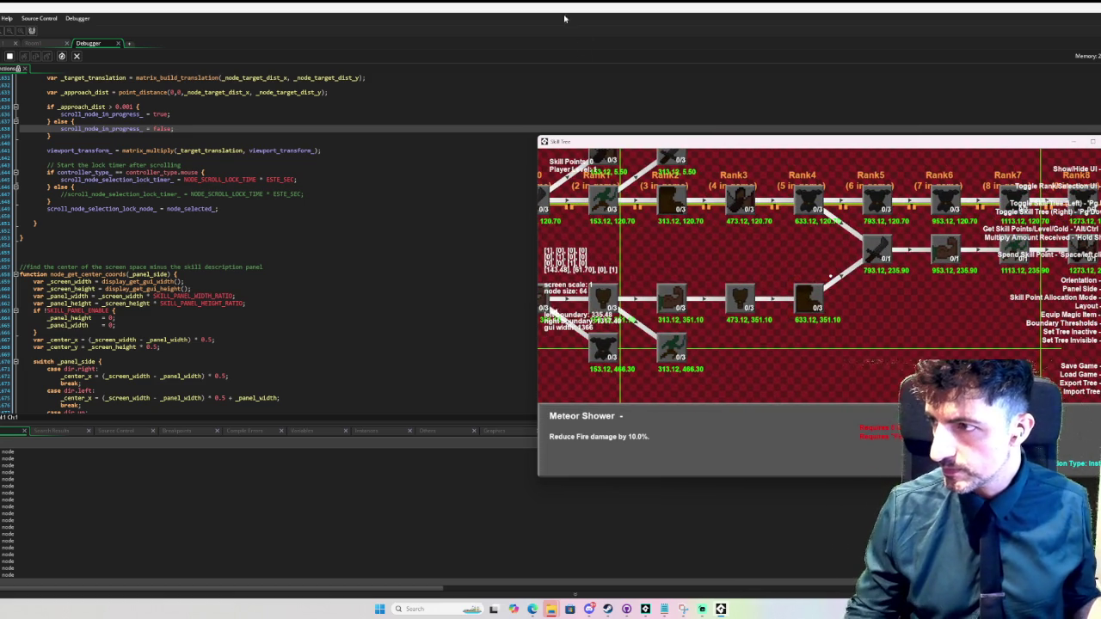
mouse_move(701, 142)
left_mouse_down()
mouse_move(372, 130)
mouse_move(444, 109)
left_mouse_up()
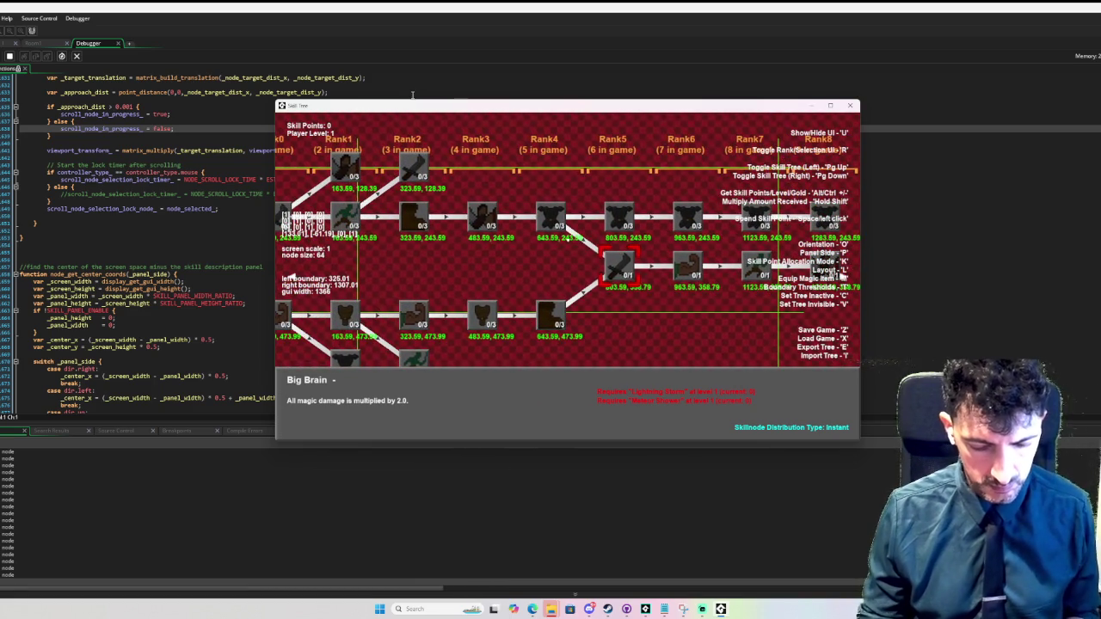
- Toggle the overlay UI with U, hide the rank headers with R, and recentre the tree with L
key("u")
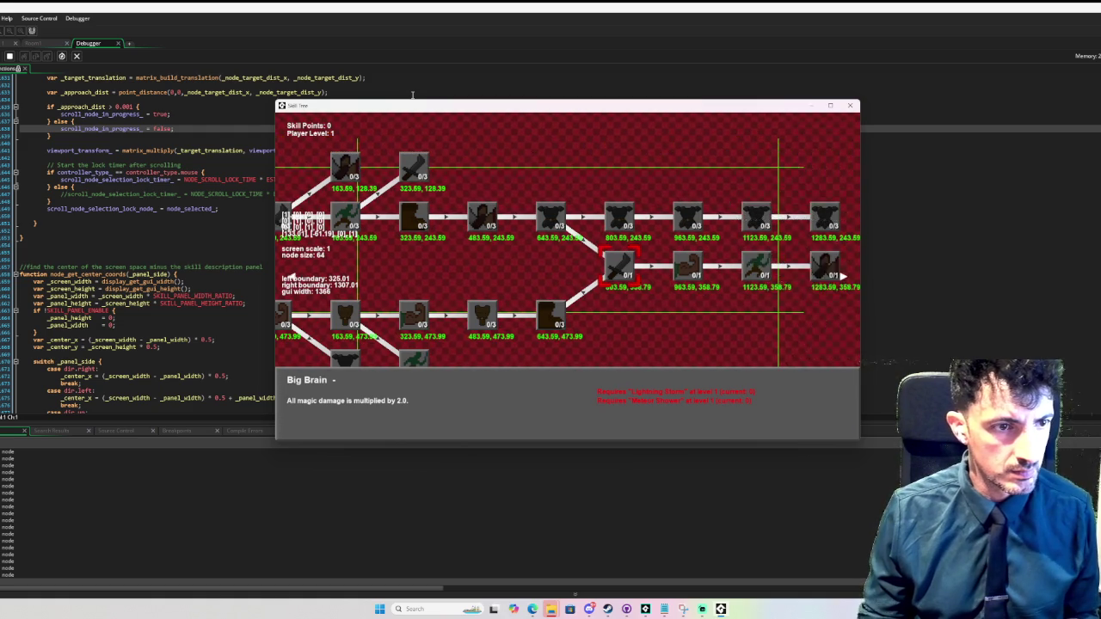
key("u")
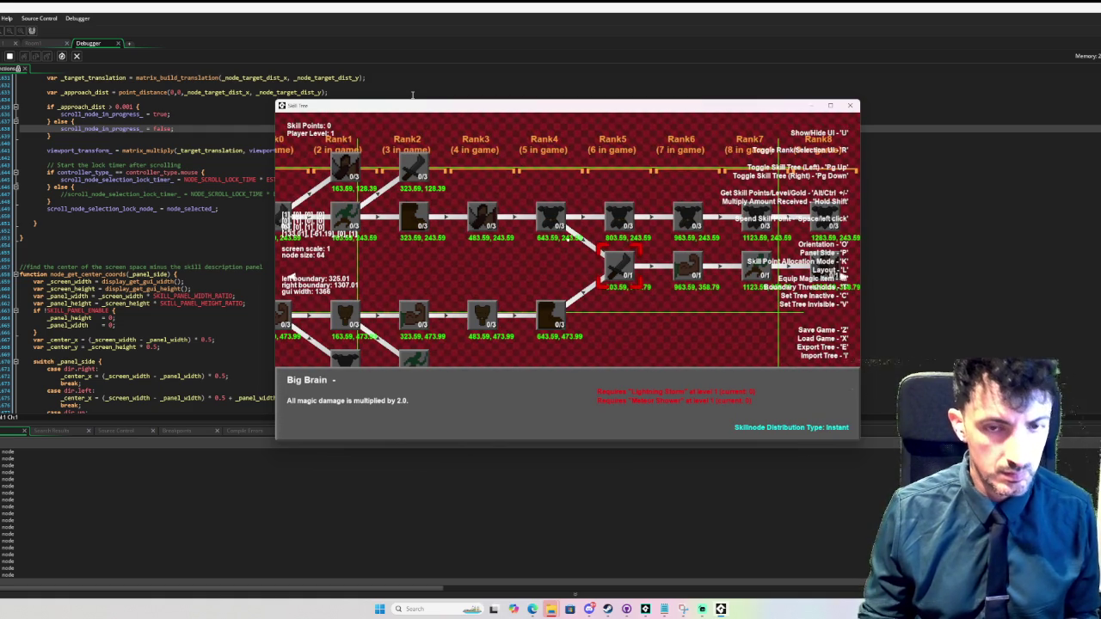
key("r")
key("r")
key("r")
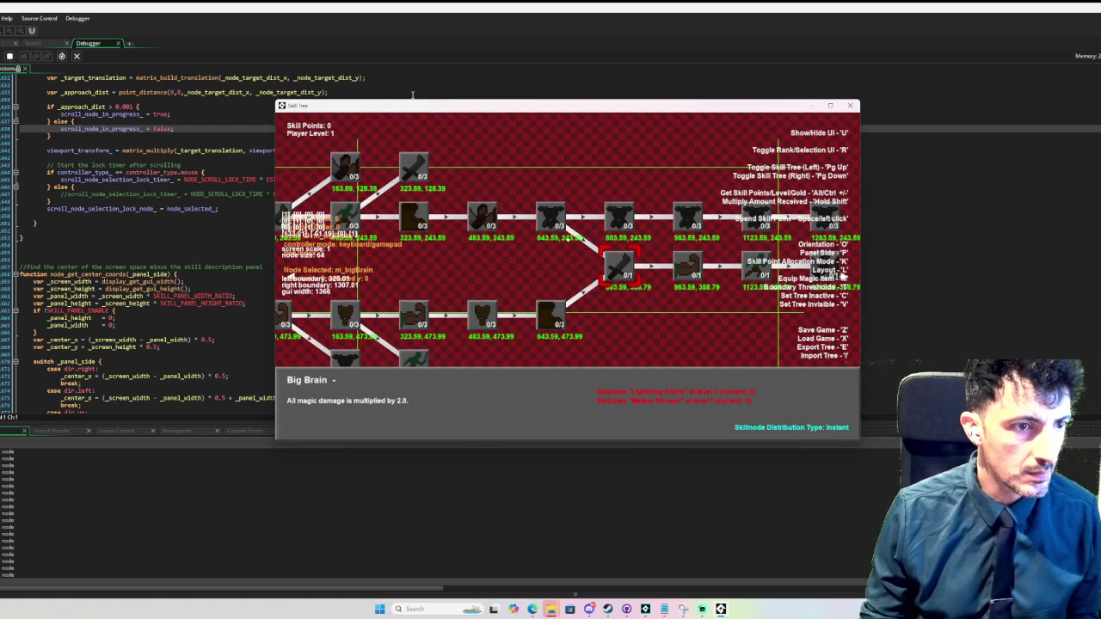
key("r")
key("r")
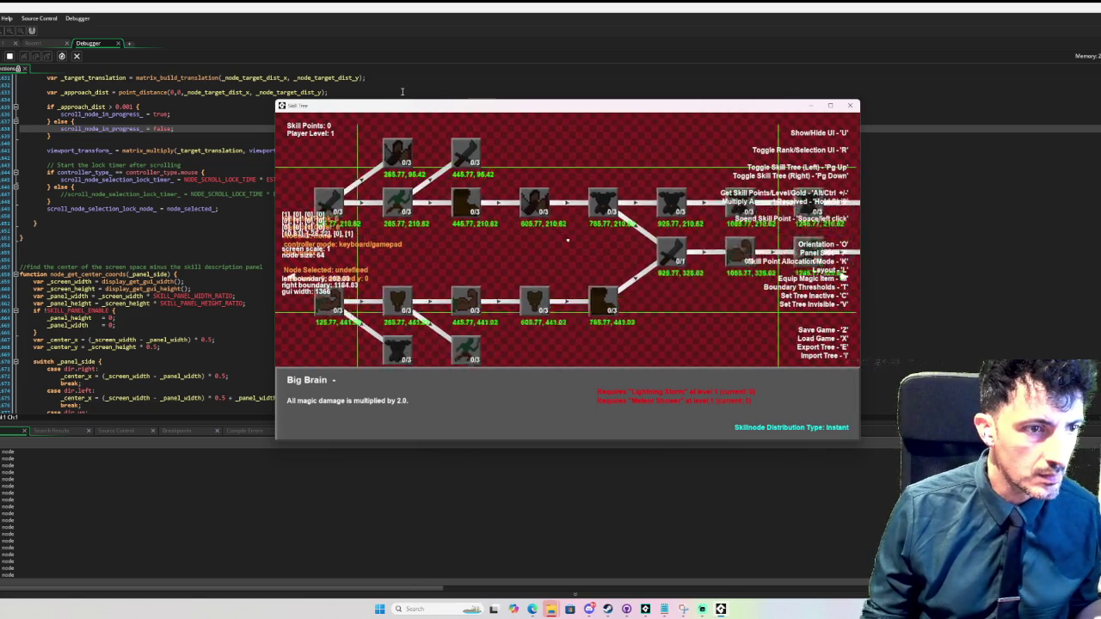
key("l")
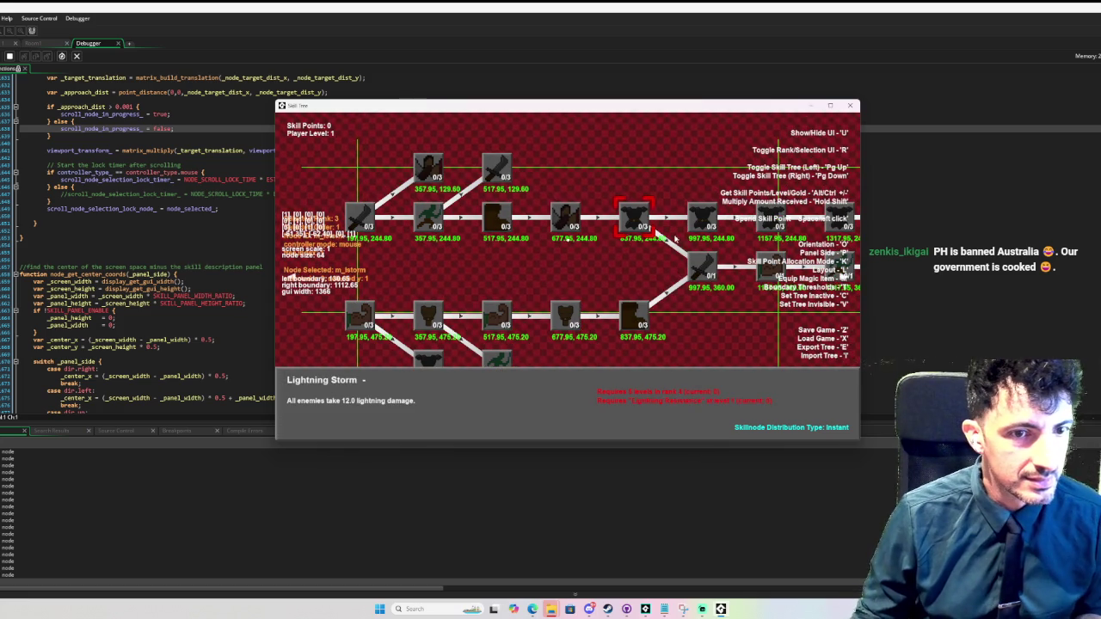
- Click Meteor Shower and Ignite, then arrow the selection to Thunder Javelin, Firesteps and Fireball
left_click(633, 320)
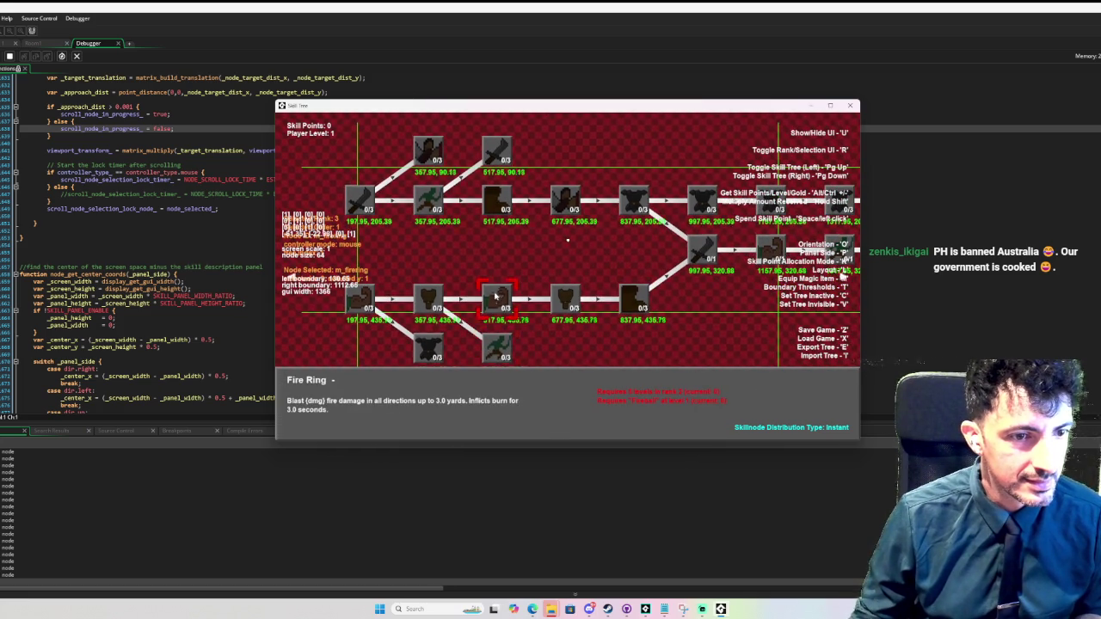
left_click(497, 350)
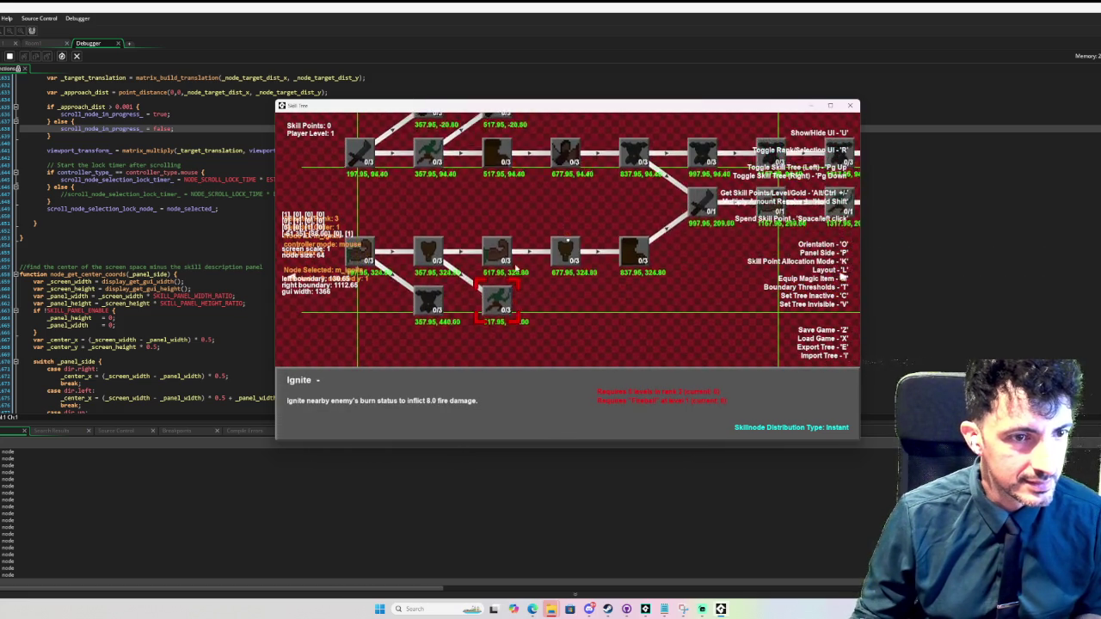
key("Left")
key("Left")
key("Left")
key("Right")
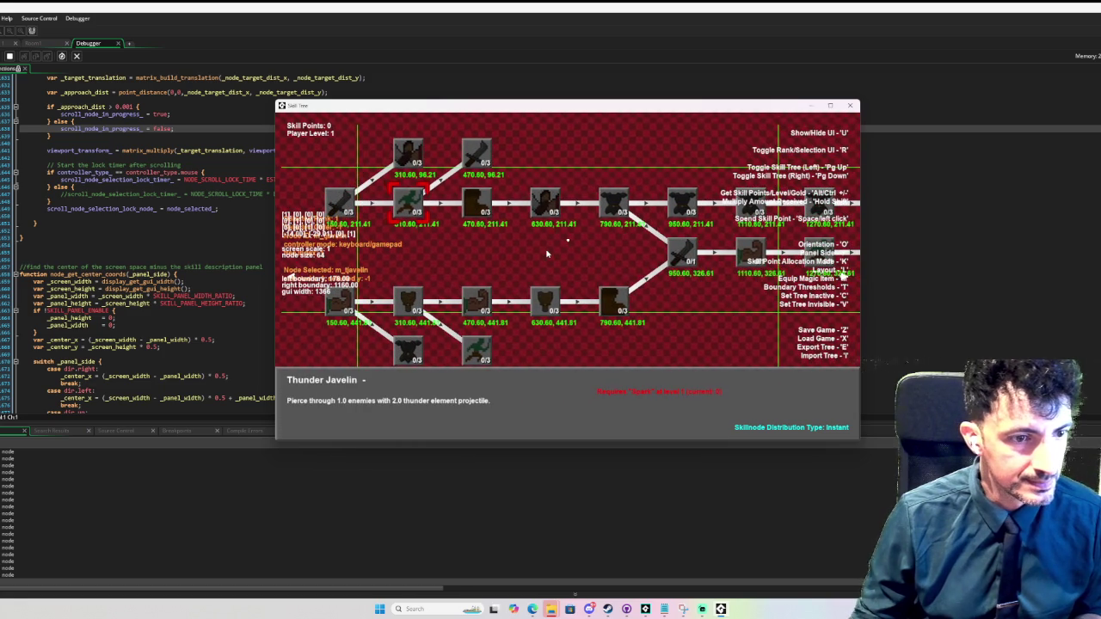
key("Down")
key("Down")
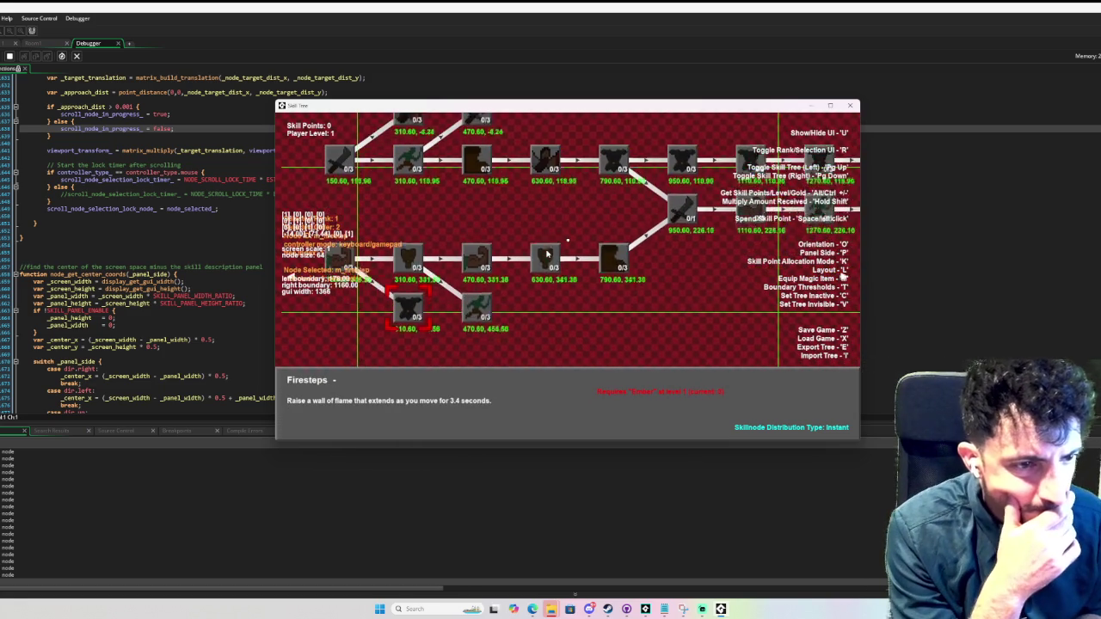
key("Up")
key("Up")
key("Up")
key("Down")
key("Down")
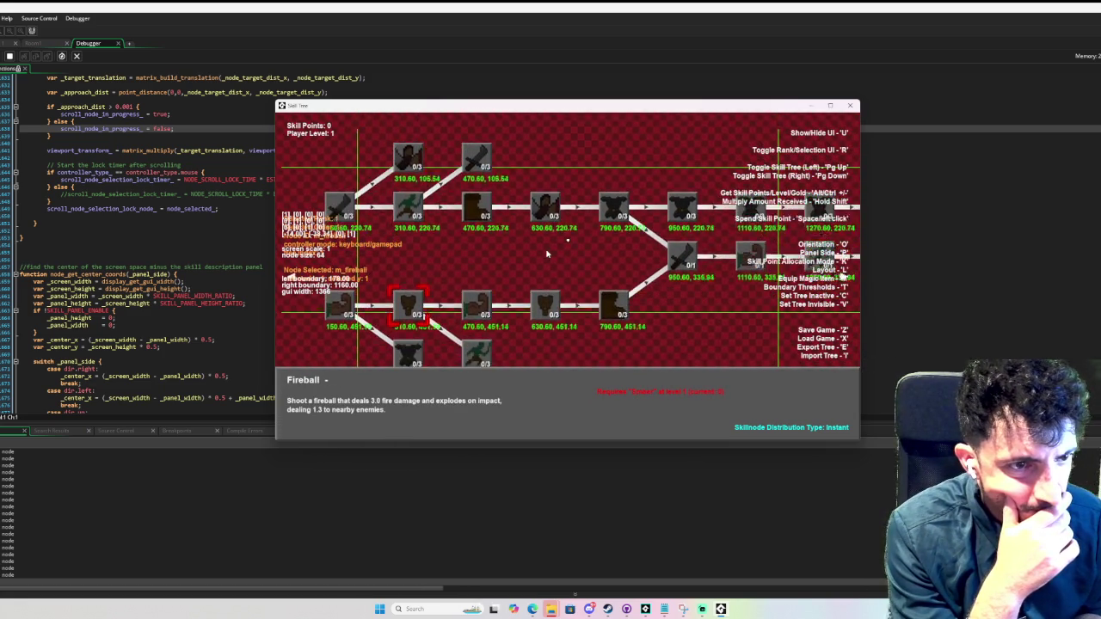
- Arrow the selection through Meteor Shower, Wizard Brain, Spark, Lightning Storm 4 and 3
key("Right")
key("Right")
key("Right")
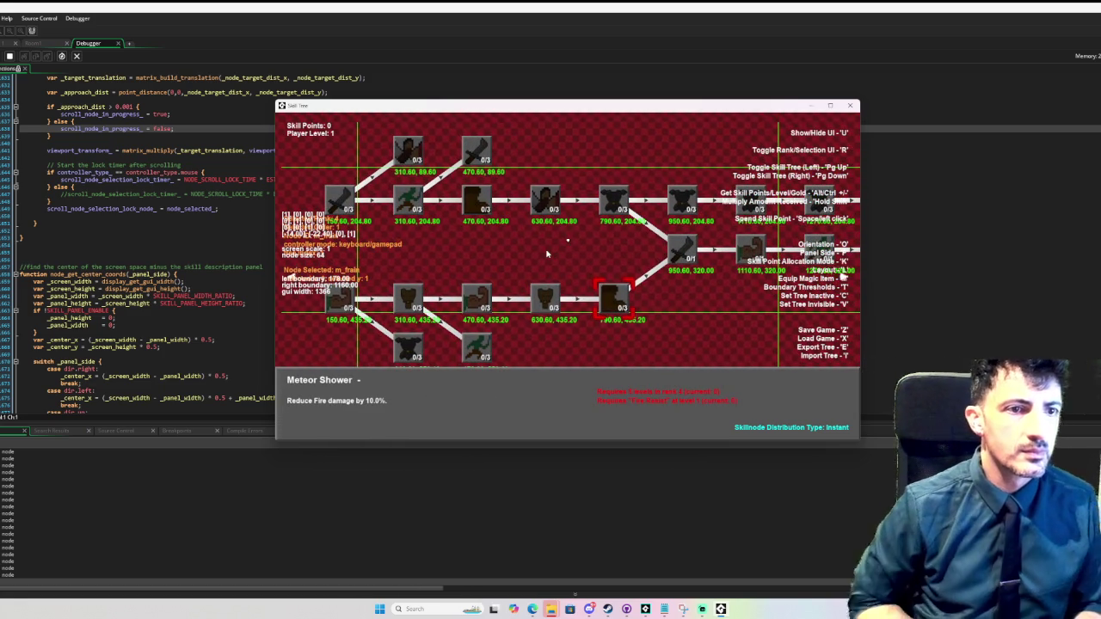
key("Right")
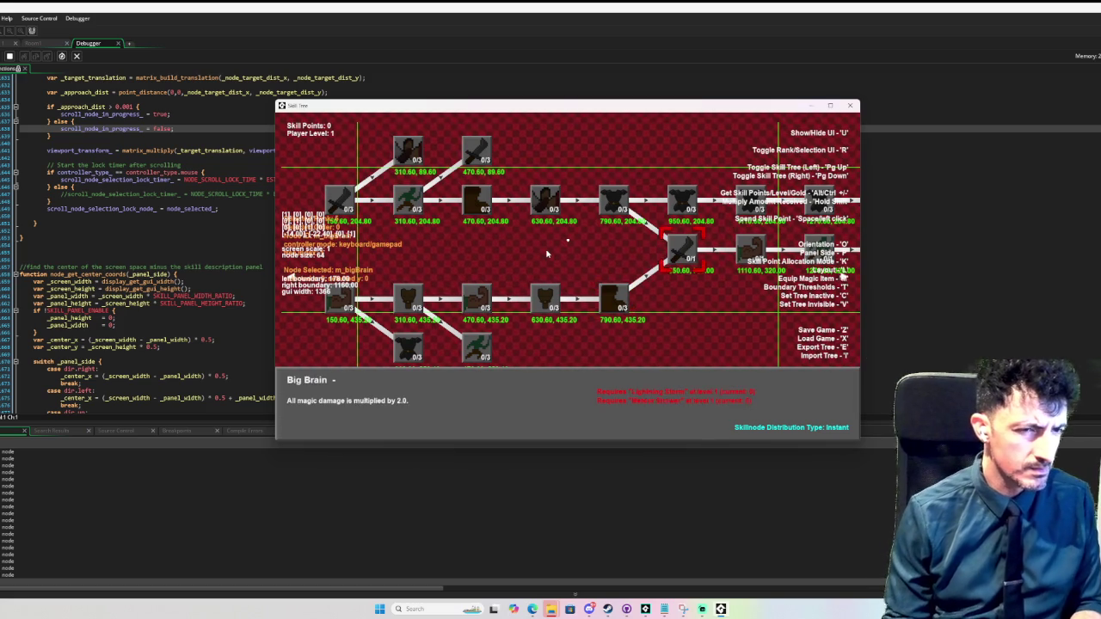
key("Right")
key("Left")
key("Left")
key("Left")
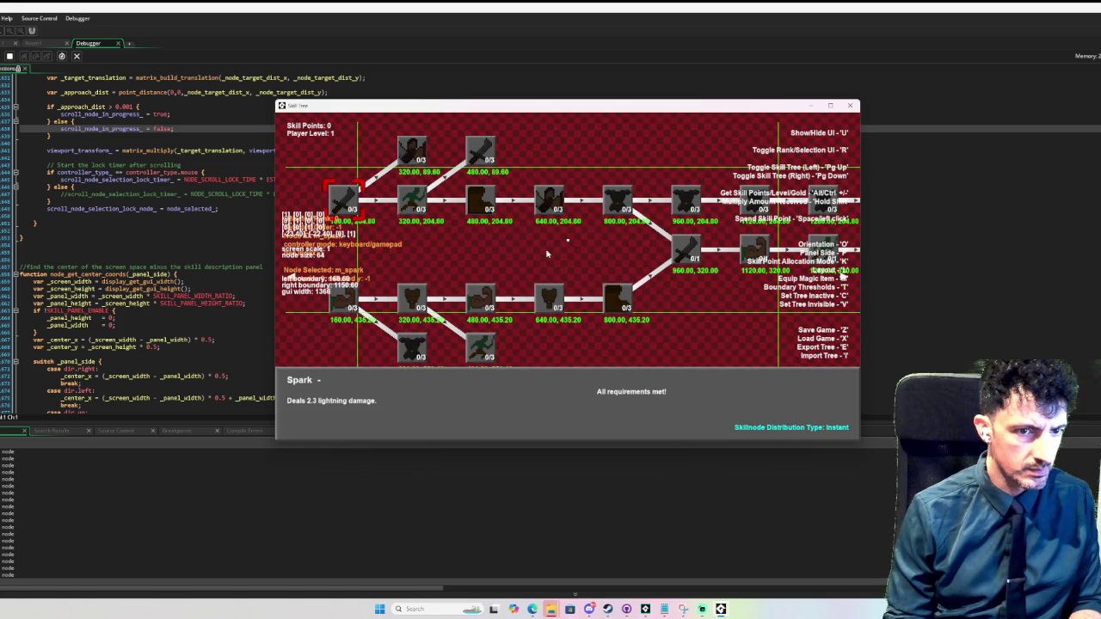
key("Right")
key("Right")
key("Right")
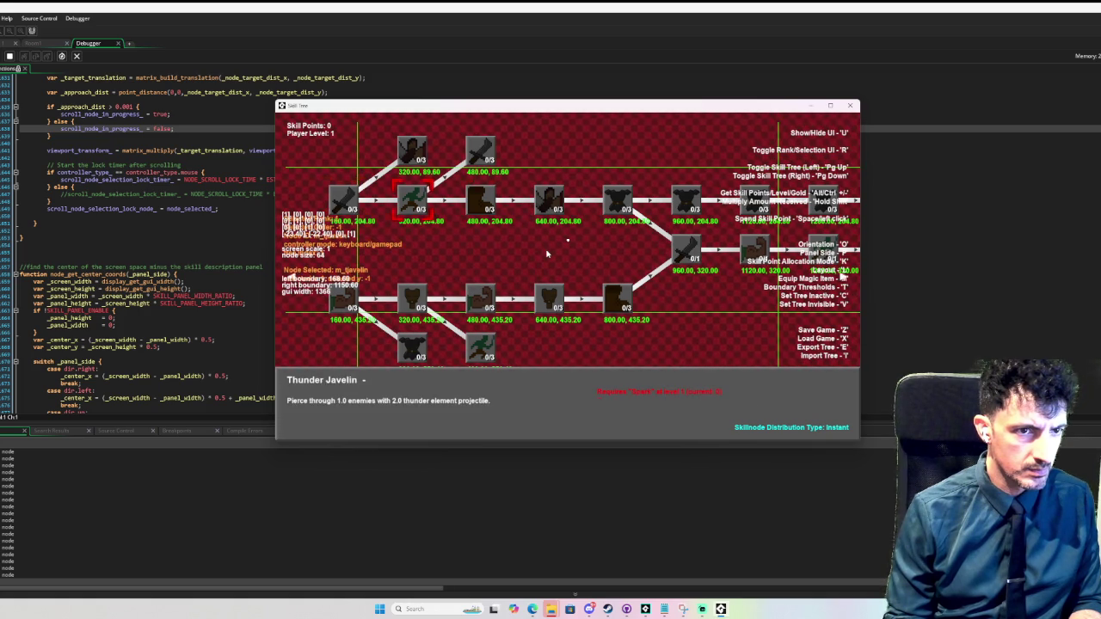
key("Right")
key("Left")
key("Left")
key("Left")
key("Left")
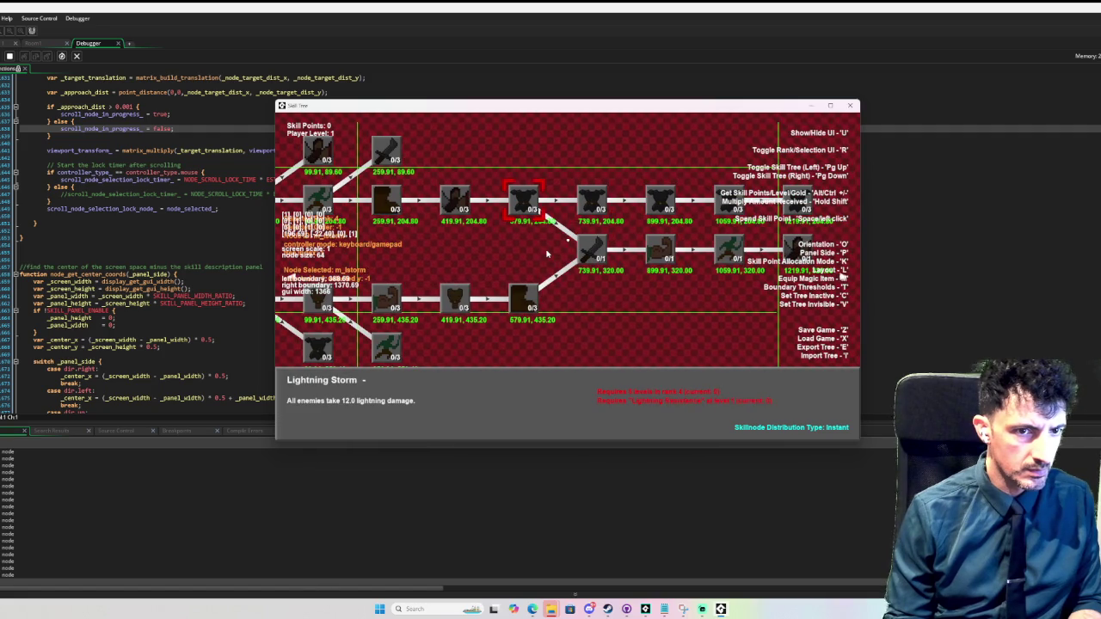
key("Right")
key("Right")
key("Right")
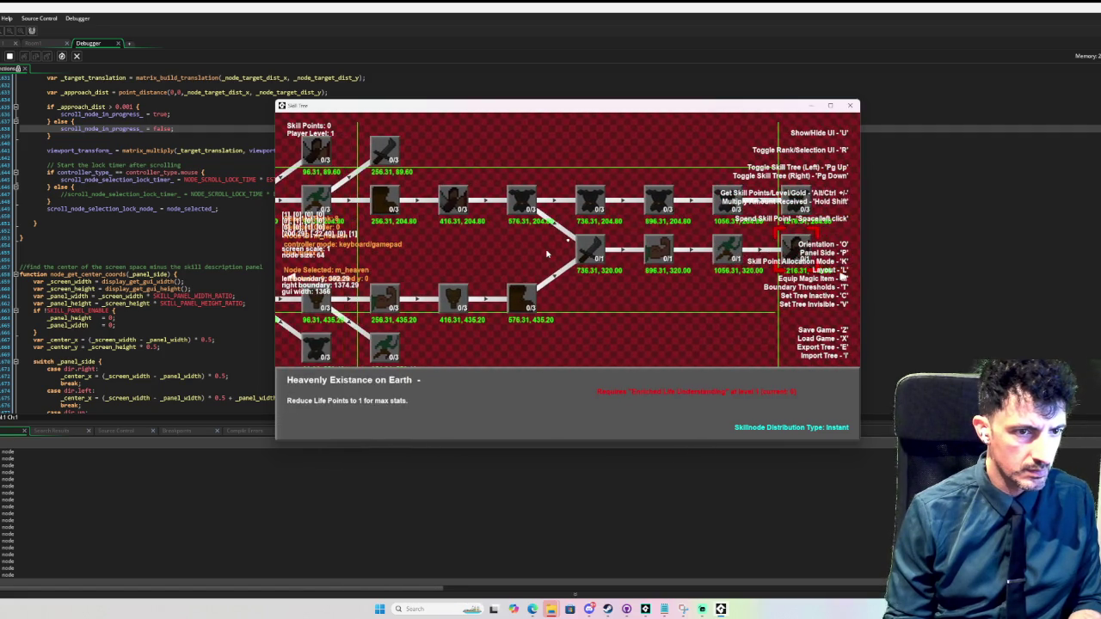
- Flip the tree between vertical and horizontal with O, ending horizontal, then move the selection up and down
key("o")
key("o")
key("o")
key("o")
key("o")
key("o")
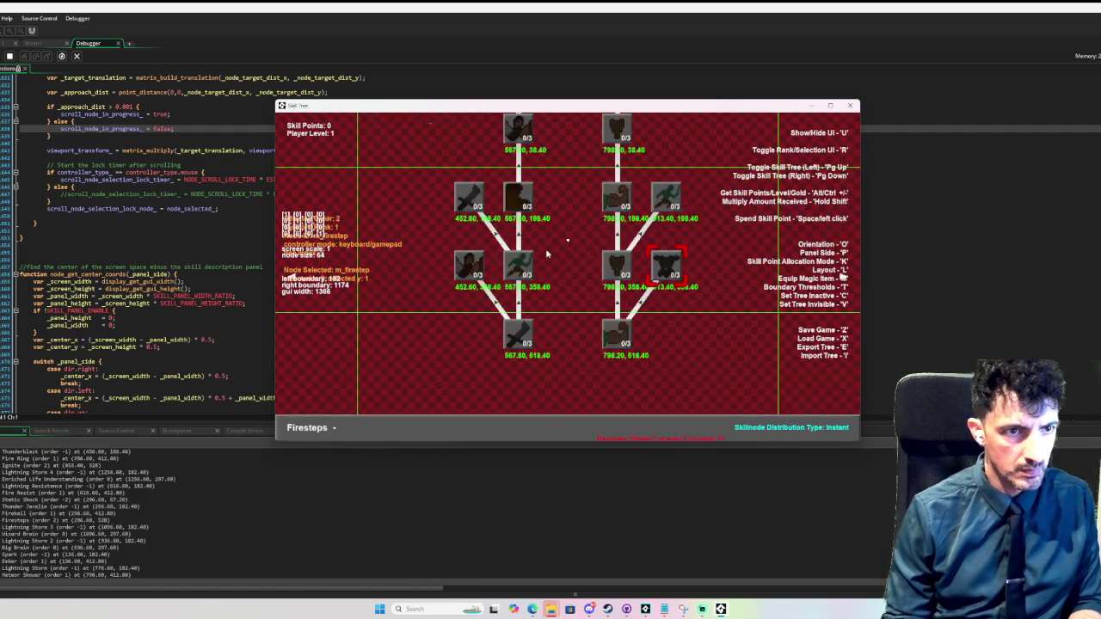
key("o")
key("o")
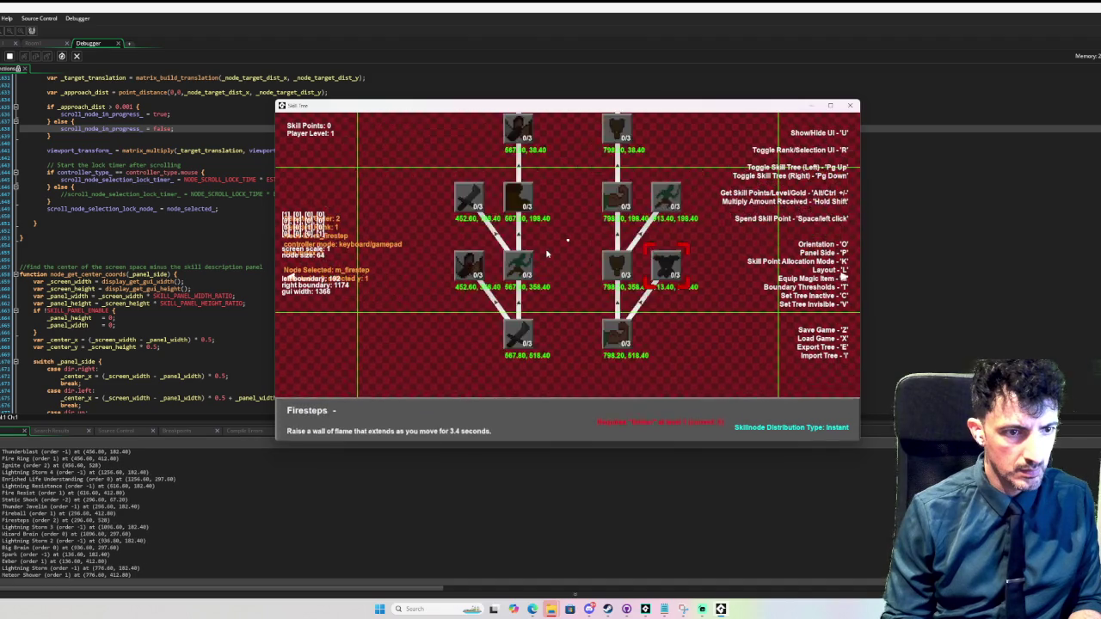
key("o")
key("o")
key("o")
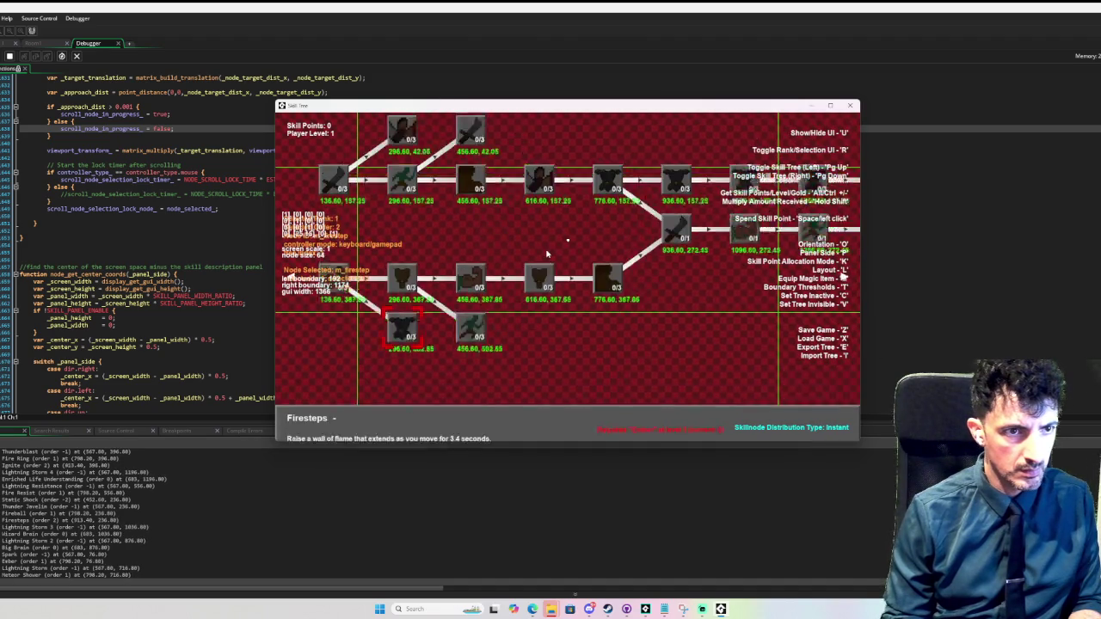
key("o")
key("o")
key("o")
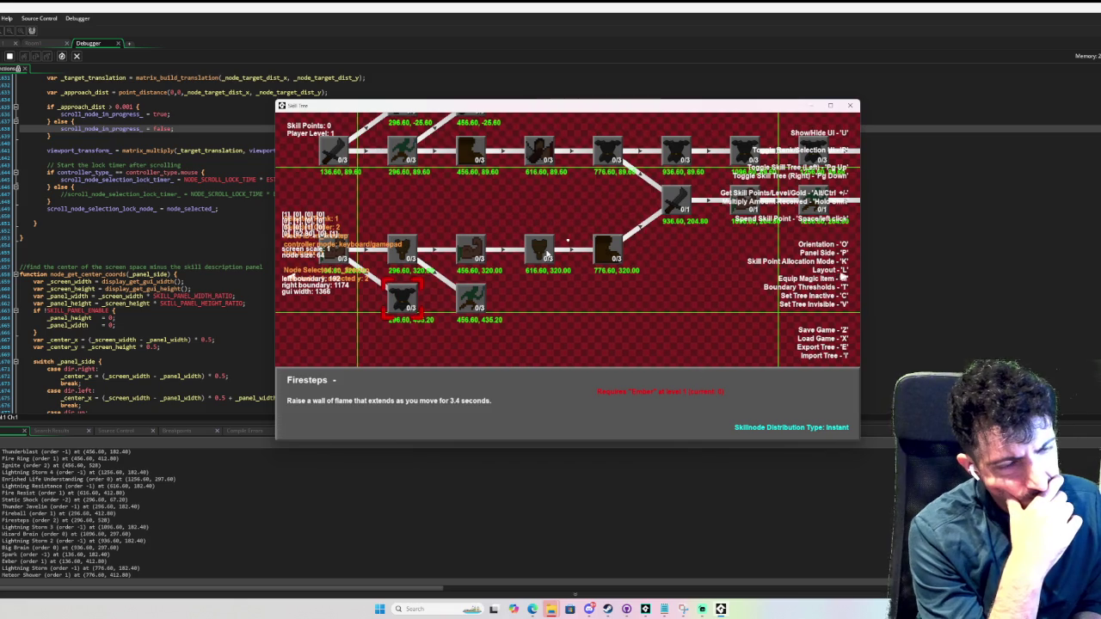
key("Up")
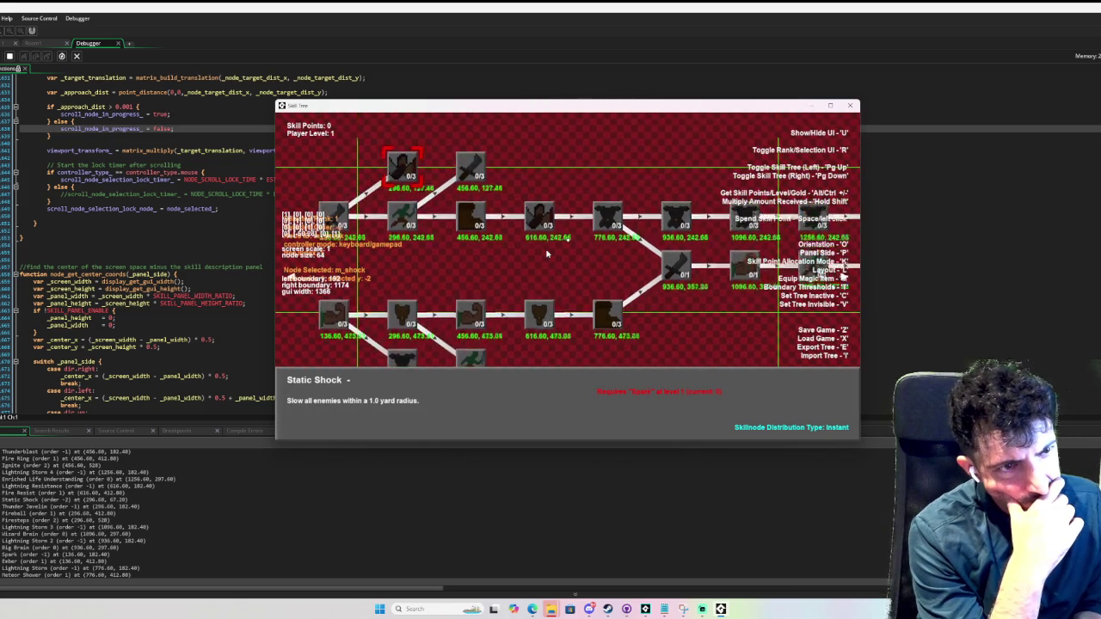
key("Down")
key("Down")
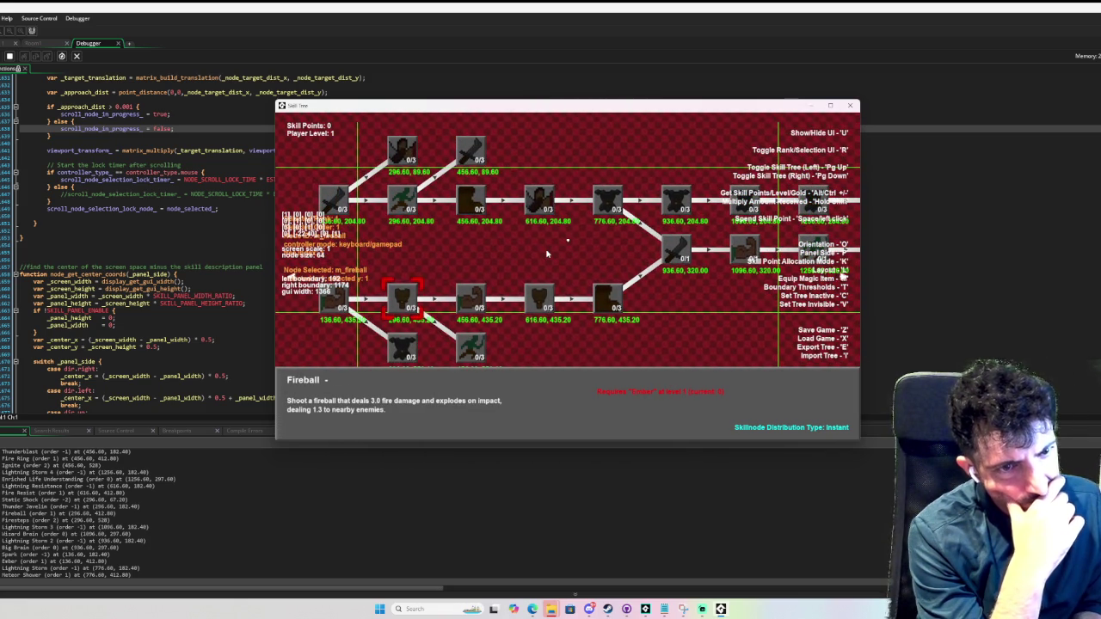
- Maximize the game window and step the selection through the fire skills toward Static Shock
left_click(830, 105)
key("Page_Down")
key("Page_Down")
key("Page_Down")
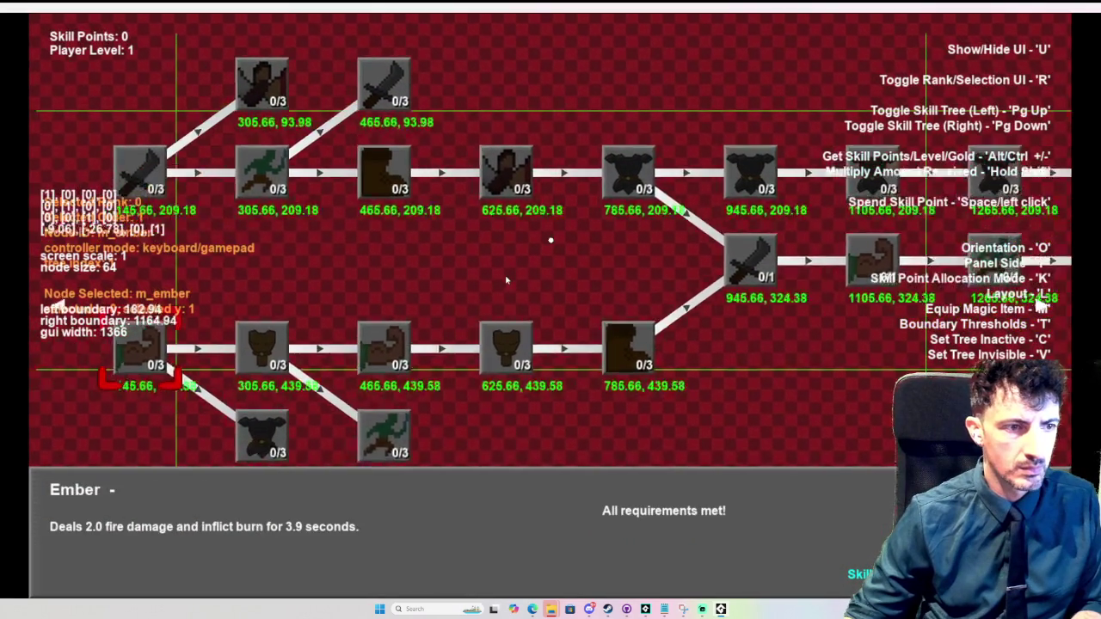
key("Left")
key("Left")
key("Left")
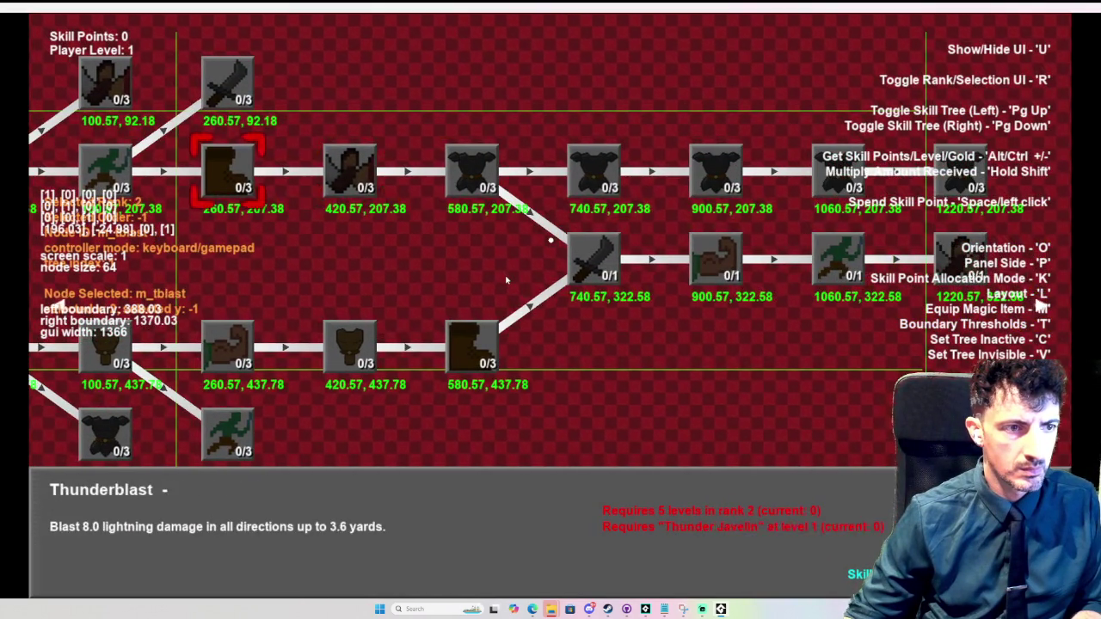
key("Down")
key("Right")
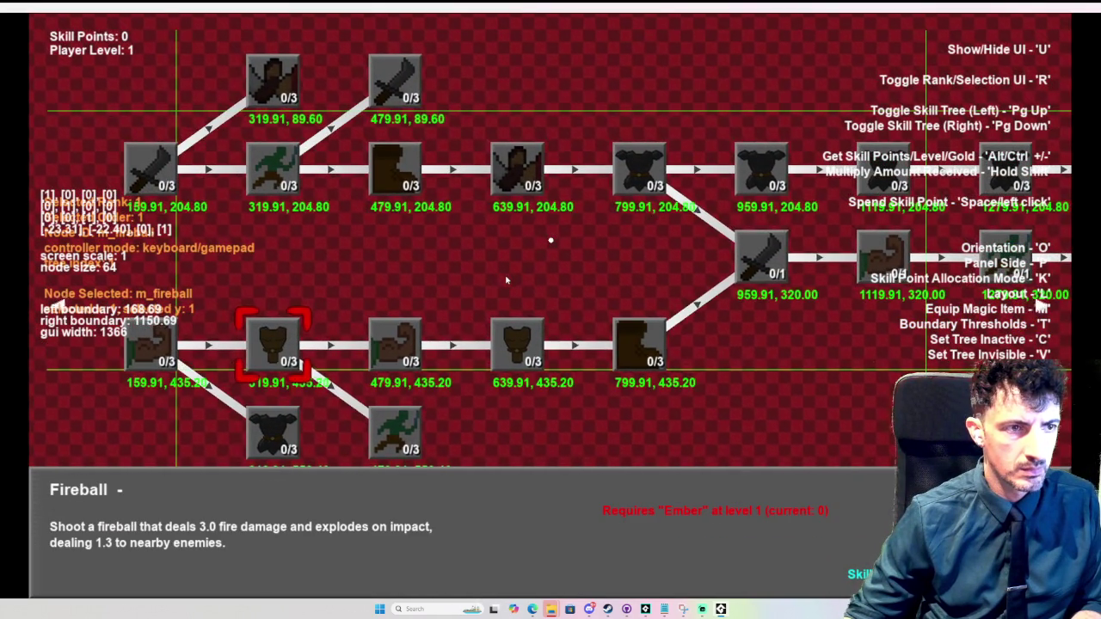
key("Down")
key("Up")
key("Up")
key("Up")
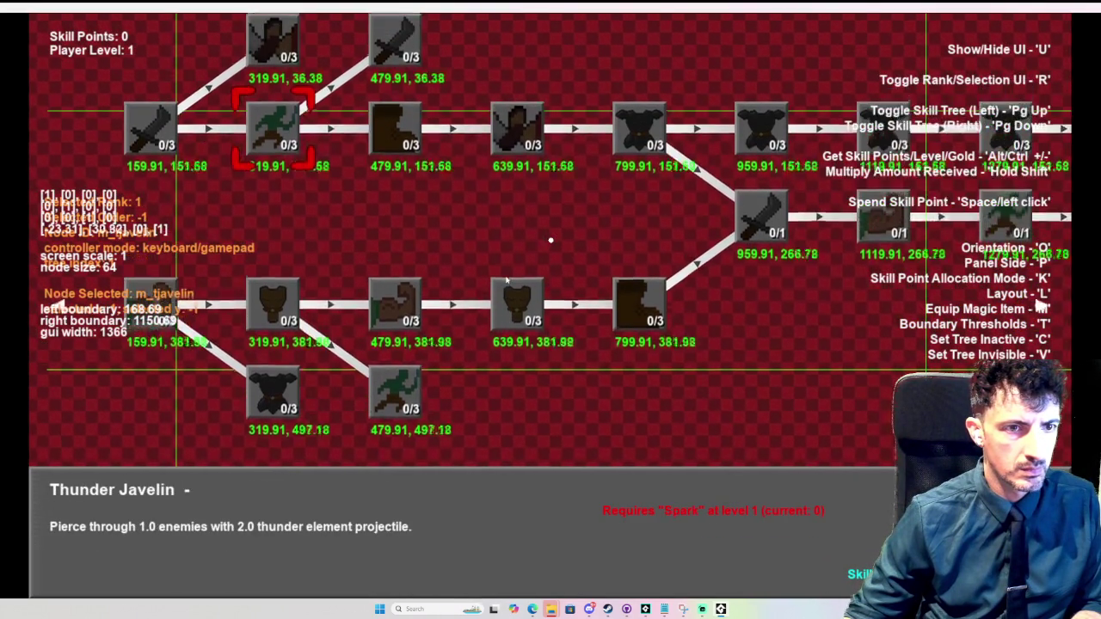
- Move the selection to Lightning Resistance and Lightning Storm 2, back left, then close the game
key("Down")
key("Down")
key("Down")
key("Right")
key("Up")
key("Right")
key("Right")
key("Right")
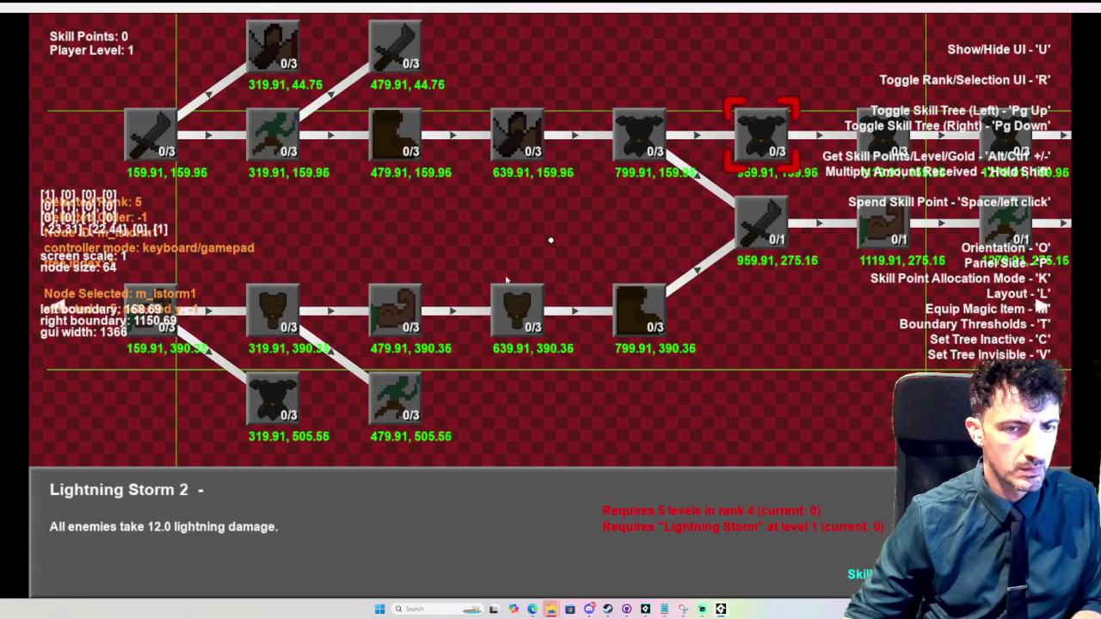
key("Down")
key("Left")
key("Left")
key("Left")
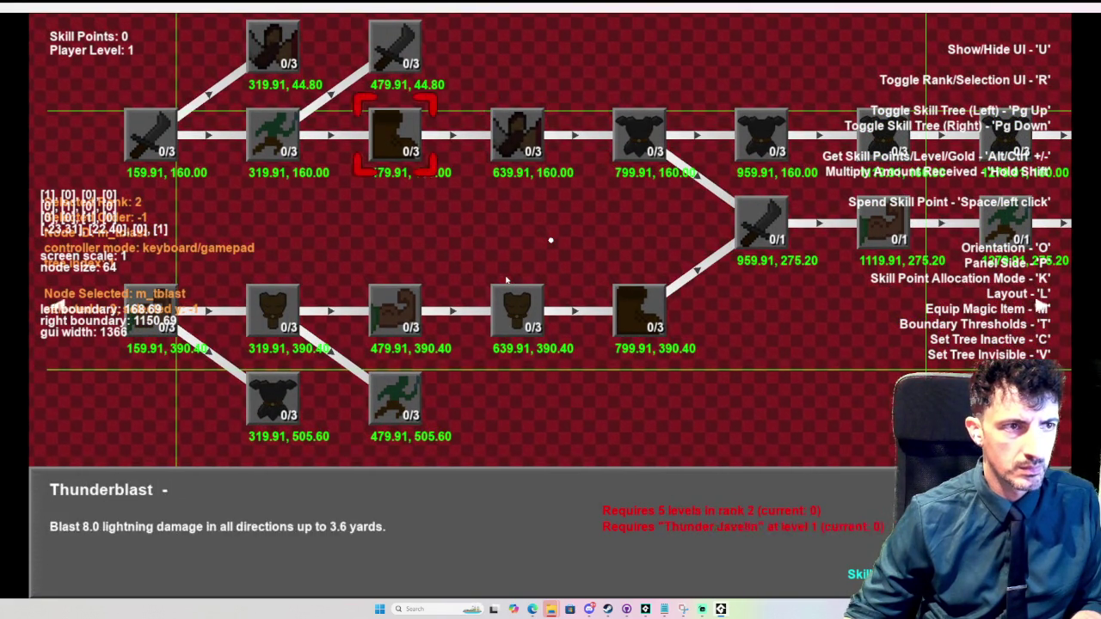
key("Down")
key("Right")
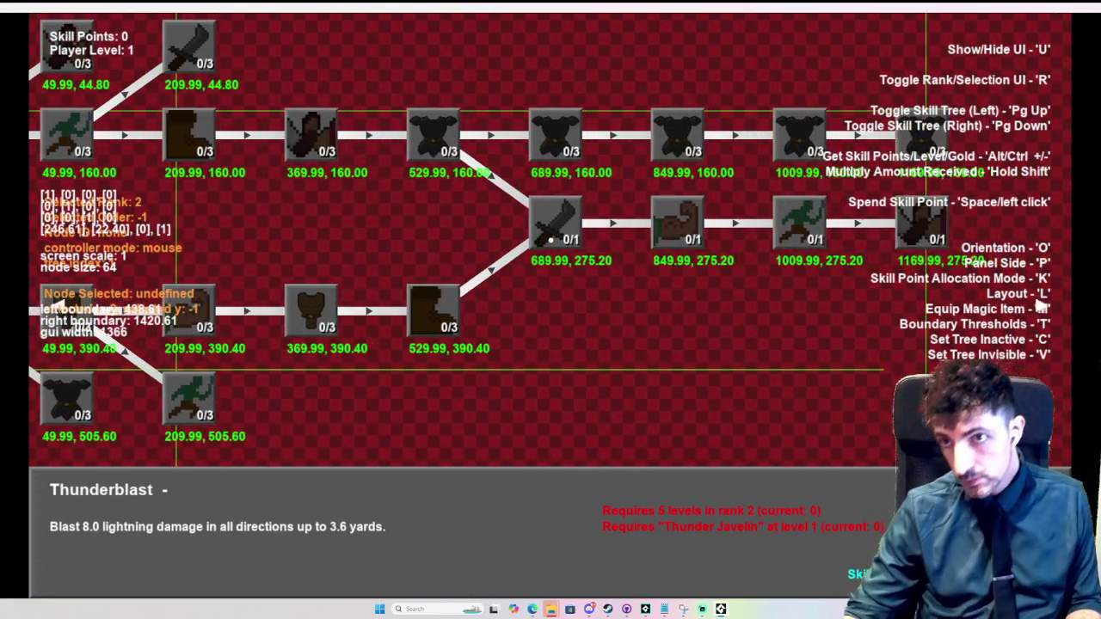
key("Escape")
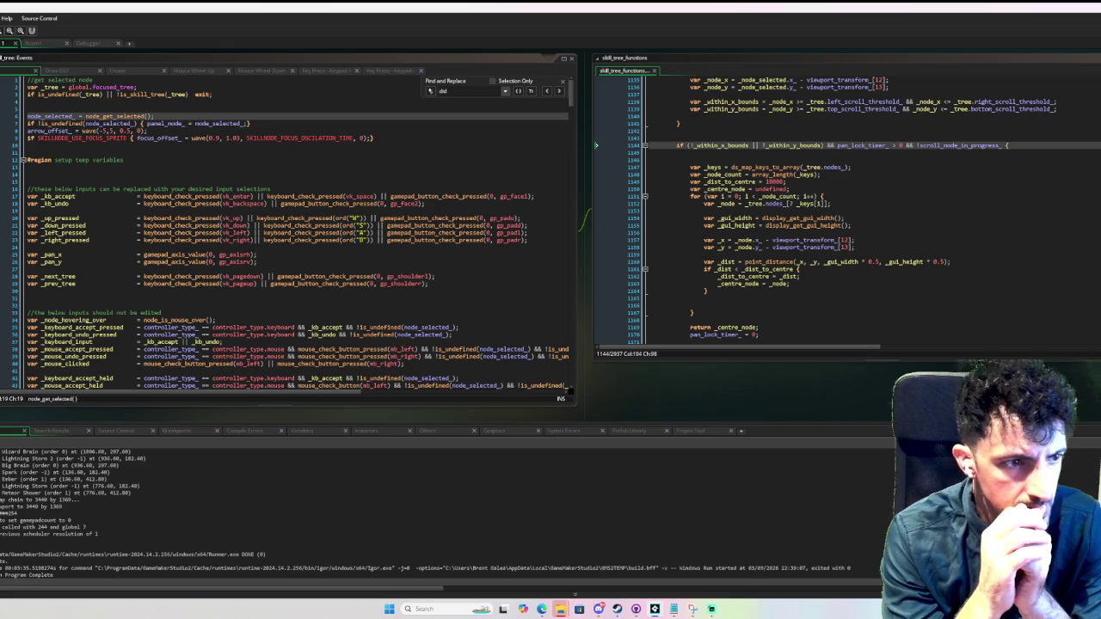
- Review the scroll_mouse_edges definition's node-bounds and edge-threshold checks, then debug-run the game
left_click_drag(566, 108, 570, 370)
scroll(408, 278, "up", 3)
scroll(362, 265, "up", 2)
middle_click(129, 191)
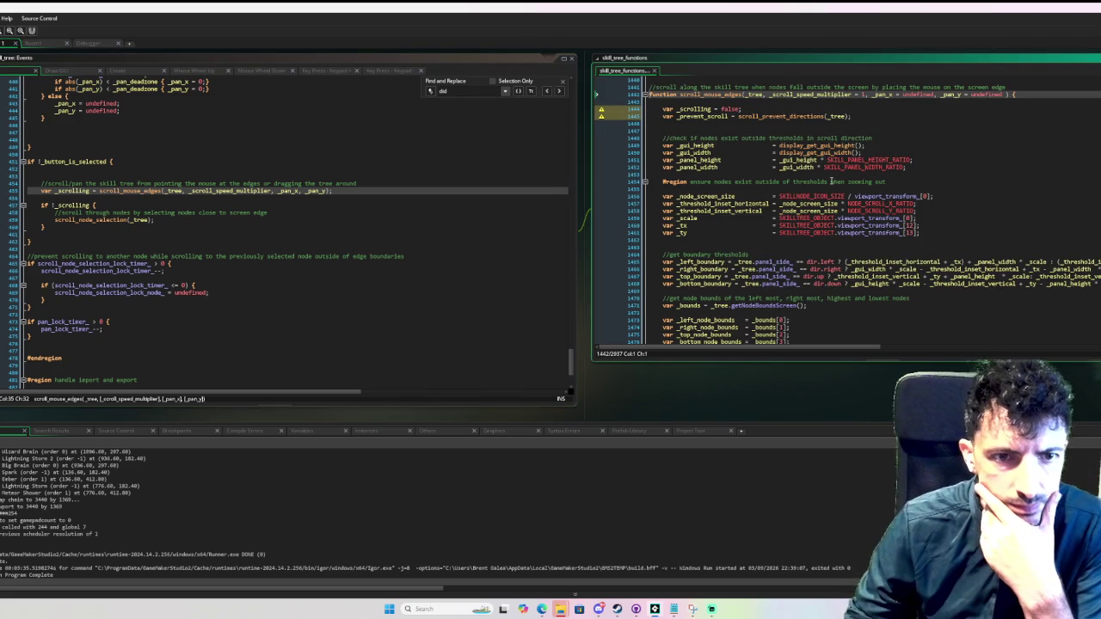
scroll(831, 181, "down", 2)
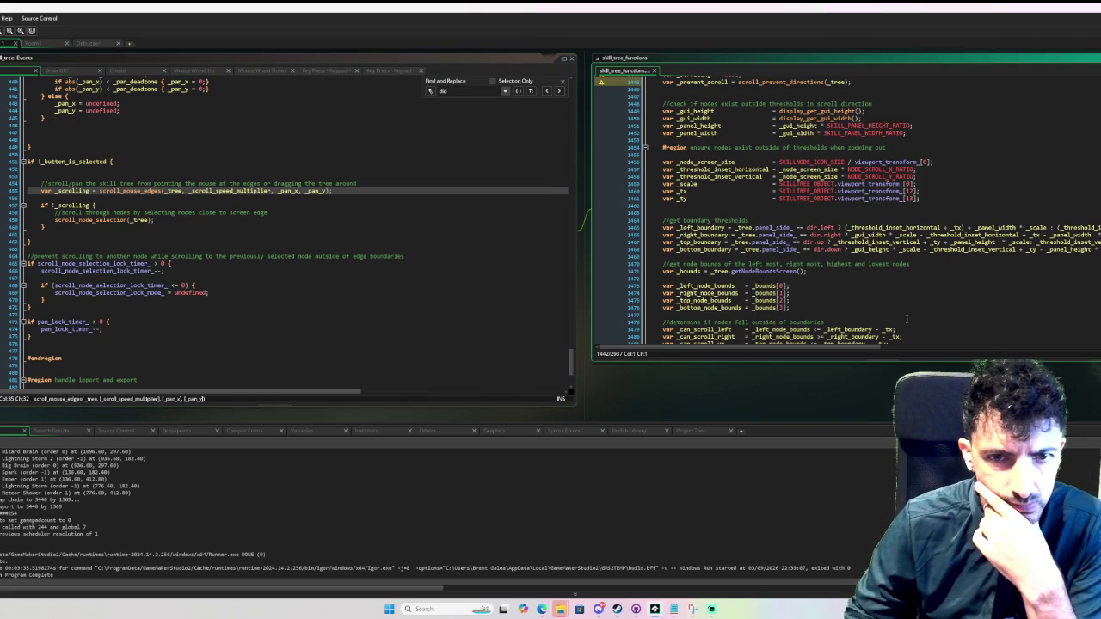
mouse_move(783, 348)
left_mouse_down()
mouse_move(812, 346)
mouse_move(789, 344)
left_mouse_up()
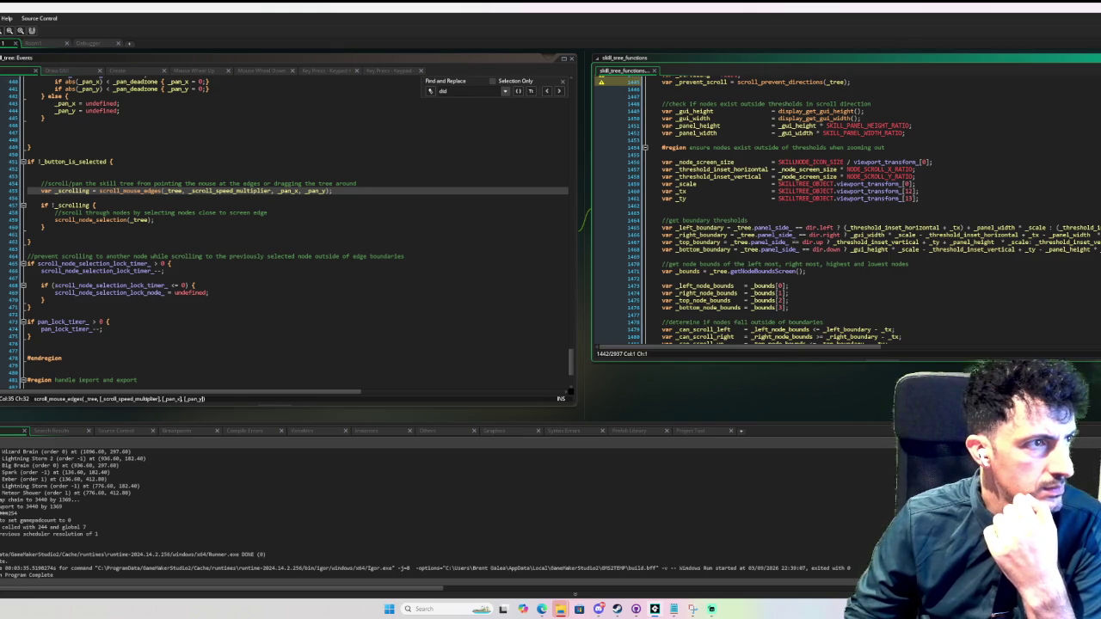
key("F6")
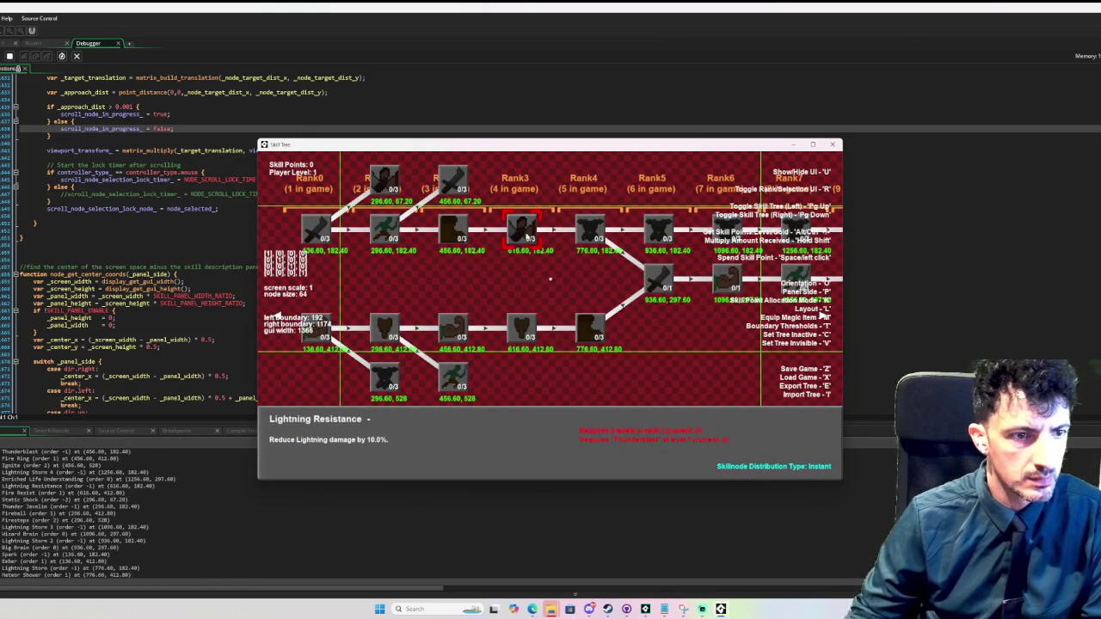
- Zoom the skill tree in and out, flipping it to vertical and back to horizontal with O
scroll(499, 258, "down", 2)
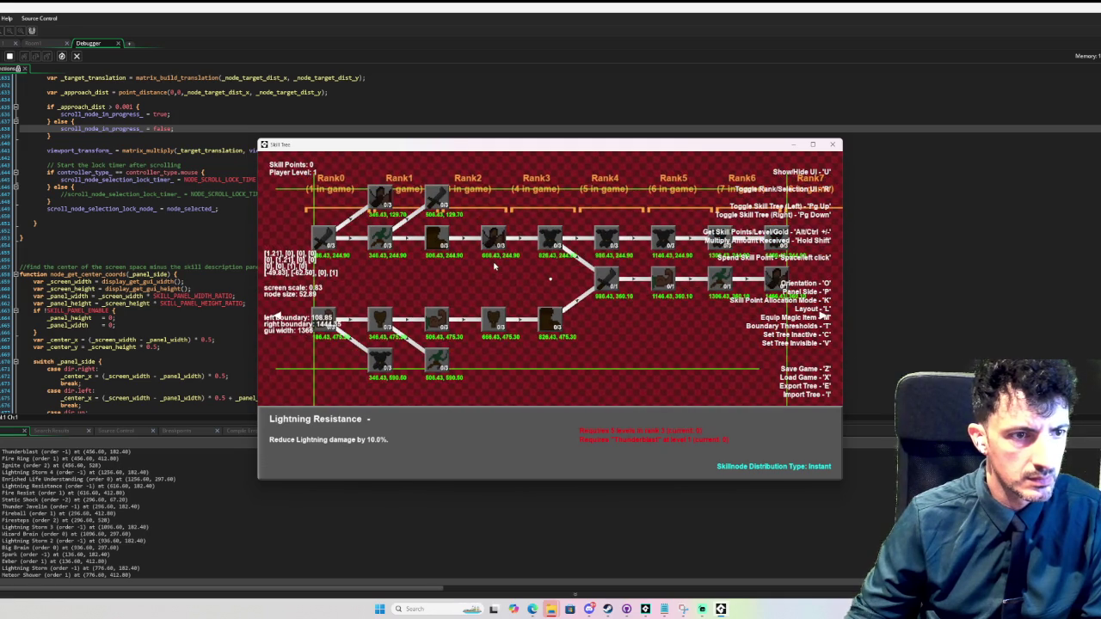
scroll(455, 430, "up", 2)
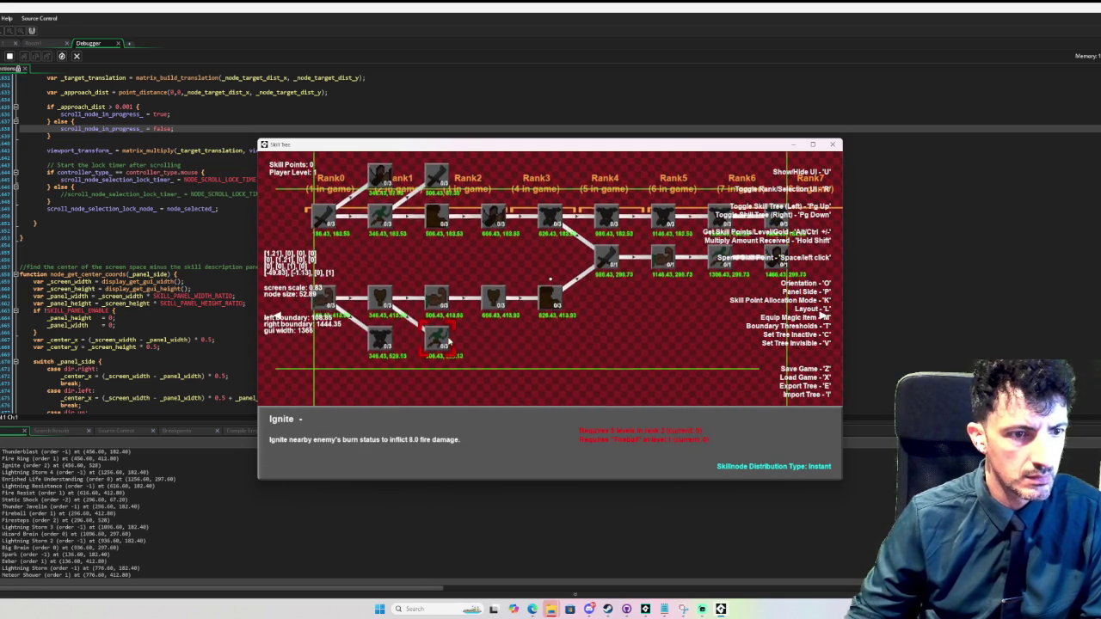
scroll(447, 398, "up", 2)
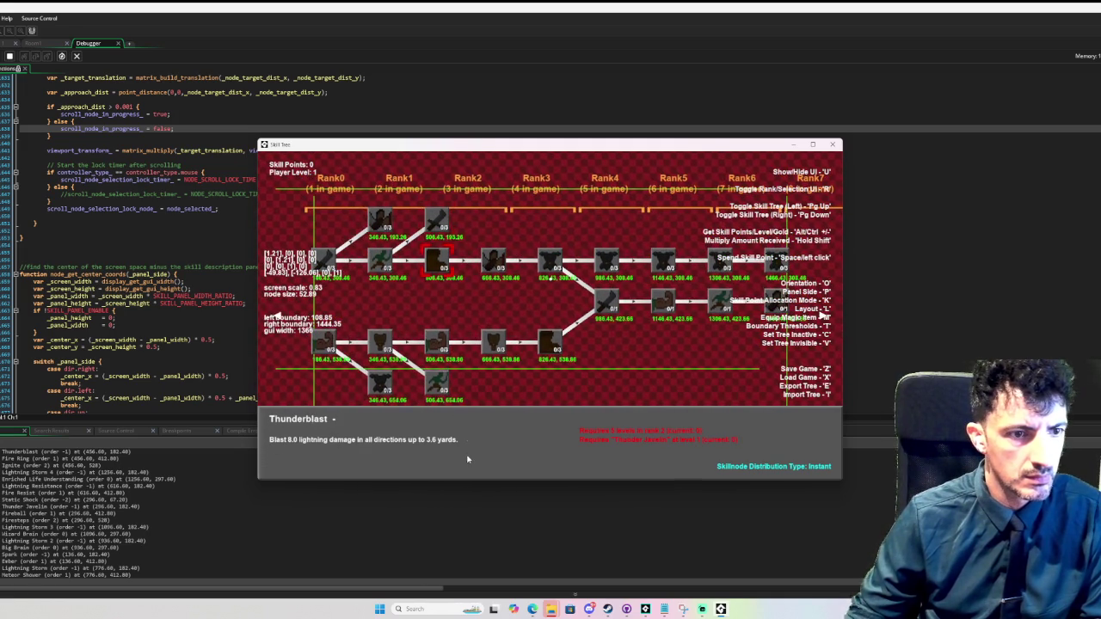
scroll(472, 397, "down", 1)
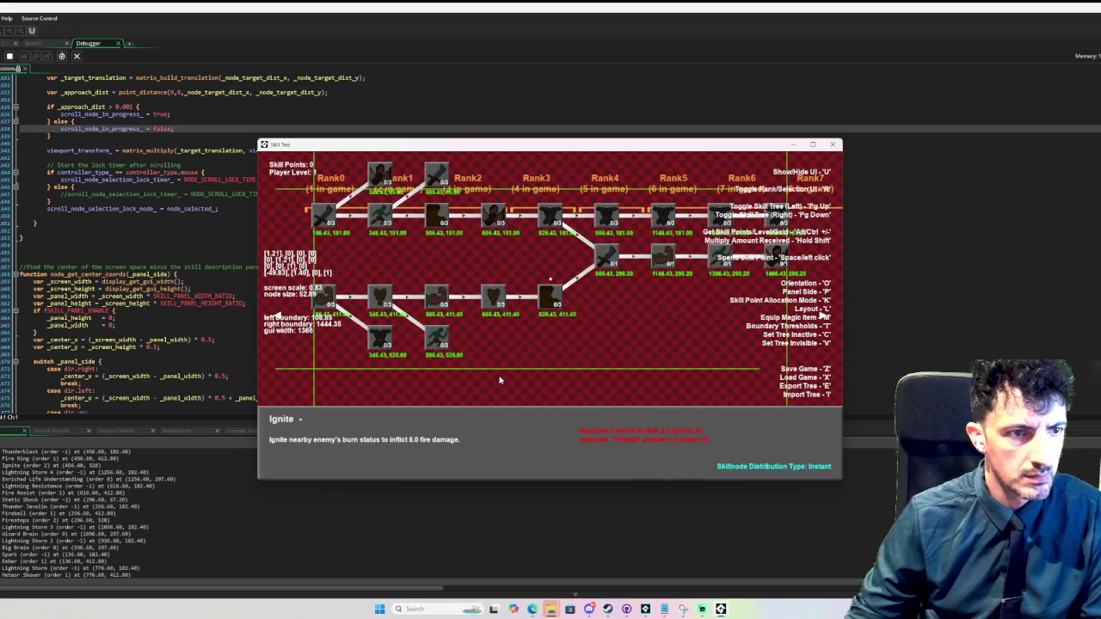
scroll(502, 378, "up", 2)
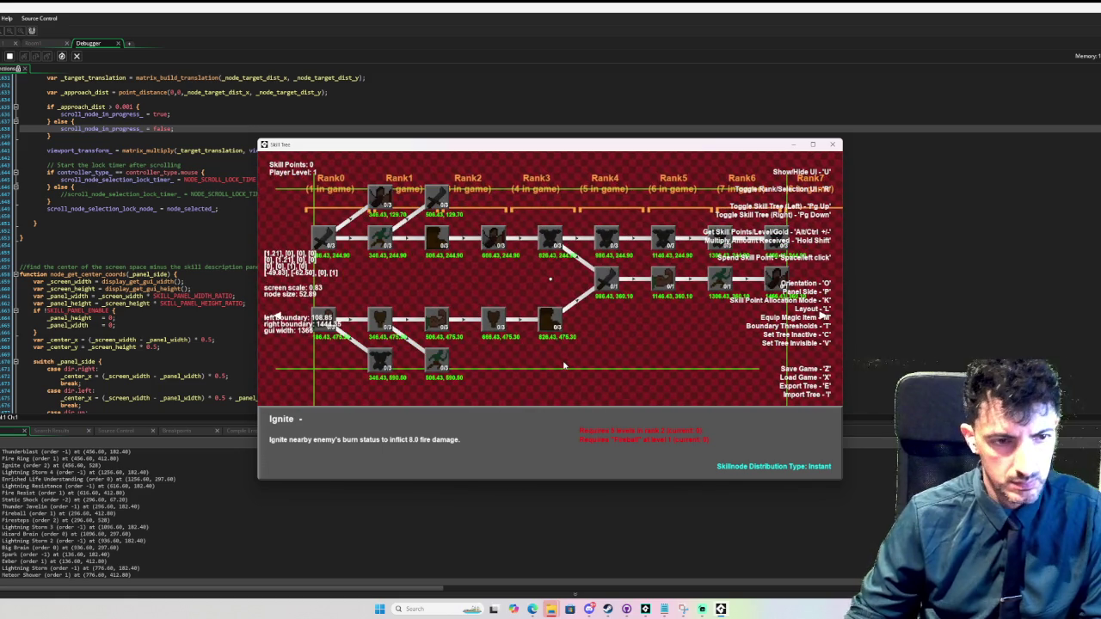
key("o")
scroll(566, 354, "down", 3)
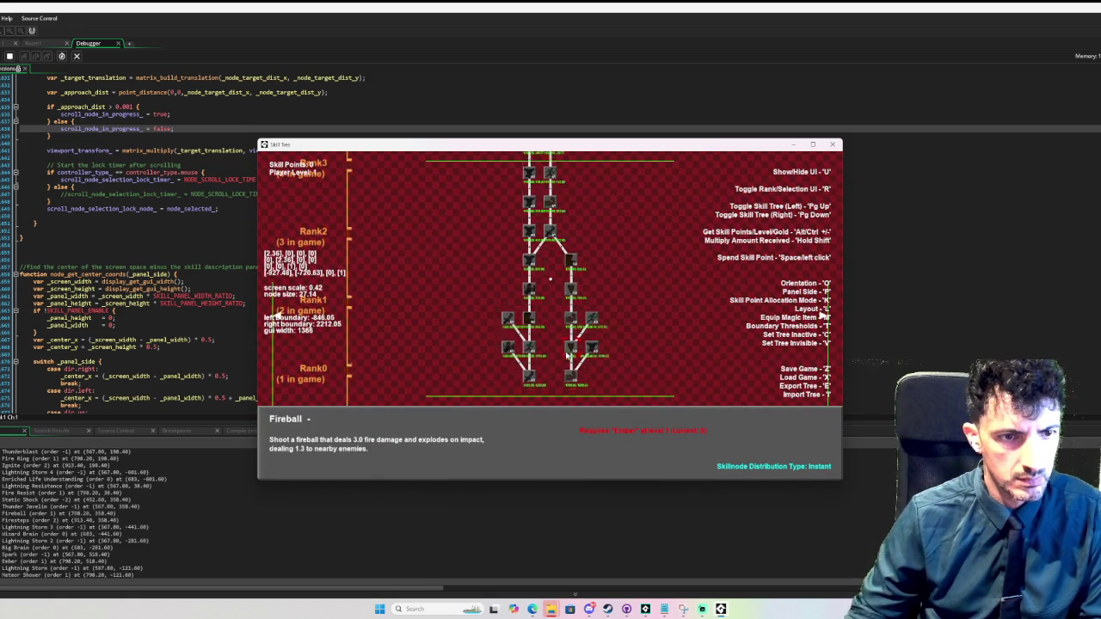
scroll(566, 355, "up", 3)
key("o")
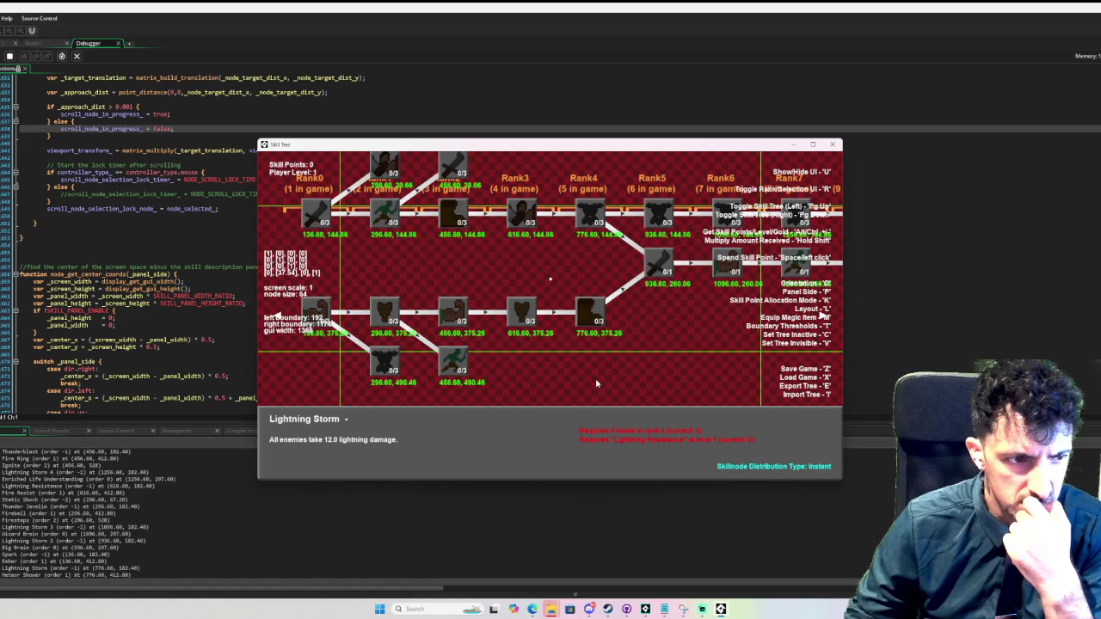
- Select Thunder Javelin, zoom around it, and close the test game window
scroll(565, 388, "up", 2)
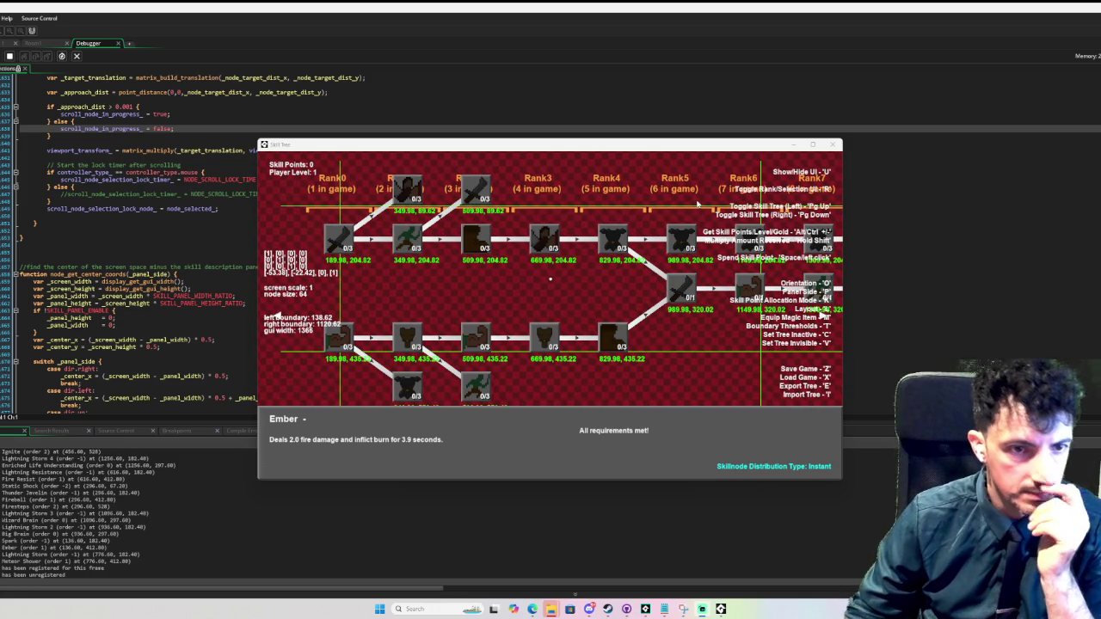
key("Right")
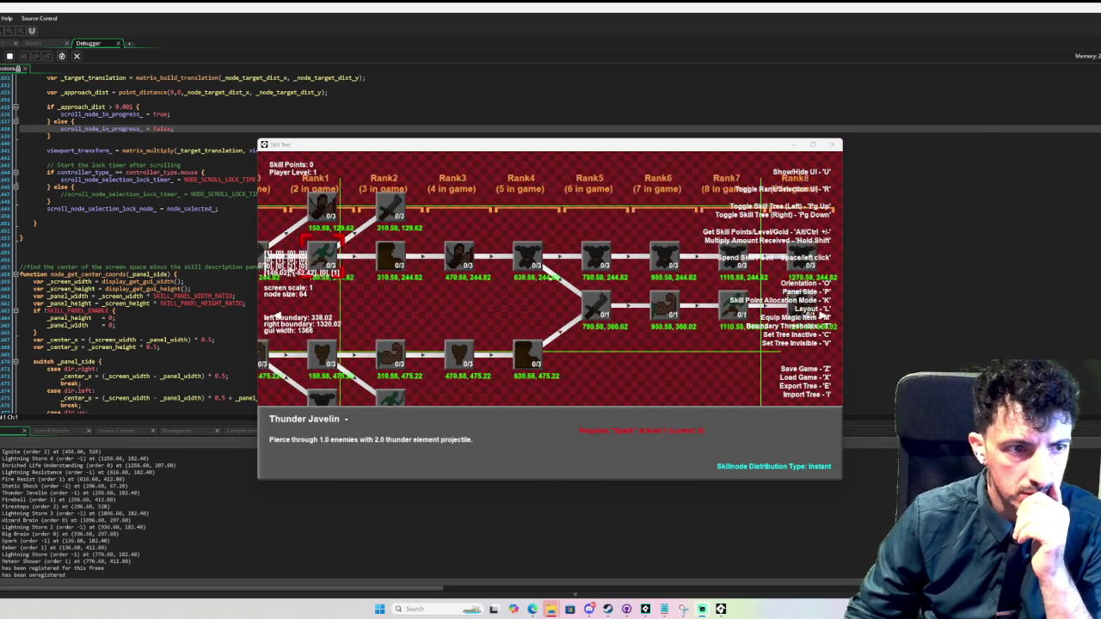
mouse_move(596, 364)
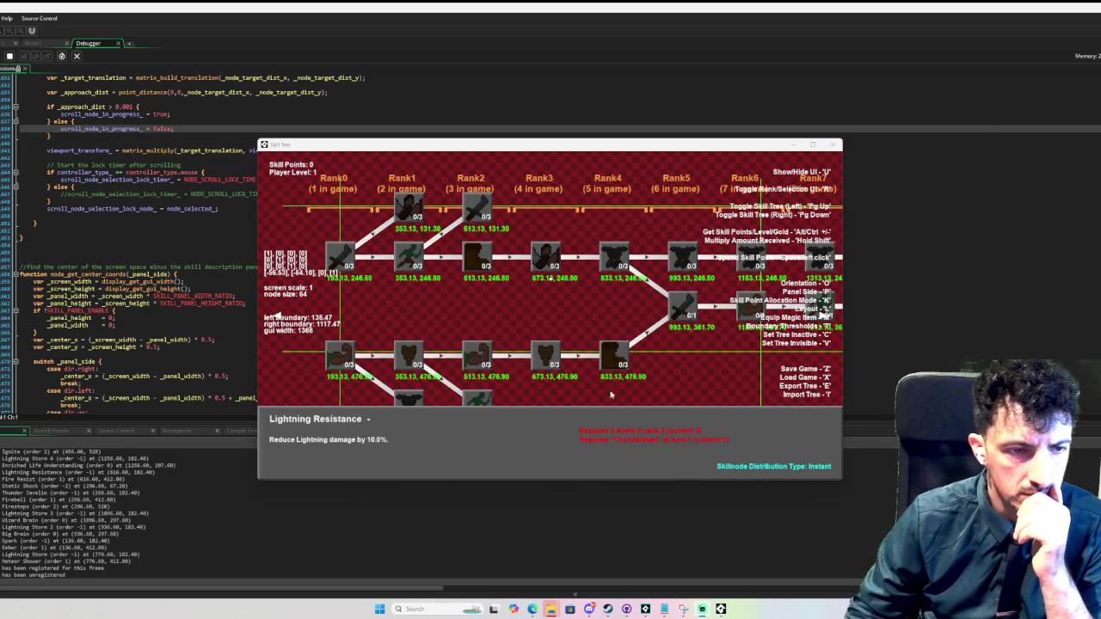
scroll(658, 473, "down", 1)
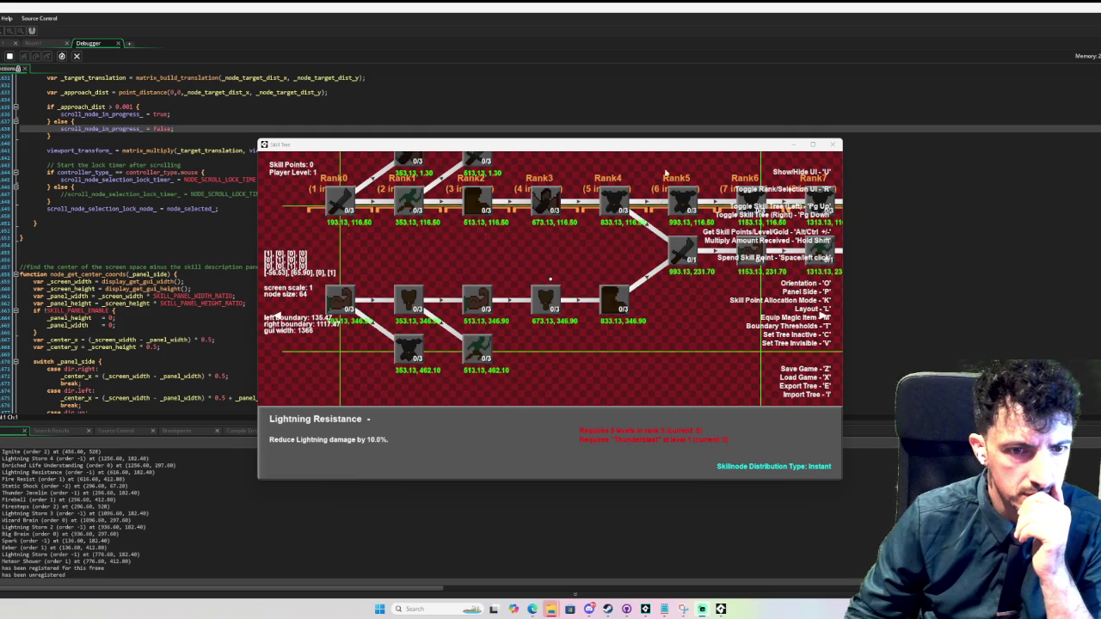
scroll(664, 193, "up", 1)
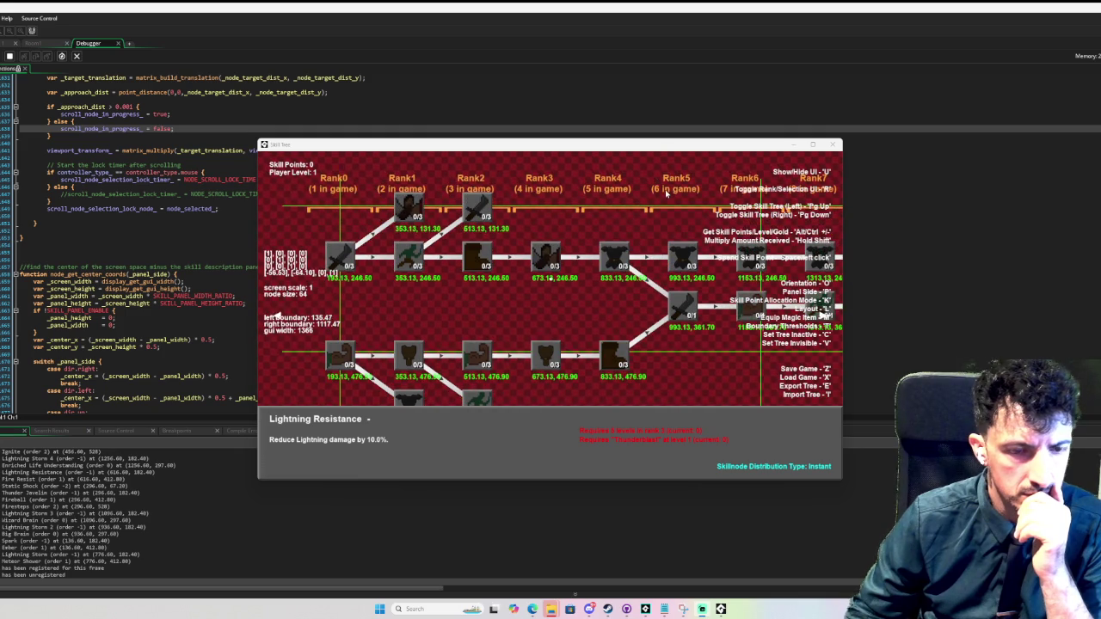
left_click(832, 149)
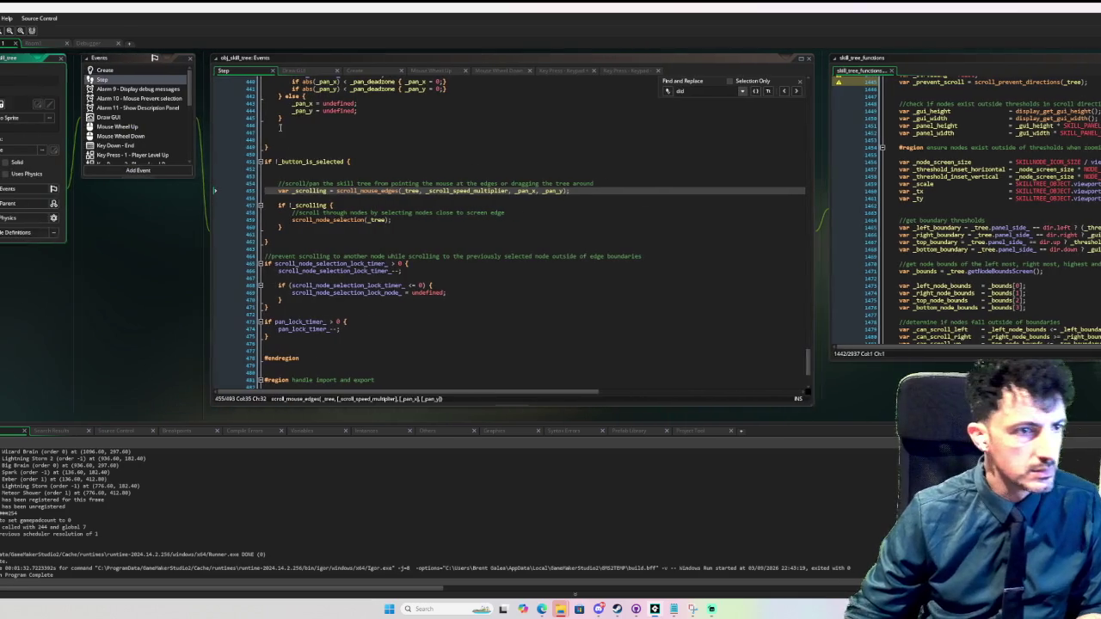
- In the Draw GUI event, search for 'in game' to locate the rank label call on line 123
scroll(523, 183, "up", 3)
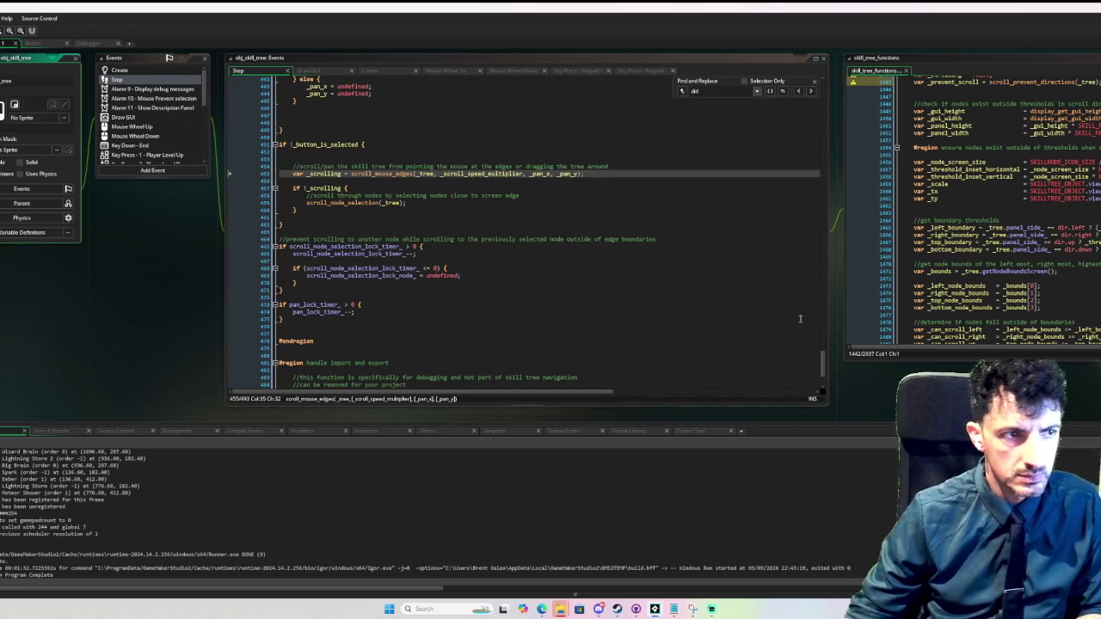
left_click(138, 117)
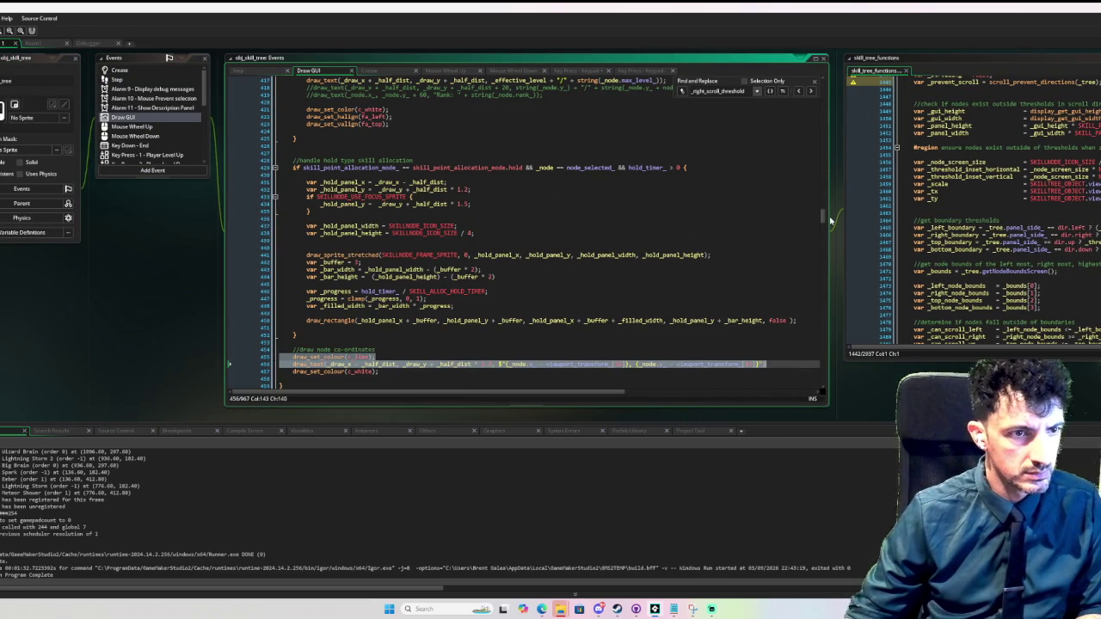
left_click_drag(824, 216, 824, 188)
left_click(754, 184)
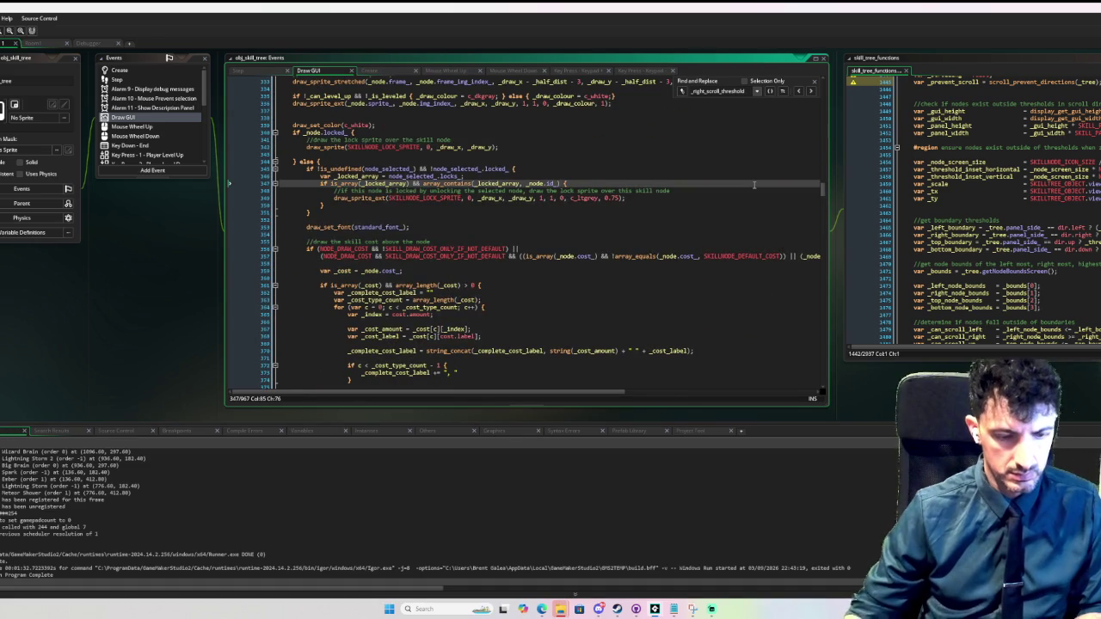
key("ctrl+f")
type("in game")
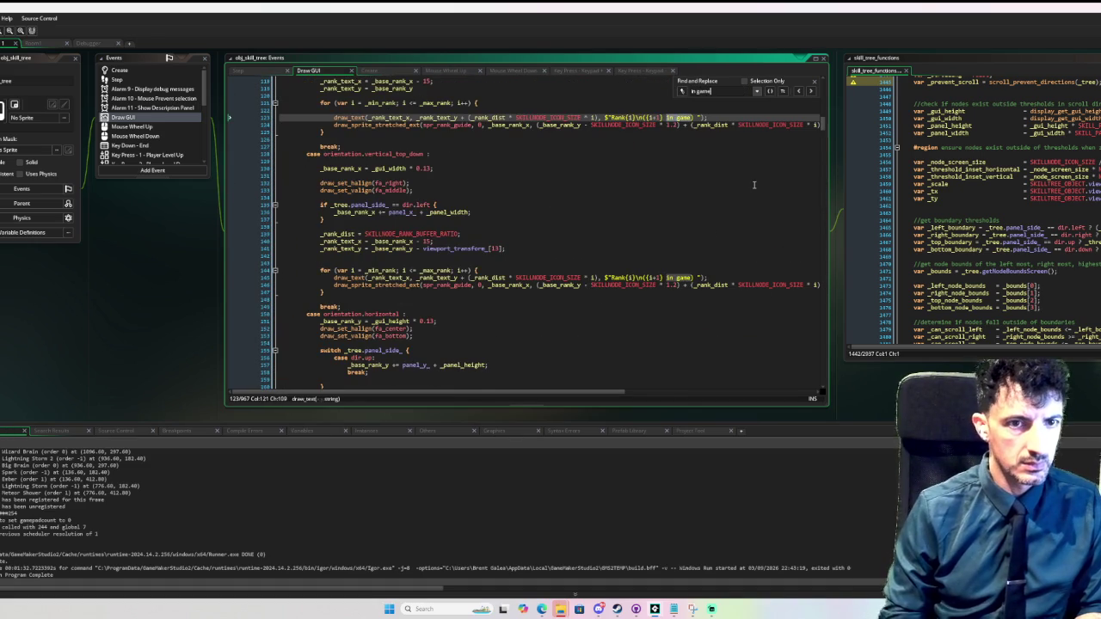
left_click(678, 167)
scroll(607, 183, "up", 3)
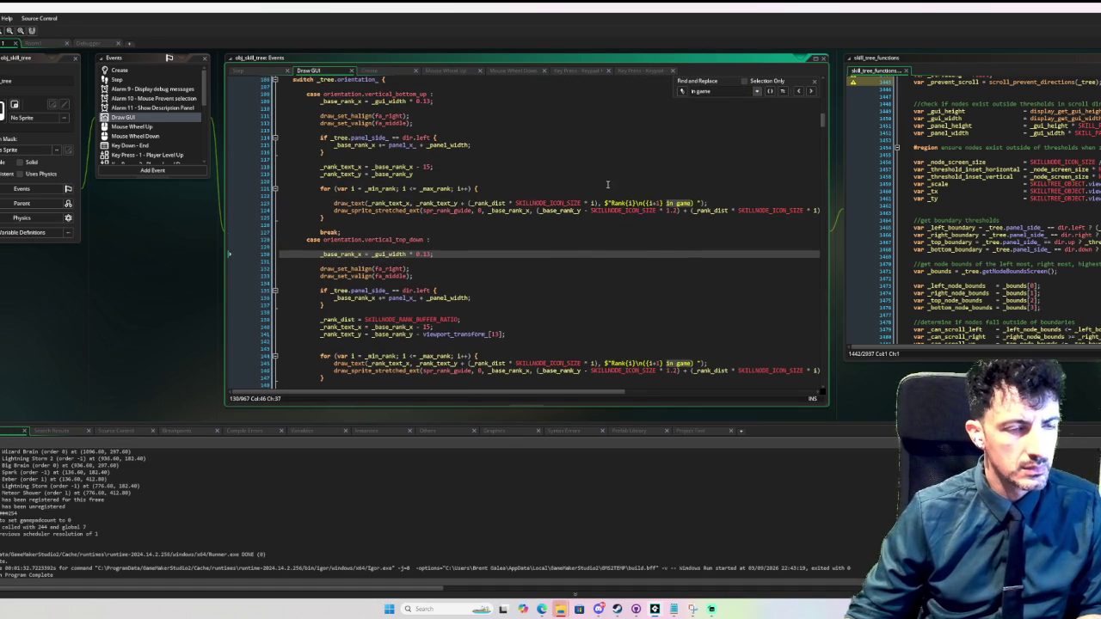
left_click(698, 203)
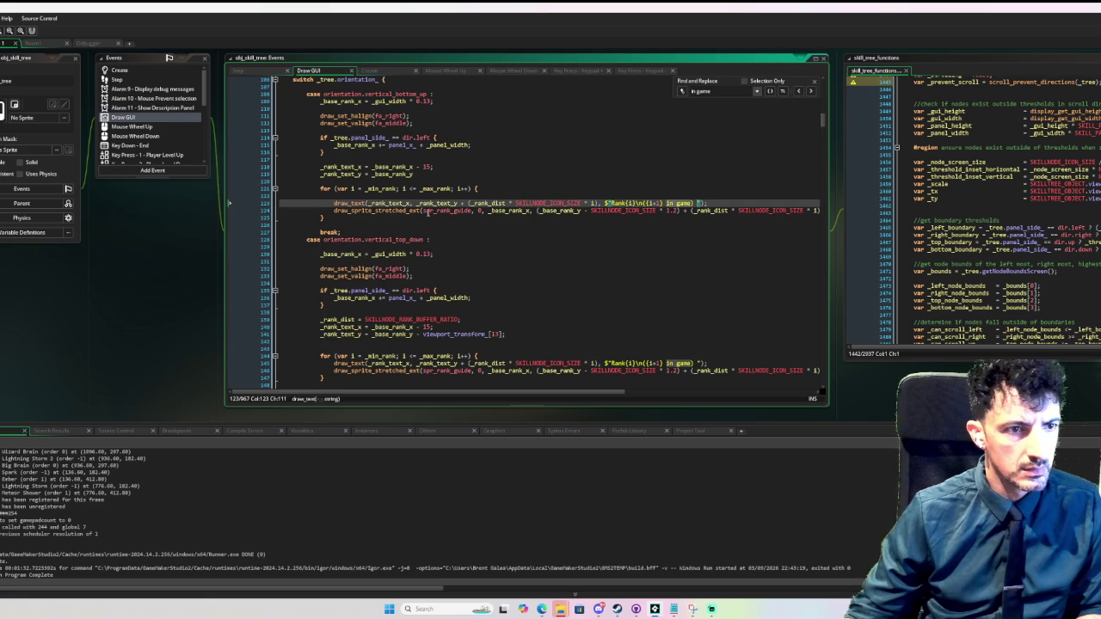
- Change draw_text on line 123 to draw_text_ext_transformed via autocomplete
left_click(366, 202)
type("_ext")
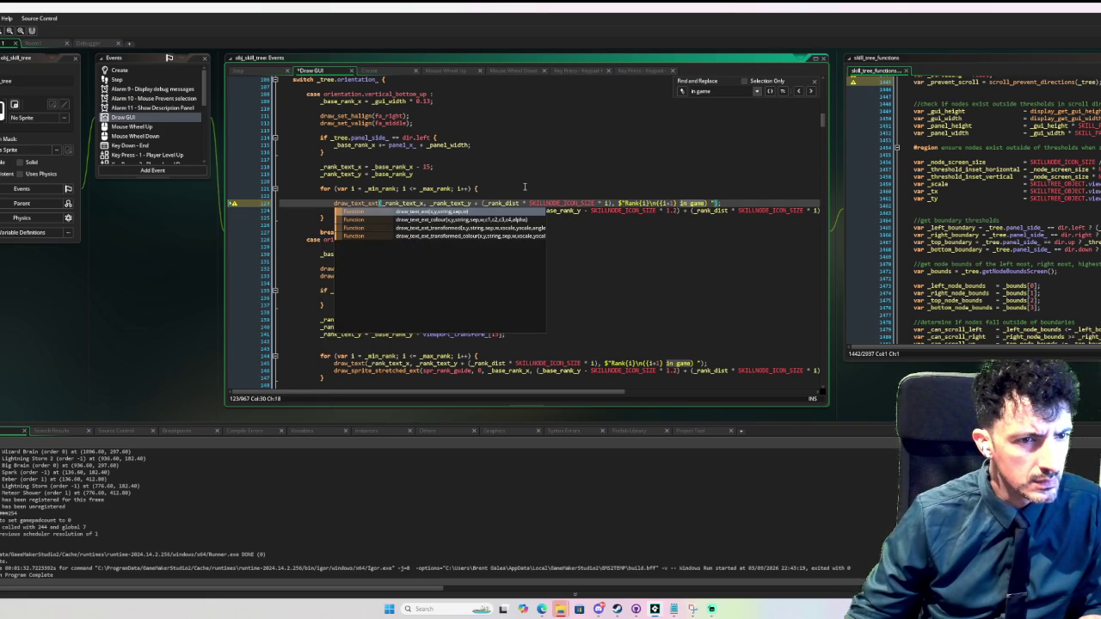
double_click(486, 228)
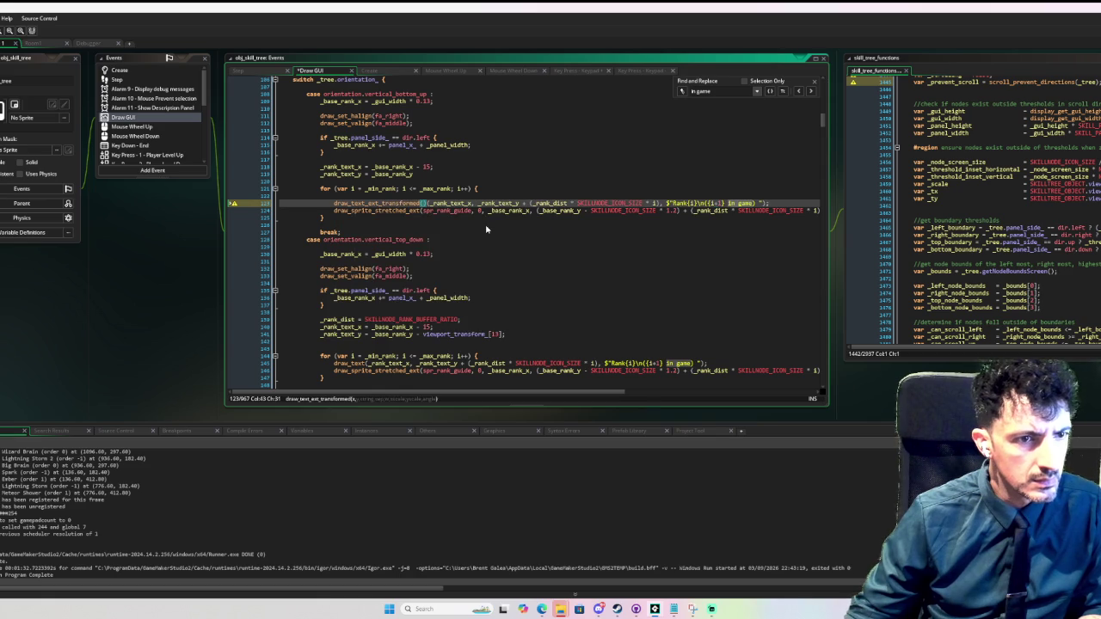
key("Delete")
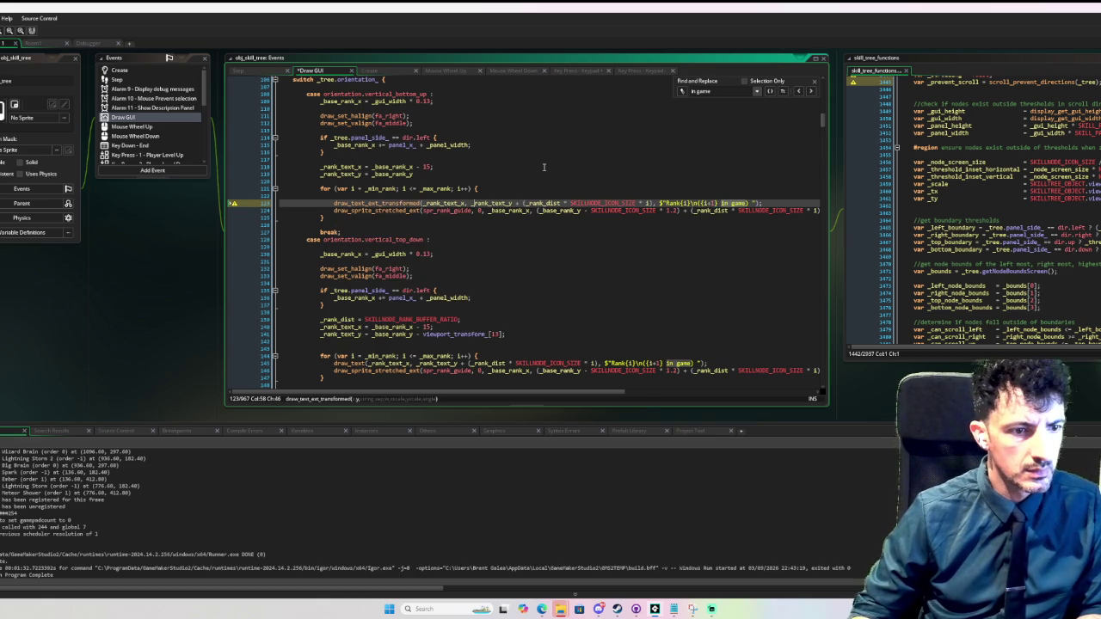
key("Right")
key("Right")
key("Right")
key("Right")
key("Right")
key("Right")
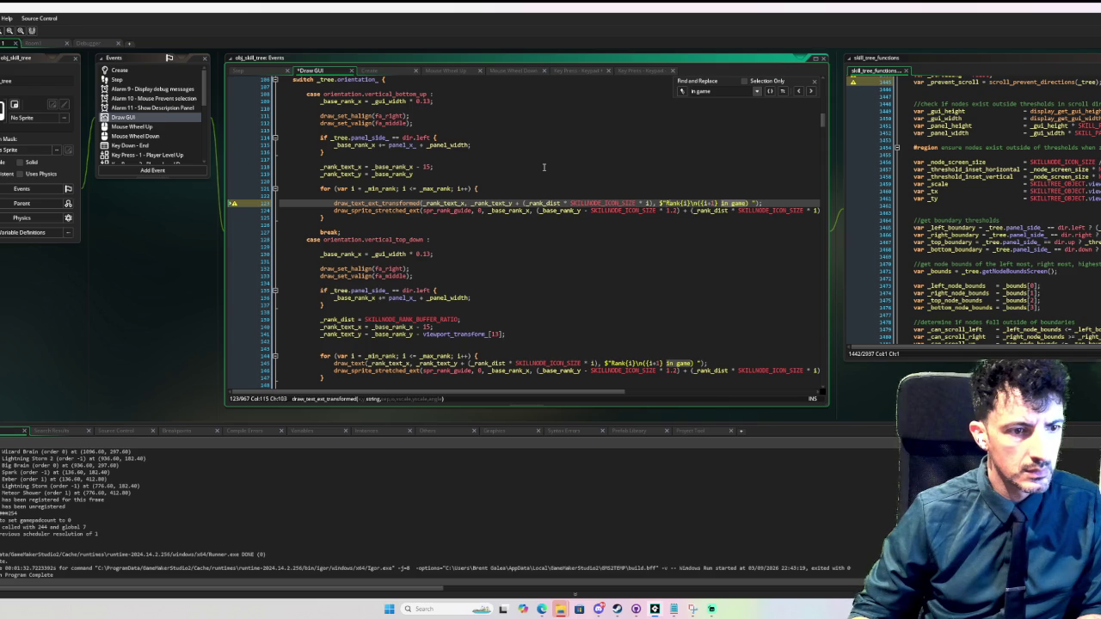
key("End")
key("Left")
- Add arguments 50, _gui_width, 1/_scale, 1/_scale, 0 to the call and run in debug mode
type(",")
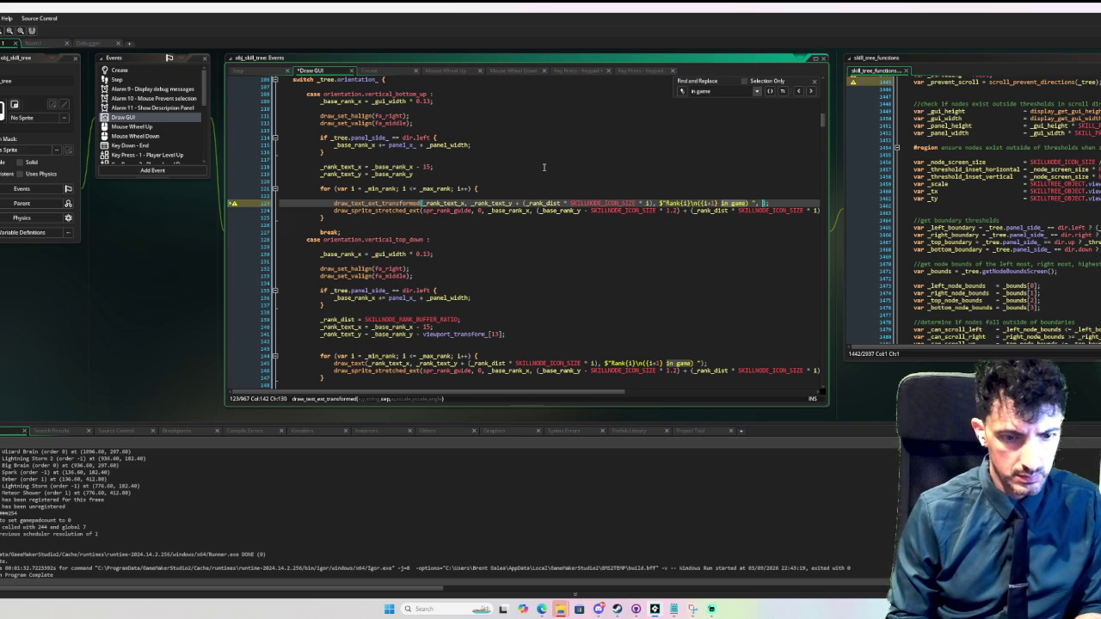
type("50,")
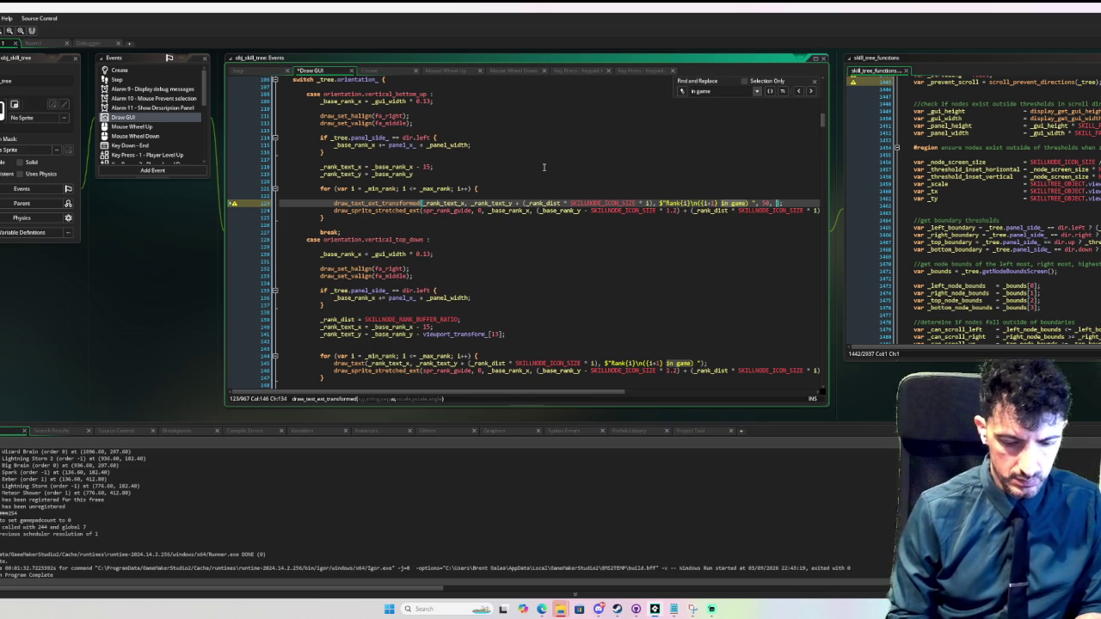
type(" _gui")
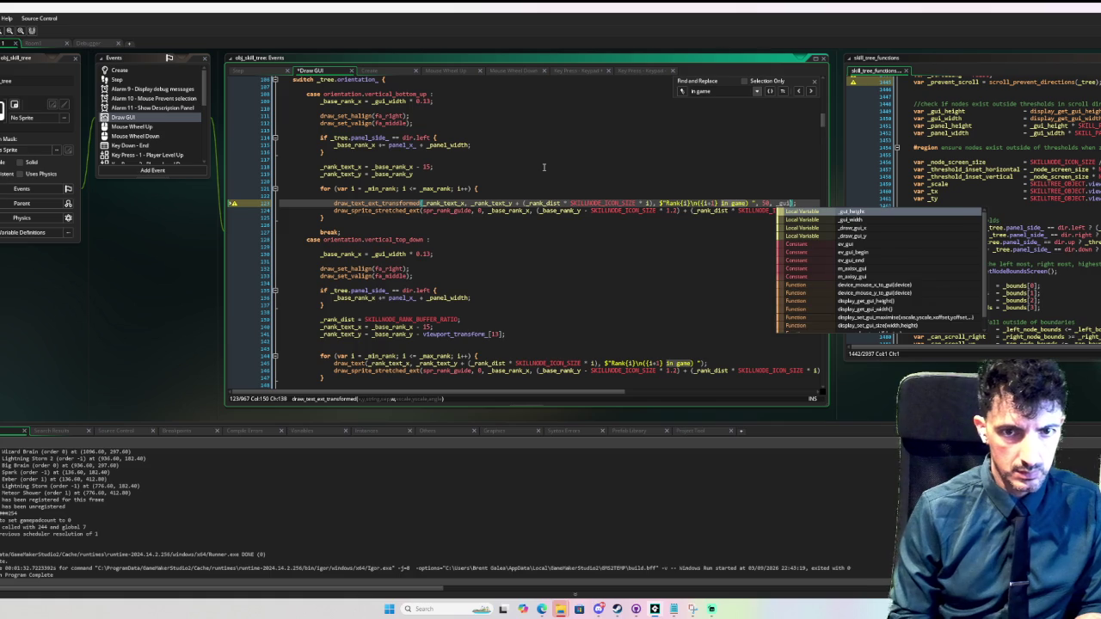
type("_width,")
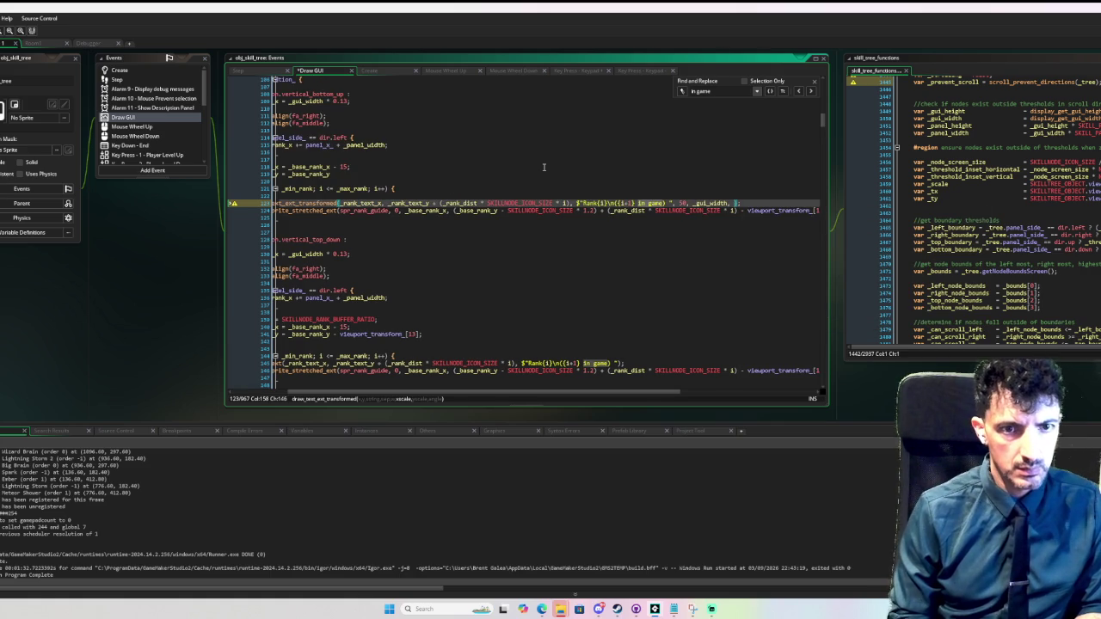
type(" 1/")
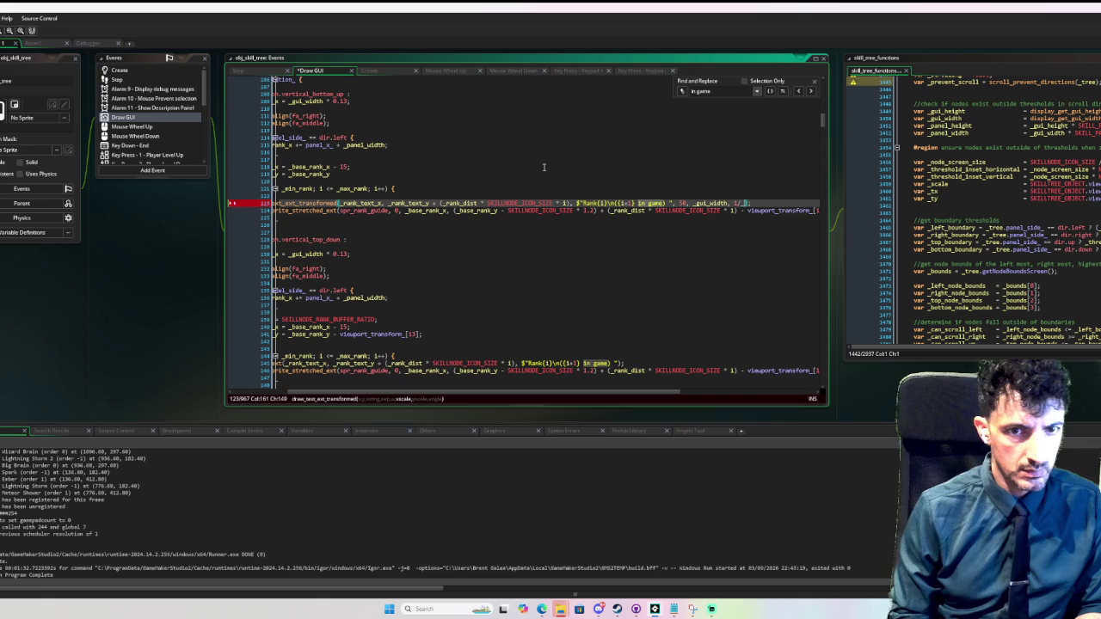
type("_scale, 1")
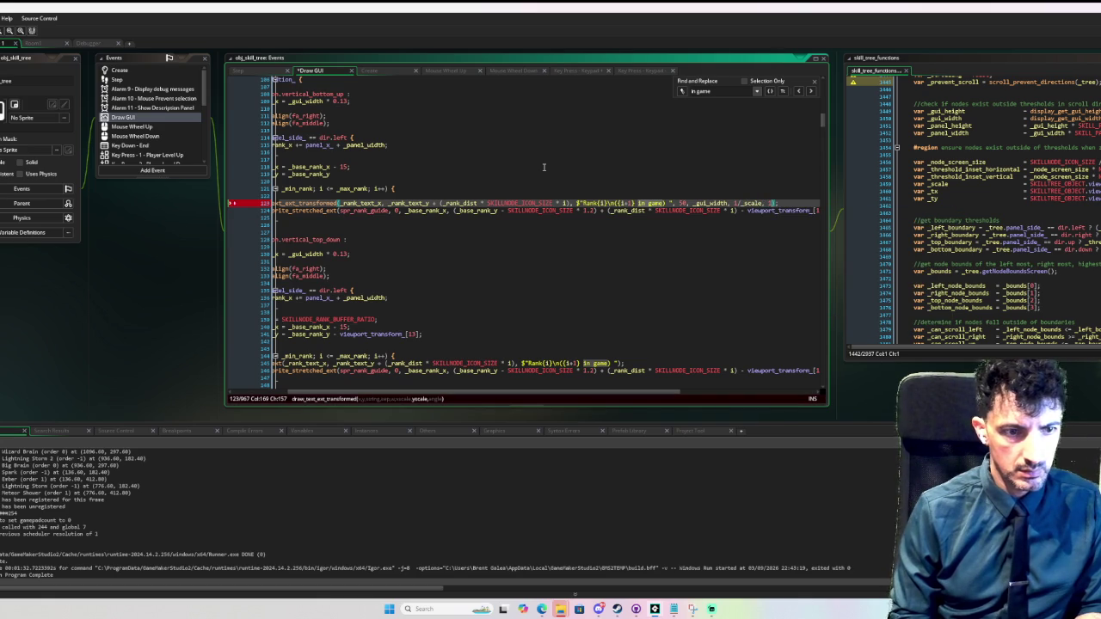
type("/_scale,")
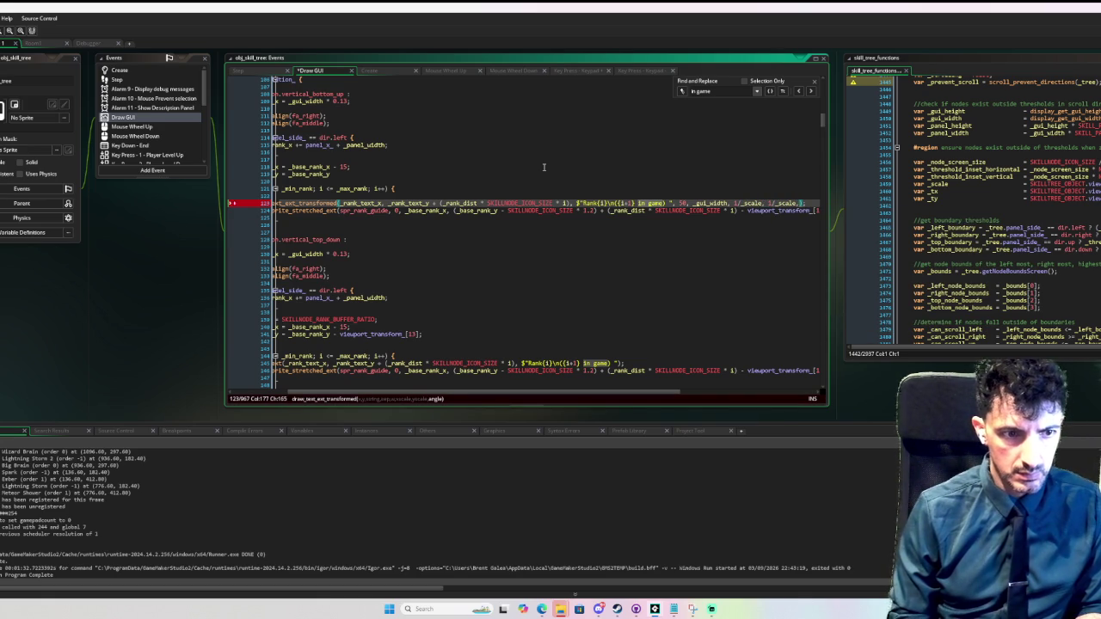
type("0")
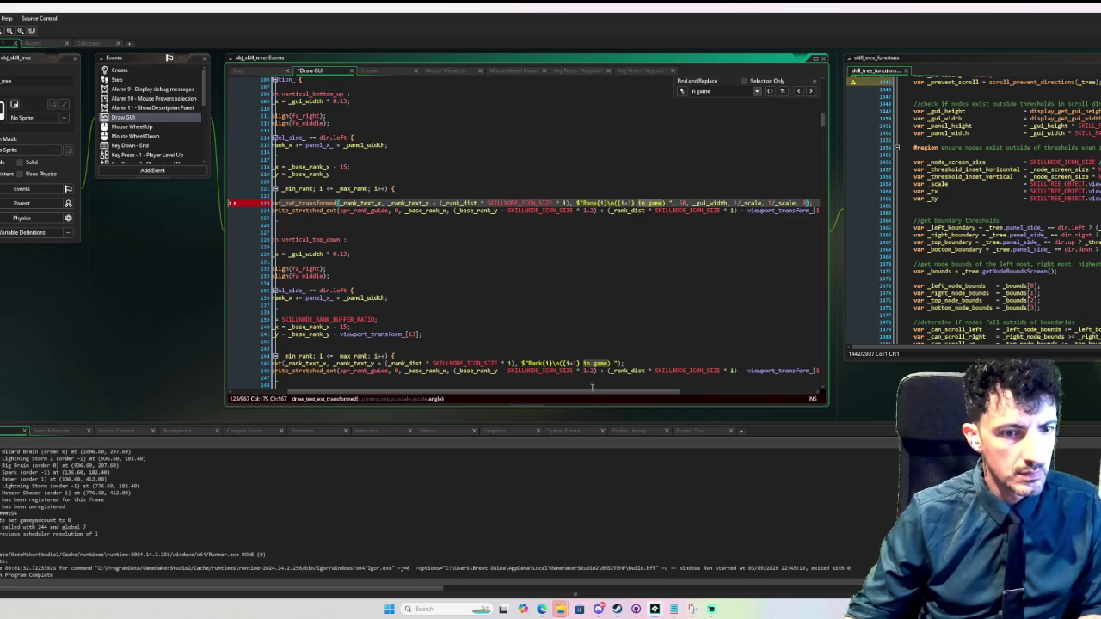
left_click_drag(612, 393, 556, 393)
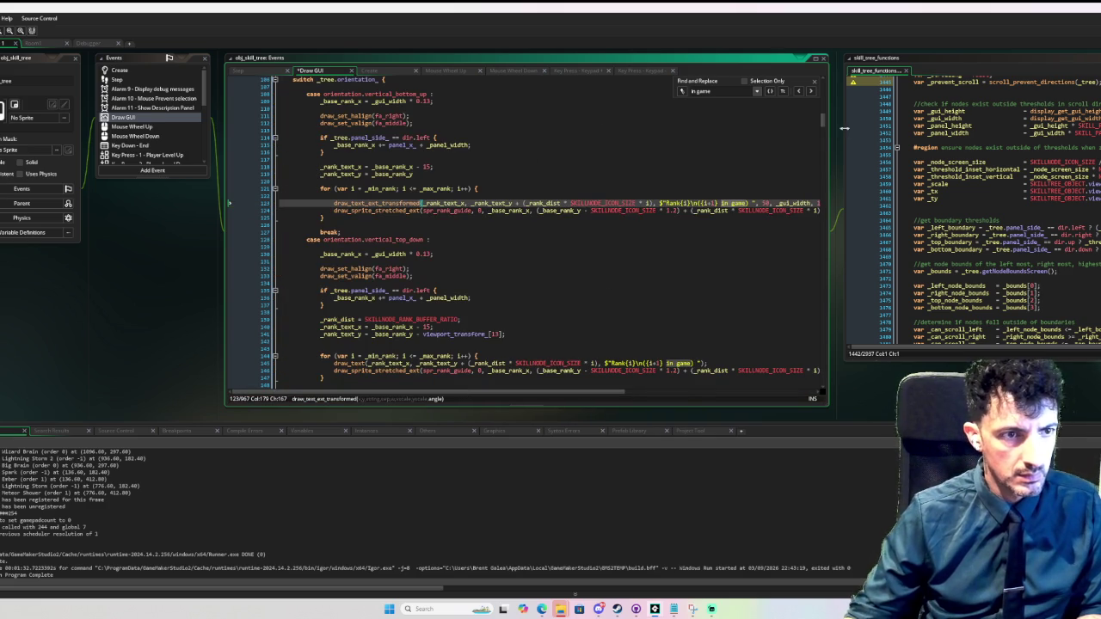
left_click_drag(823, 122, 821, 56)
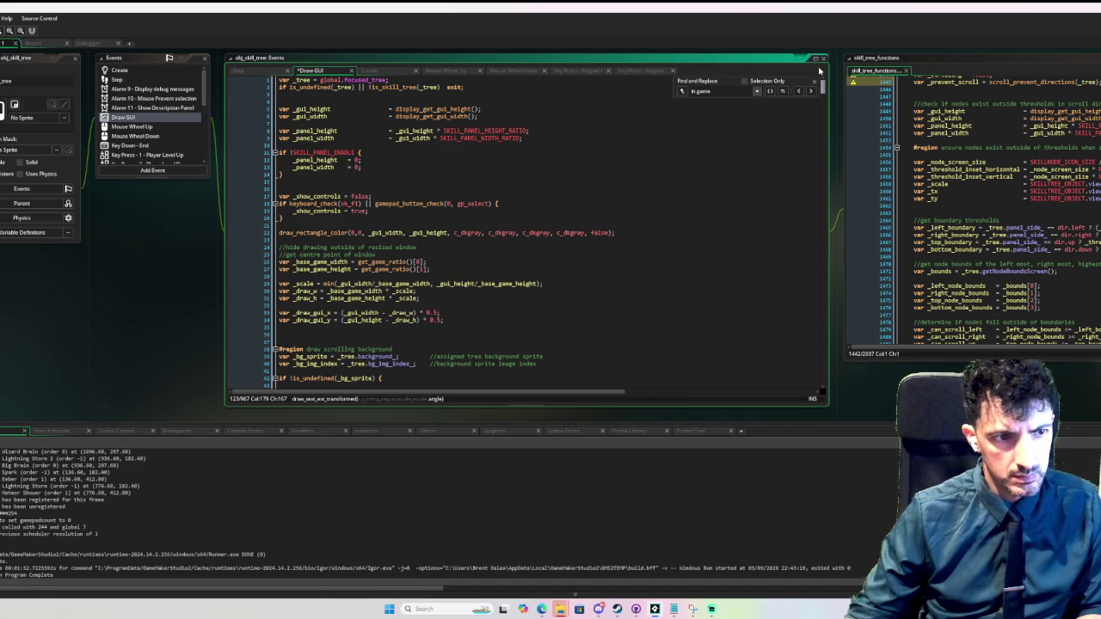
scroll(815, 94, "down", 8)
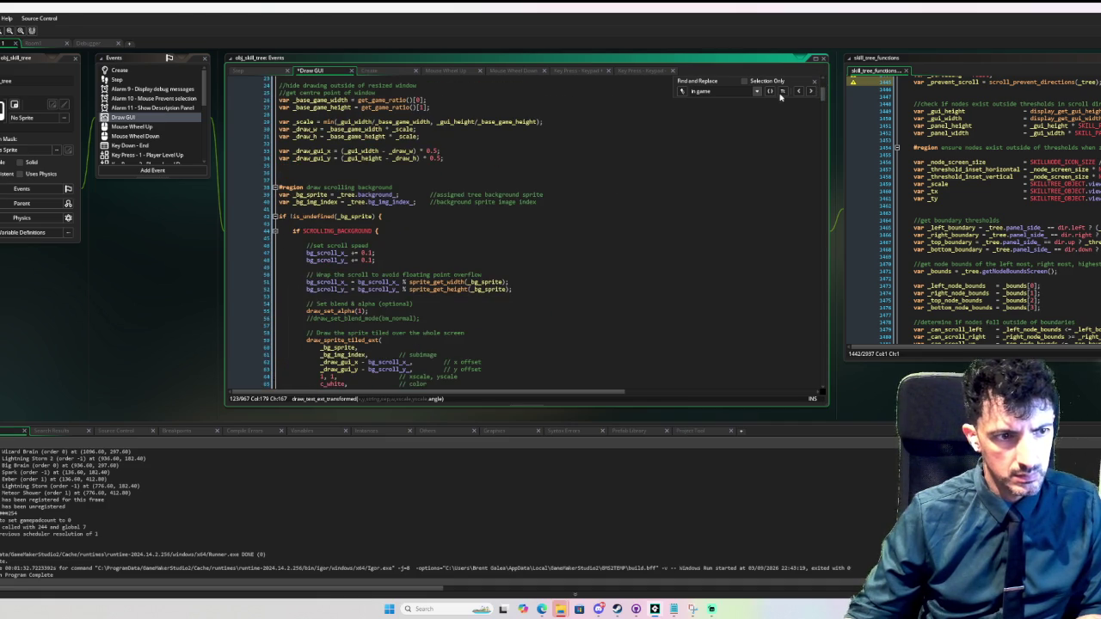
key("F6")
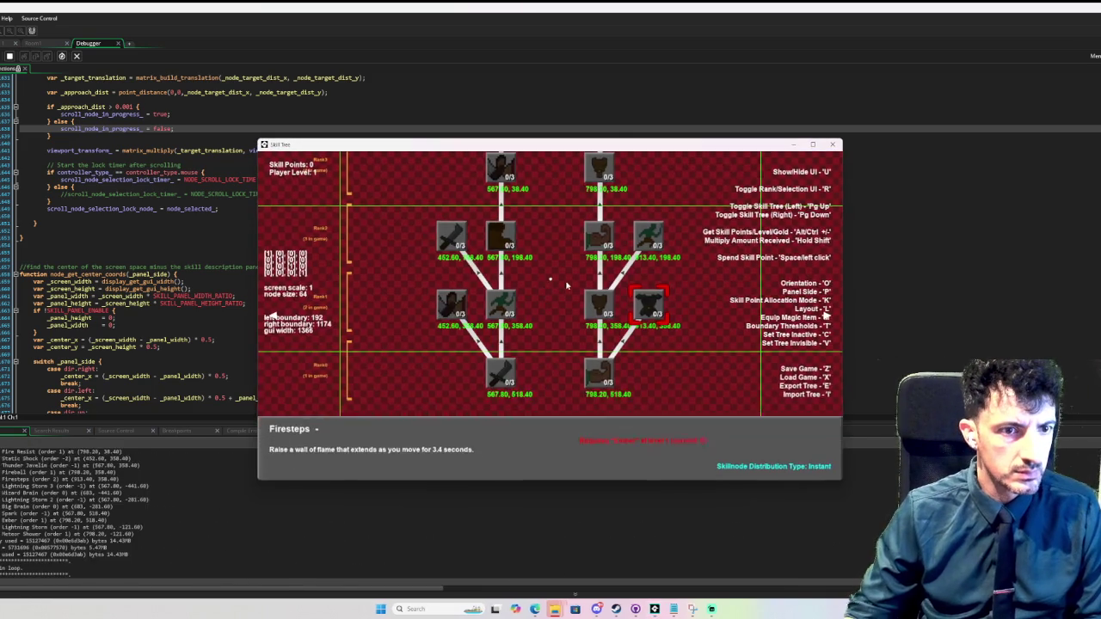
- Flip orientation twice with O, cycle layouts with L, zoom in and out, then close the game
key("o")
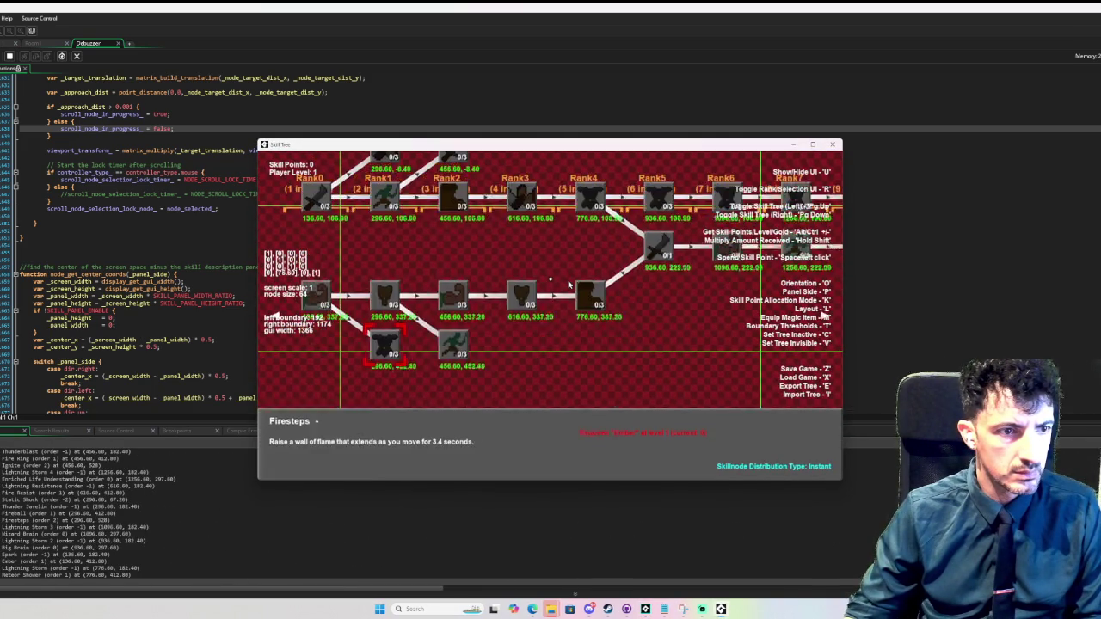
key("o")
key("l")
key("l")
key("l")
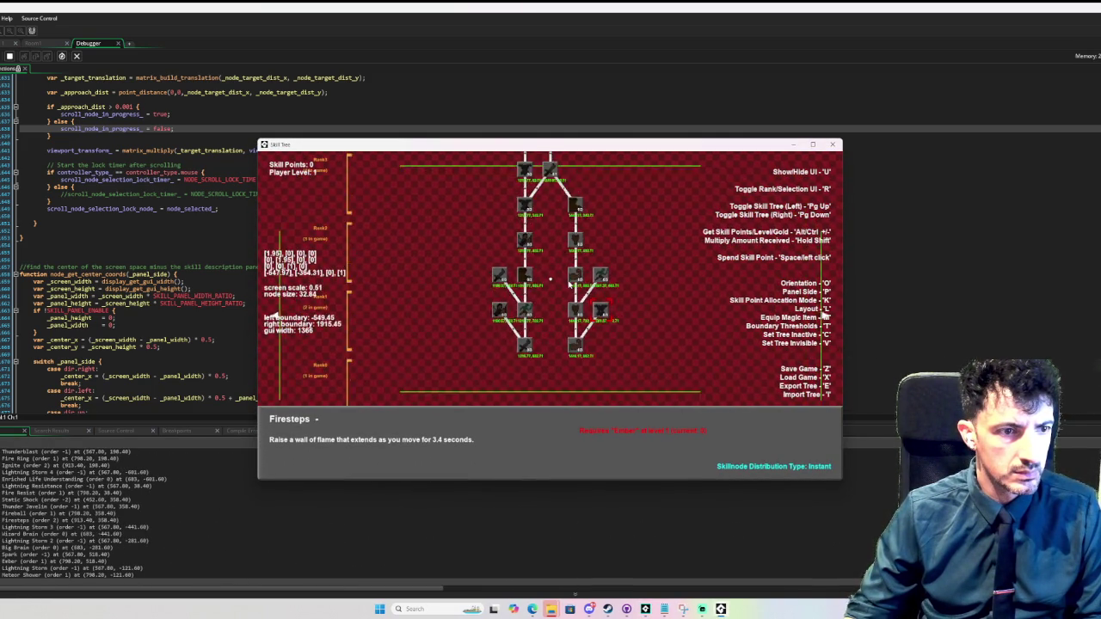
scroll(567, 284, "down", 3)
scroll(567, 284, "up", 3)
scroll(568, 284, "down", 3)
scroll(824, 316, "up", 3)
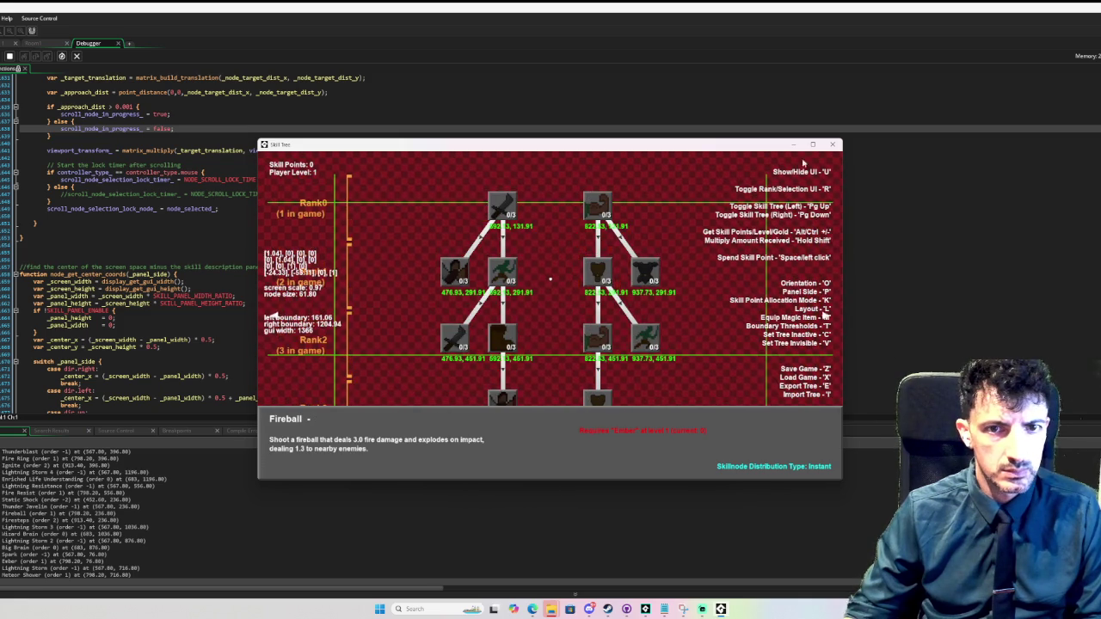
left_click(831, 144)
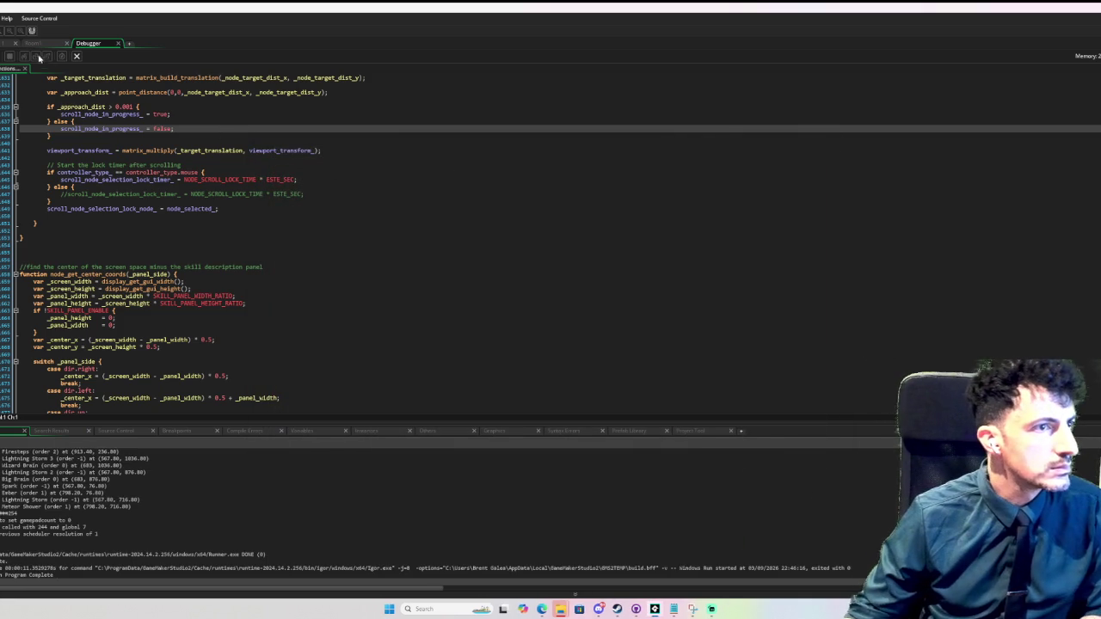
- Append * (1/viewport_transform_[0]) to the rank guide size on line 124 and select that term
left_click(7, 43)
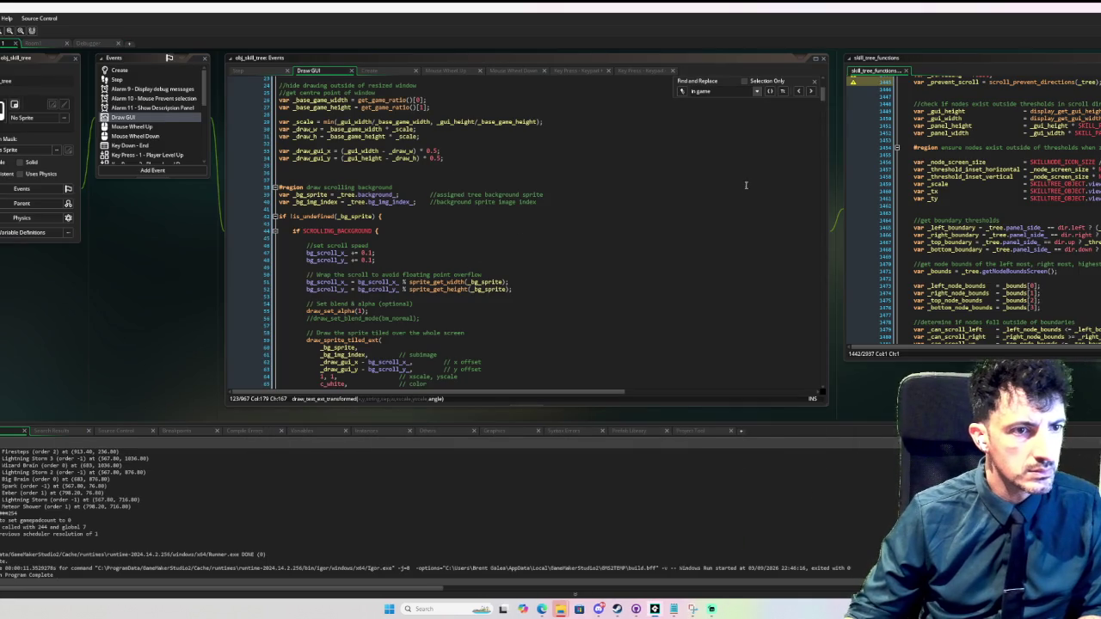
scroll(626, 215, "up", 8)
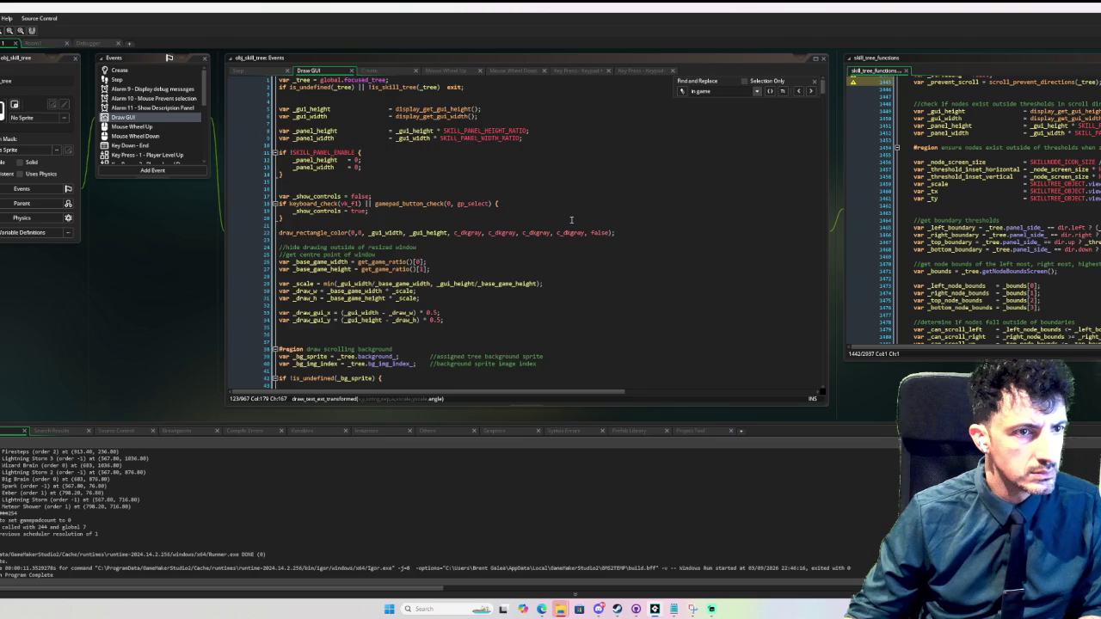
scroll(570, 220, "down", 20)
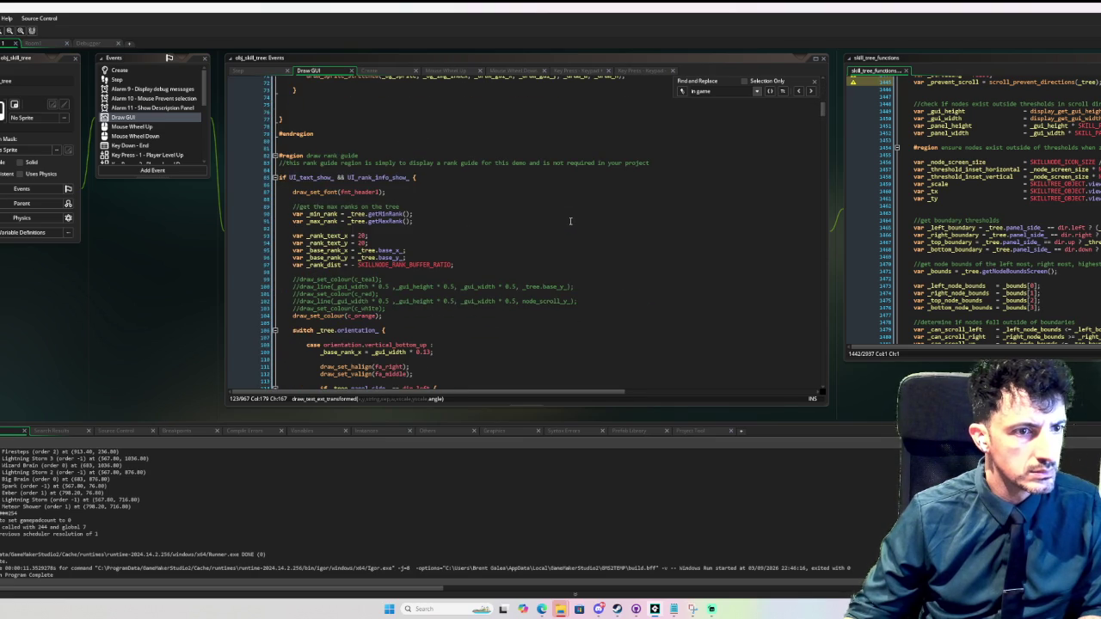
scroll(559, 220, "down", 10)
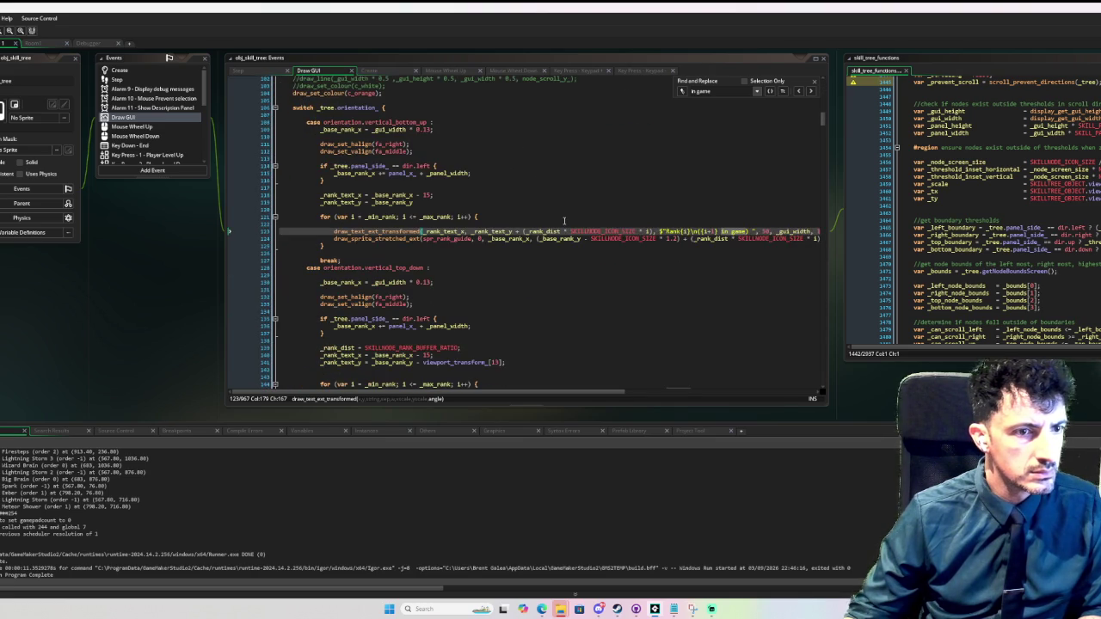
scroll(556, 222, "down", 6)
scroll(602, 301, "up", 6)
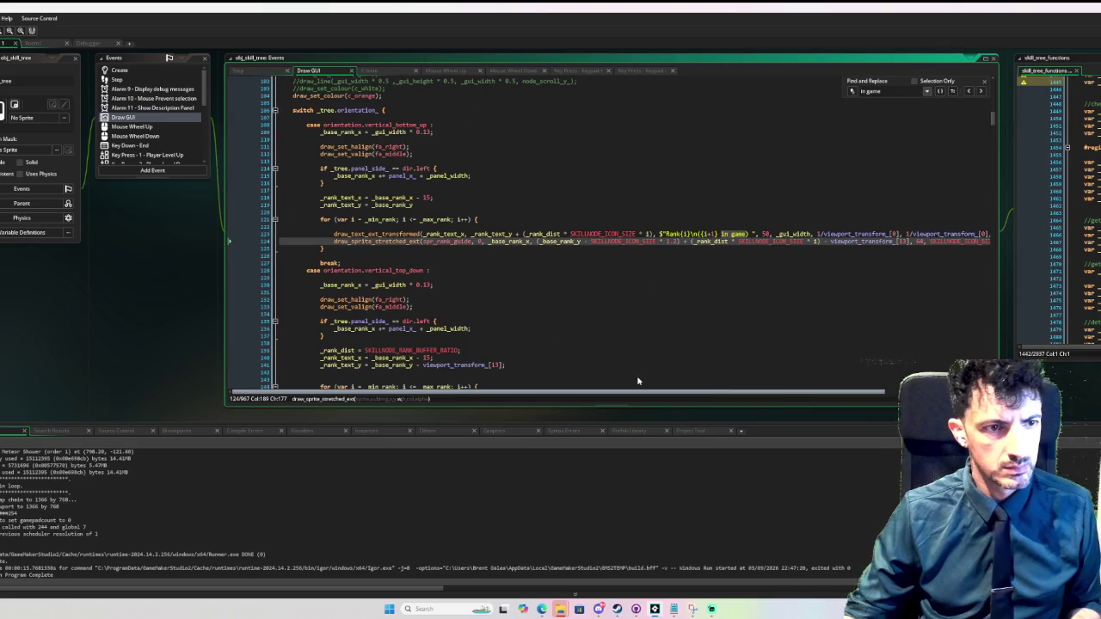
scroll(638, 381, "right", 3)
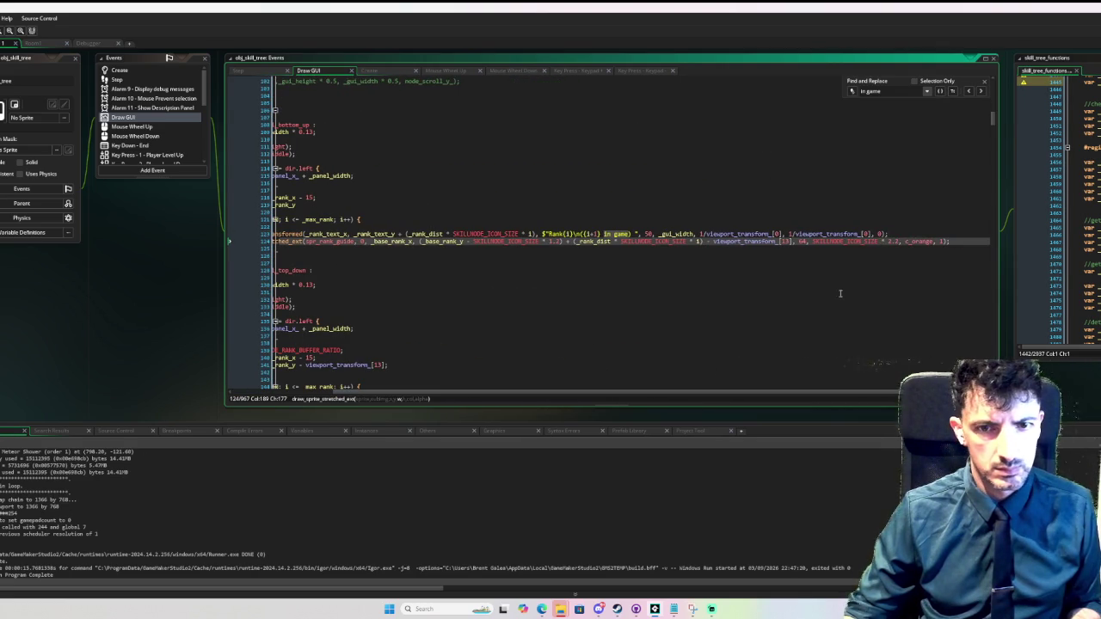
left_click(901, 241)
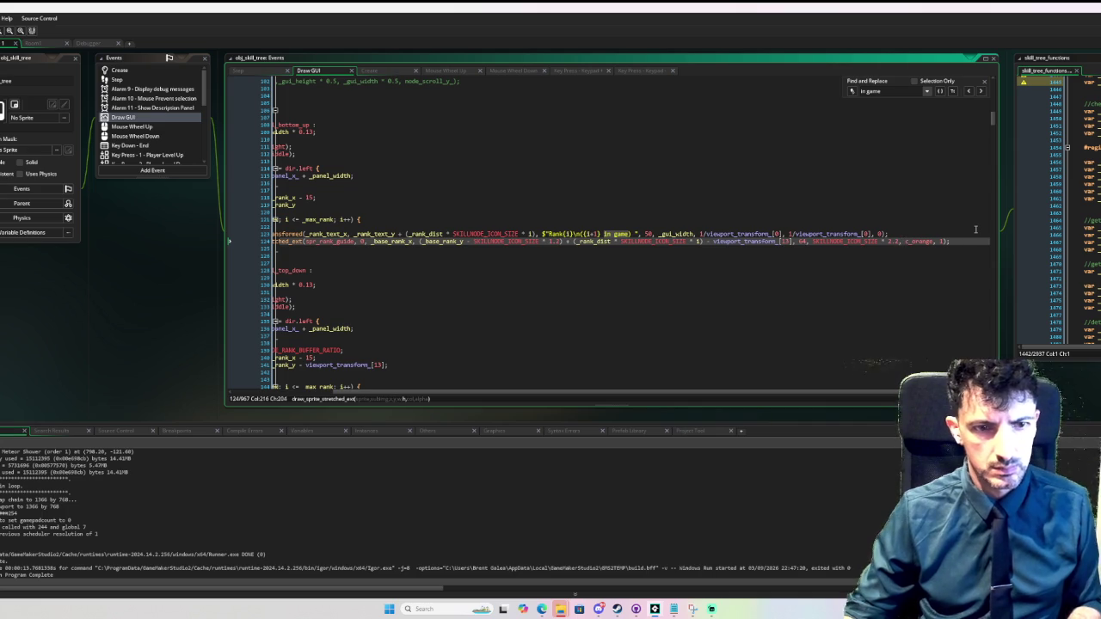
type("* 1/viewport_transform_[0]")
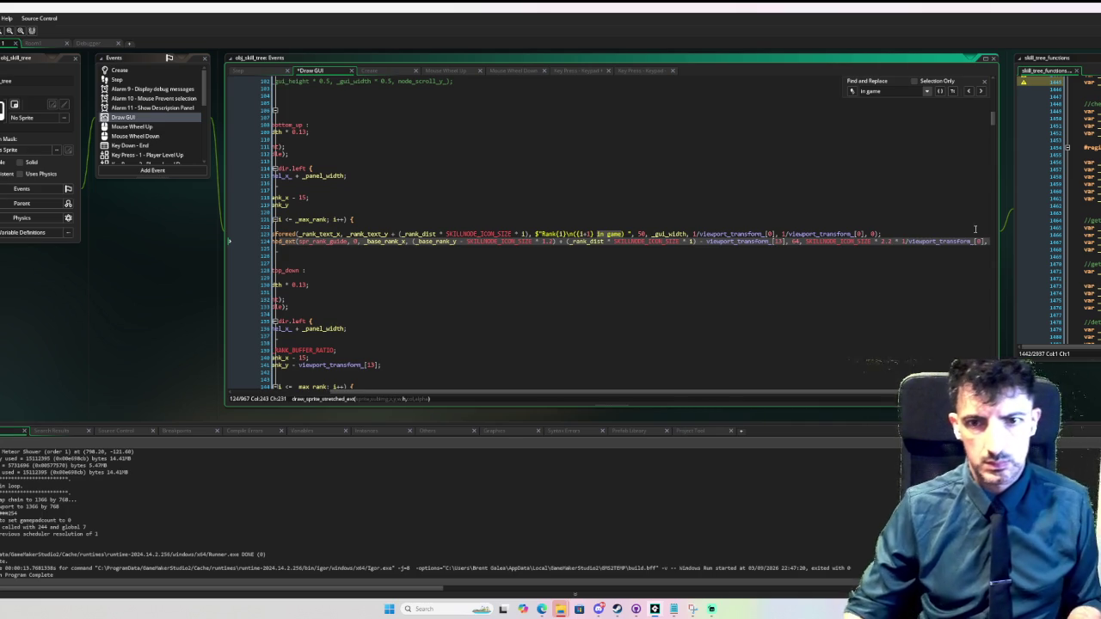
type(")")
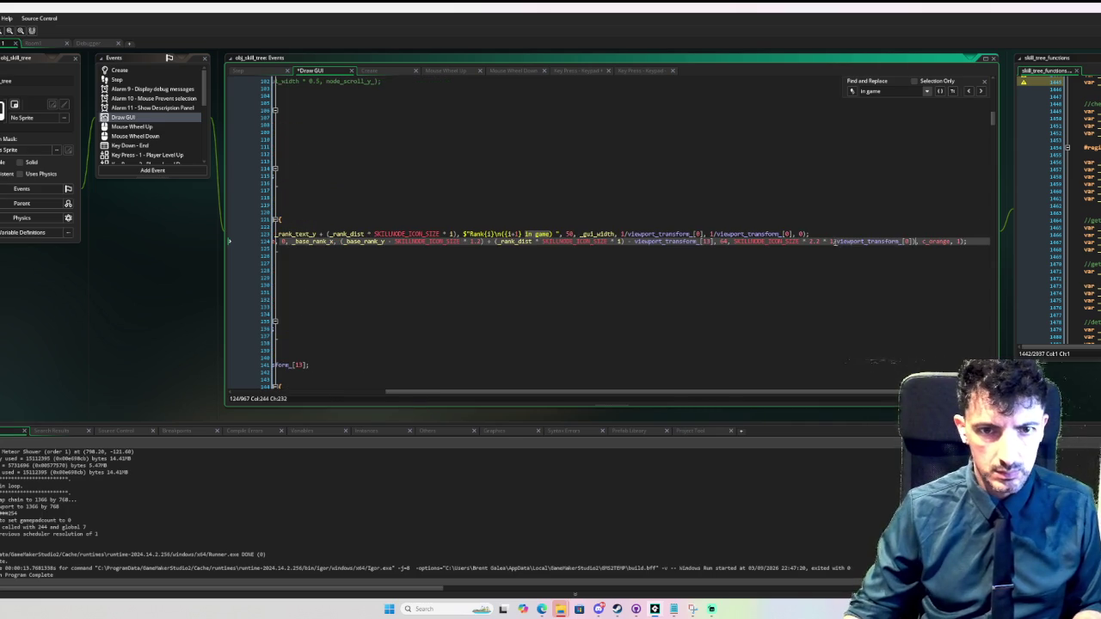
left_click(831, 240)
type("(")
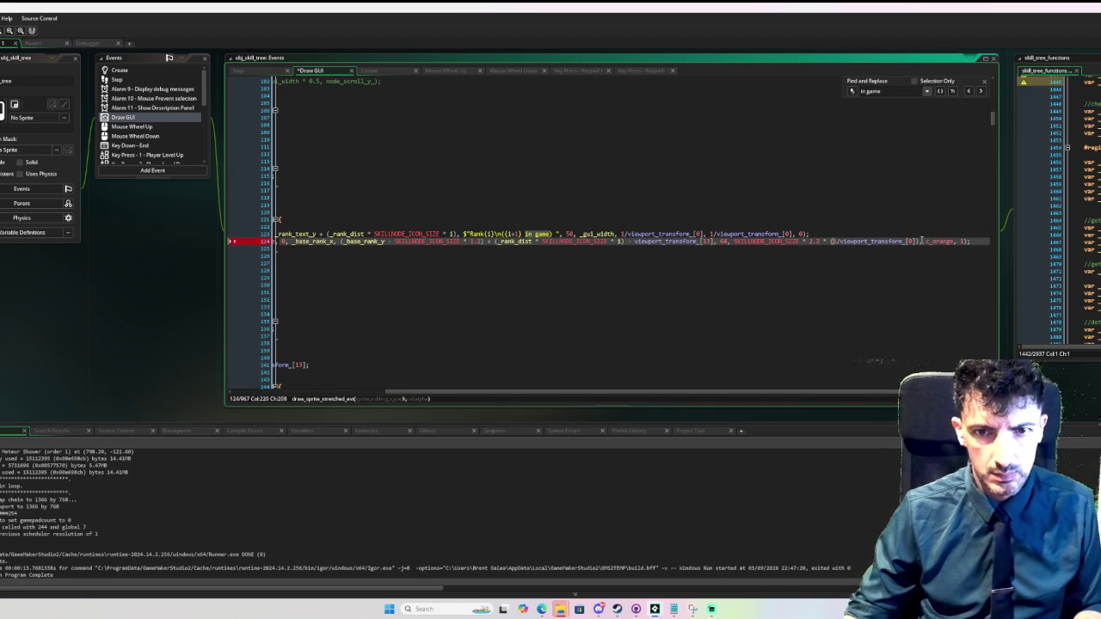
left_click_drag(918, 241, 823, 247)
key("ctrl+c")
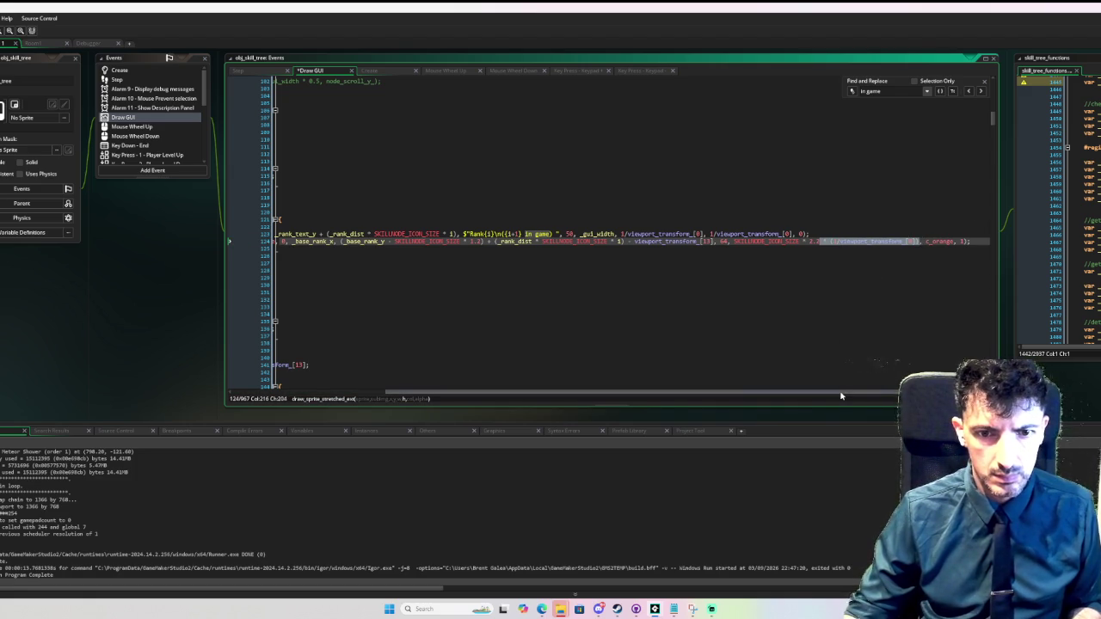
- Add the * (1/viewport_transform_[0]) scale factor after 2.4 on line 146
left_click_drag(841, 393, 688, 393)
scroll(499, 274, "down", 3)
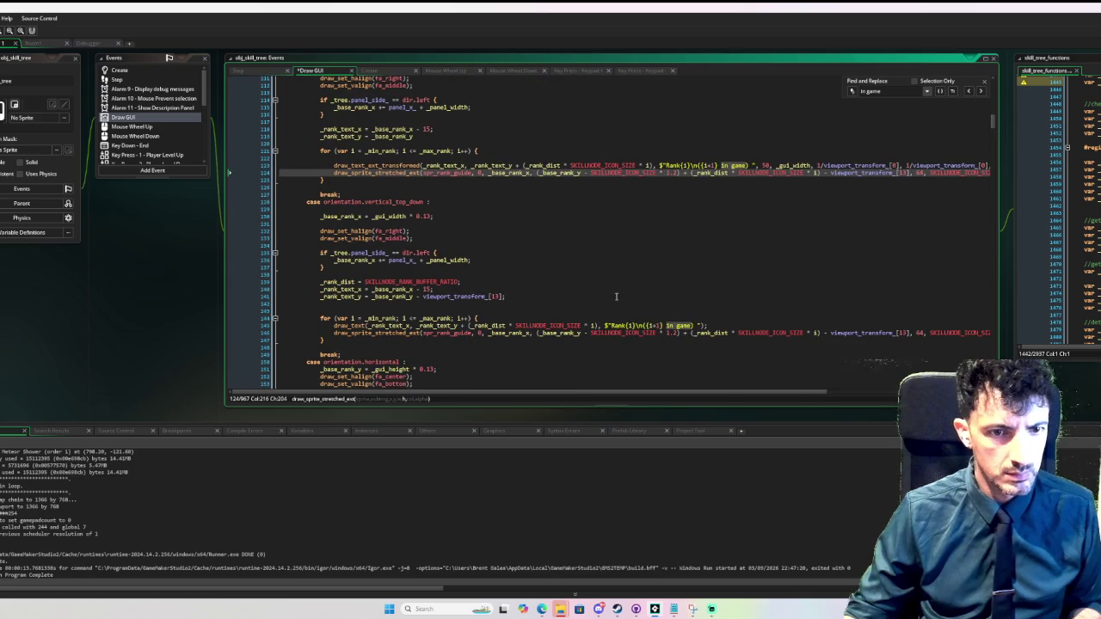
left_click(909, 333)
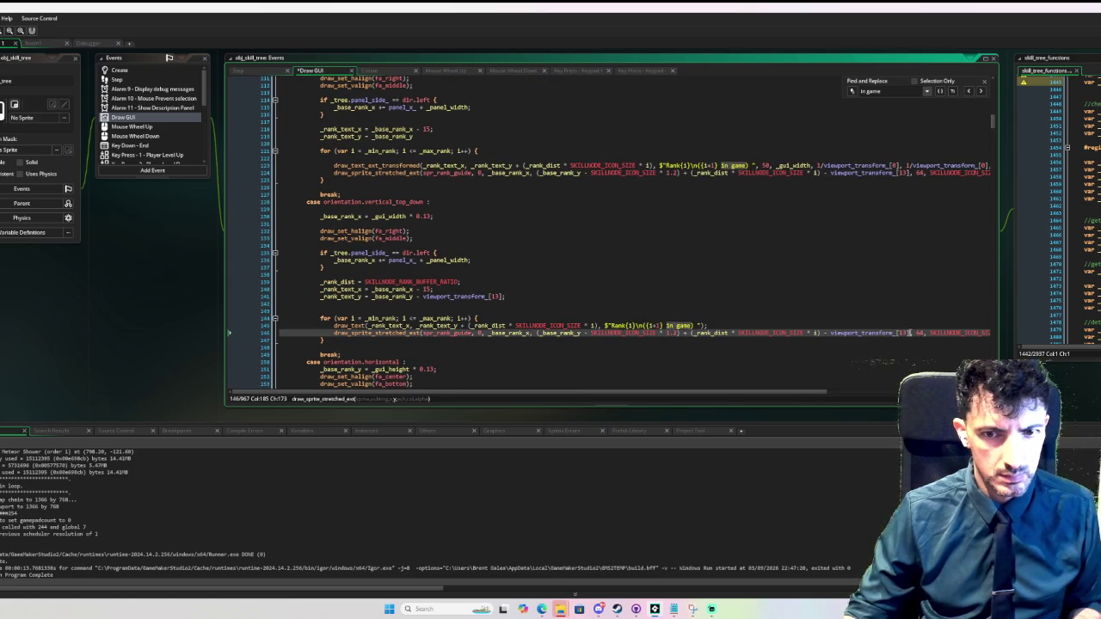
left_click(924, 333)
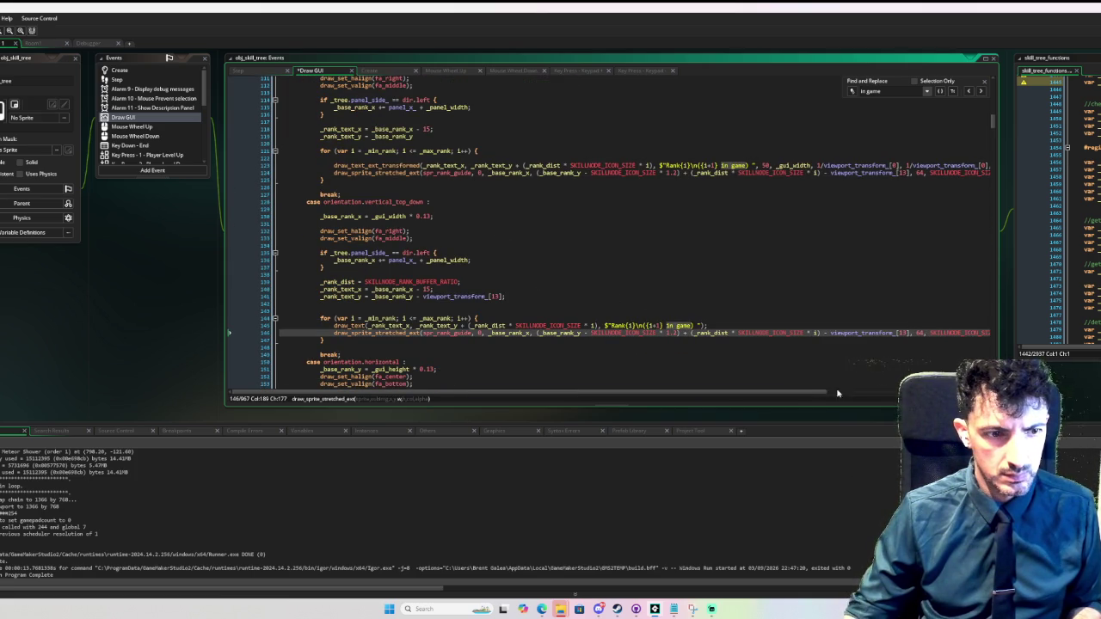
left_click_drag(795, 397, 890, 389)
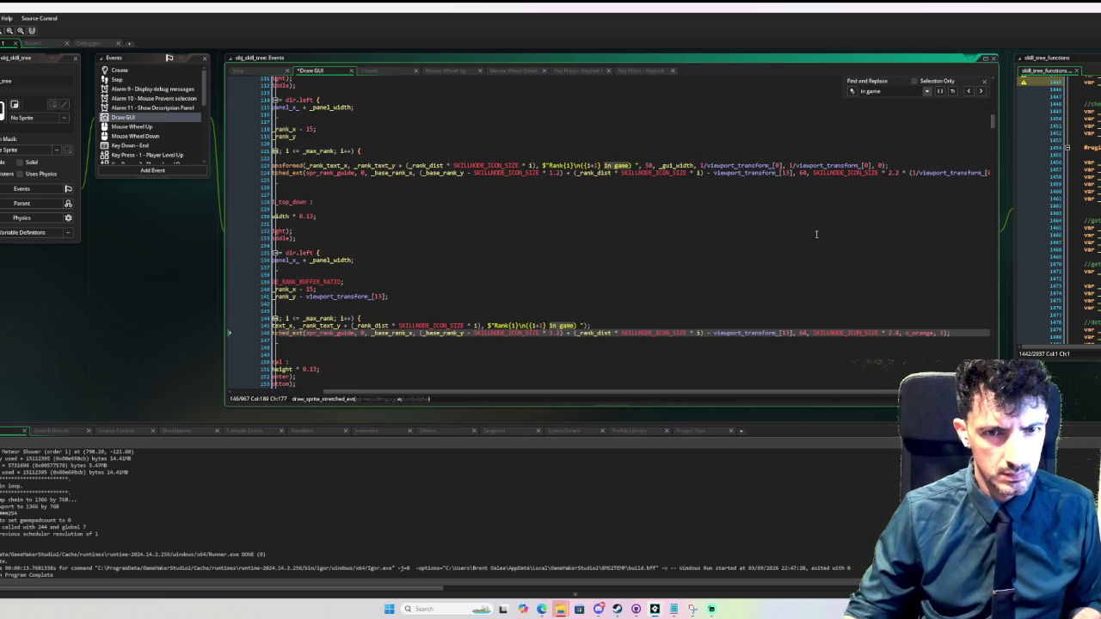
left_click(801, 171)
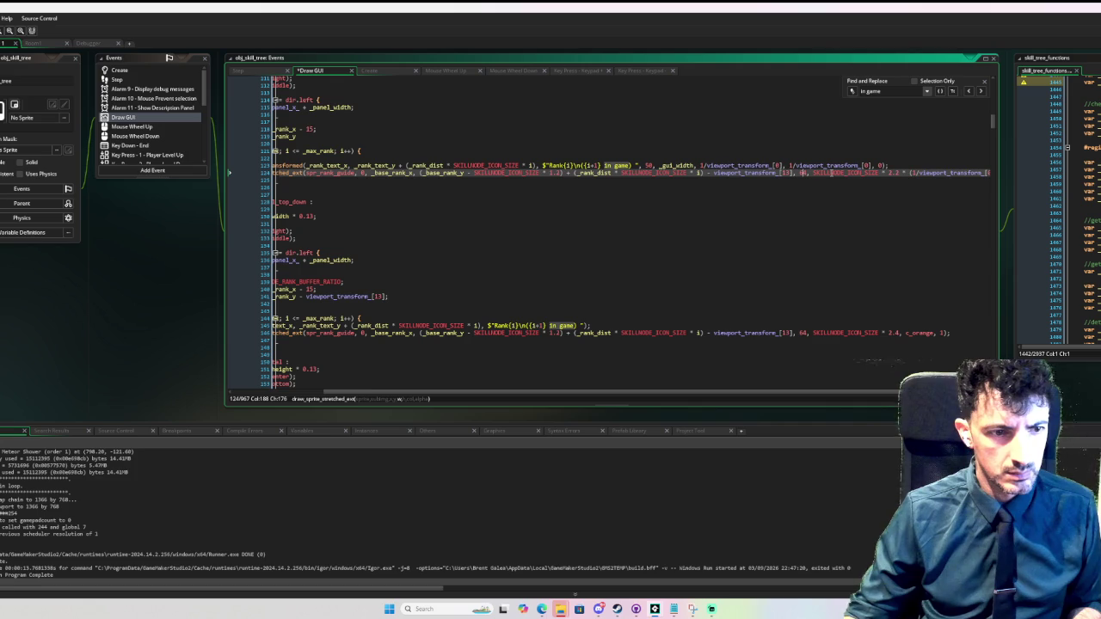
left_click(830, 173)
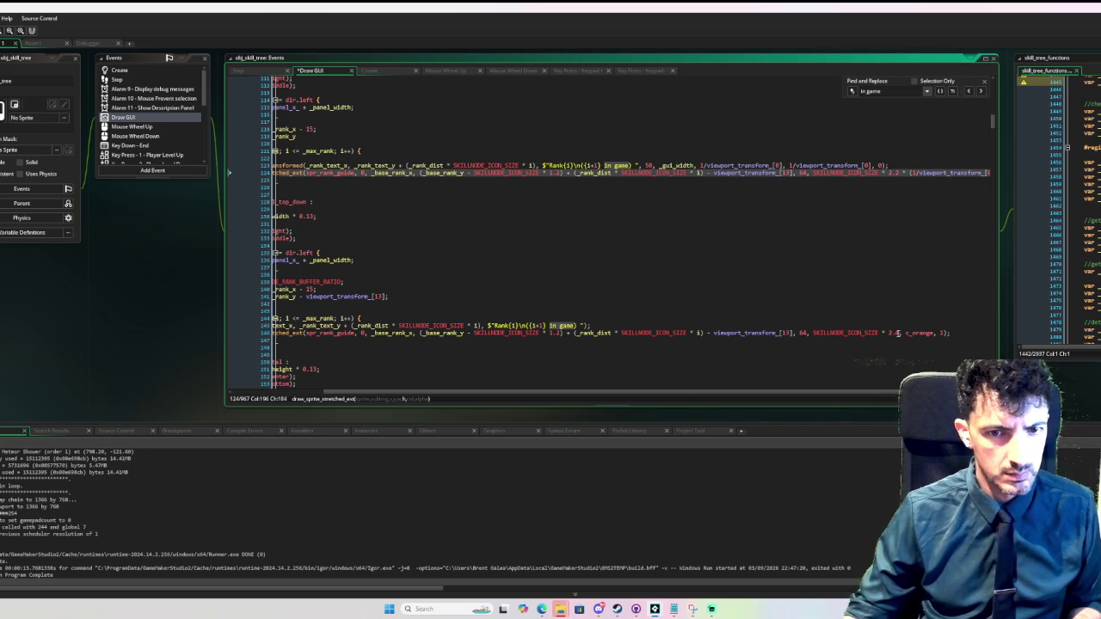
left_click(803, 332)
type("* (1/viewport_transform_[0])")
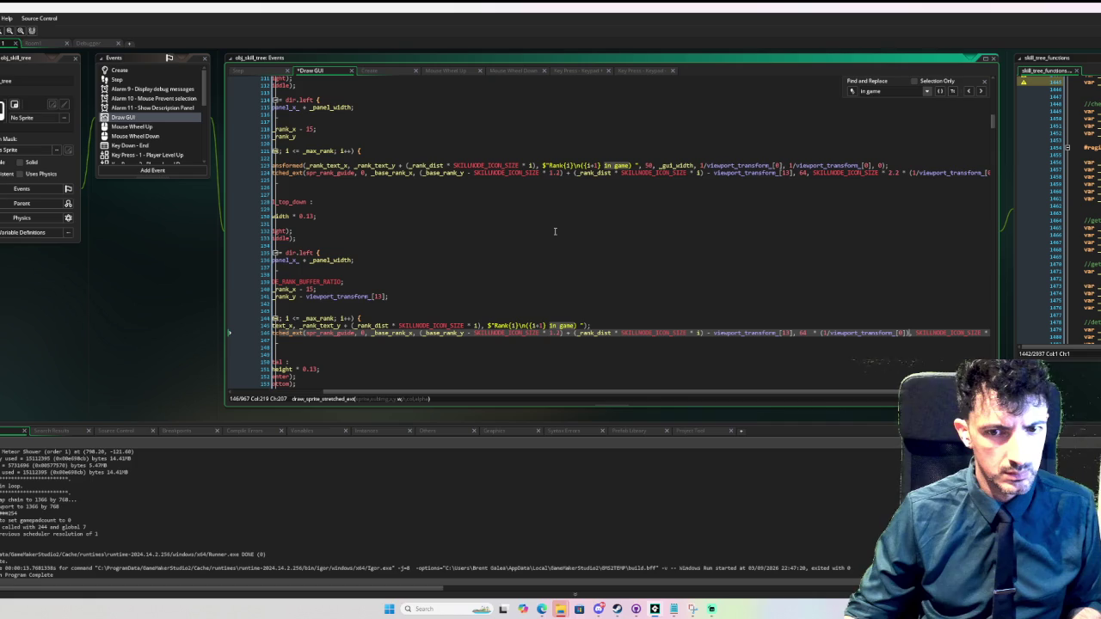
key("ctrl+z")
left_click(900, 332)
key("ctrl+v")
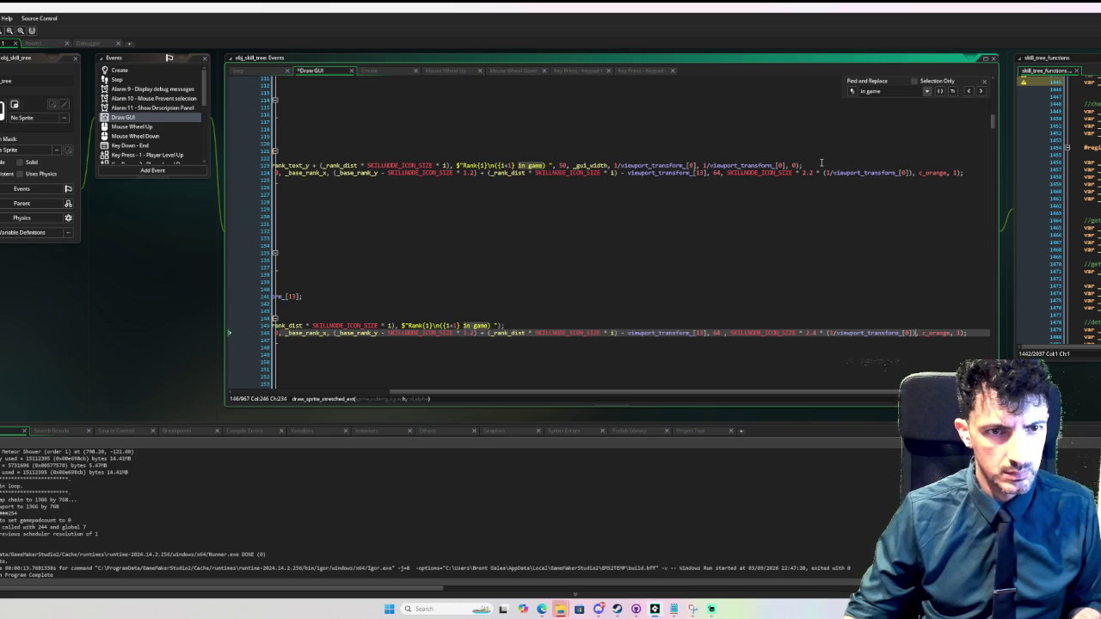
- Apply the same inverse-scale factor on line 168 and start a debug run with F6
left_click(580, 266)
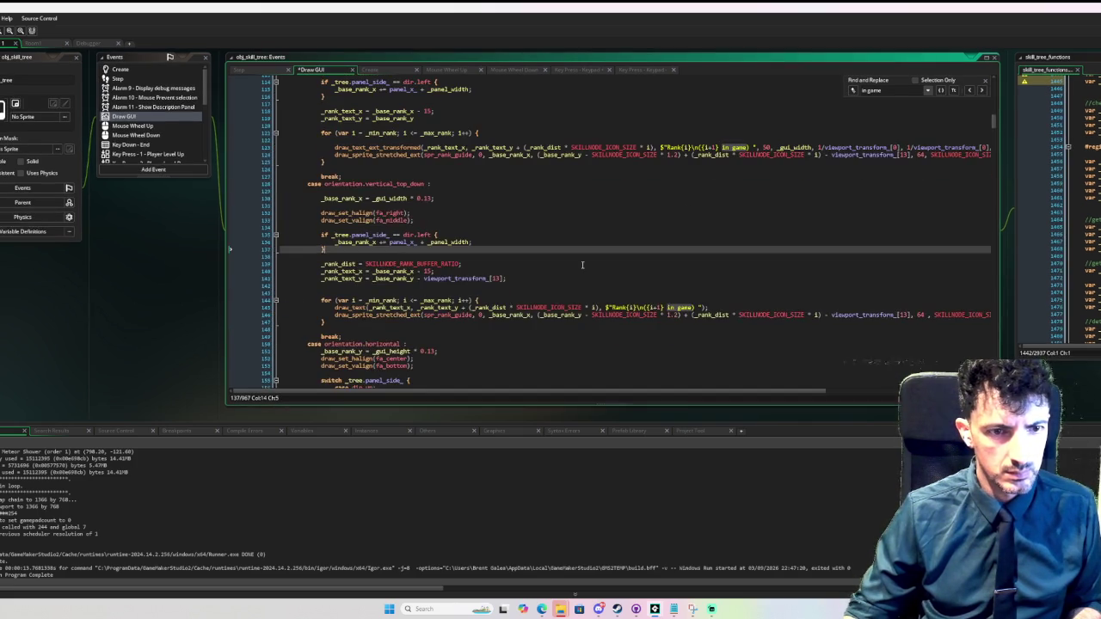
scroll(583, 265, "down", 6)
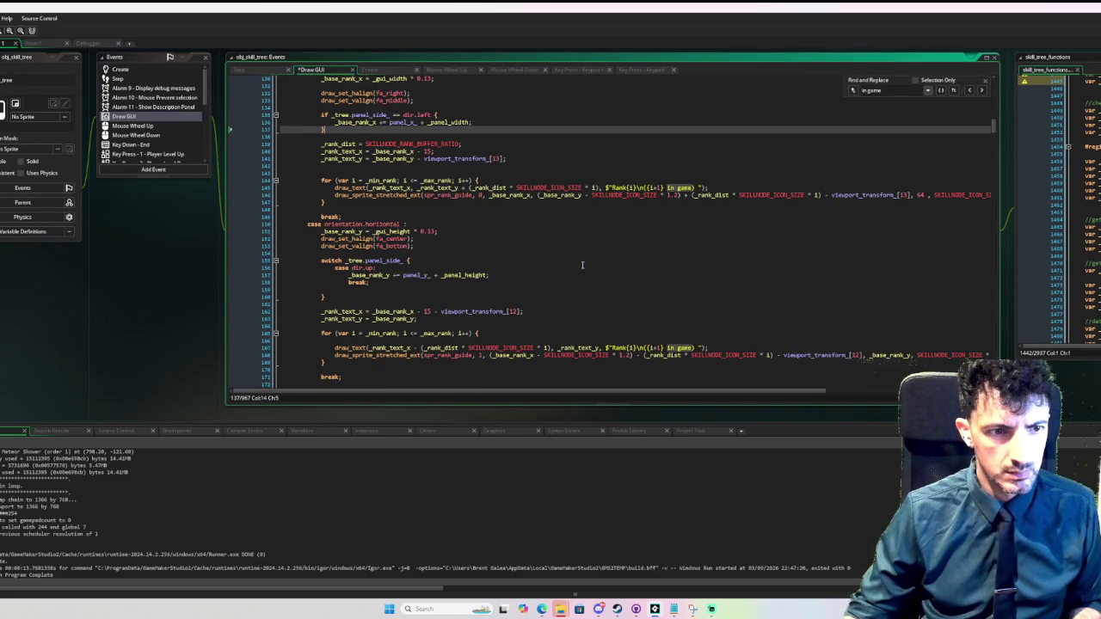
left_click_drag(821, 394, 935, 394)
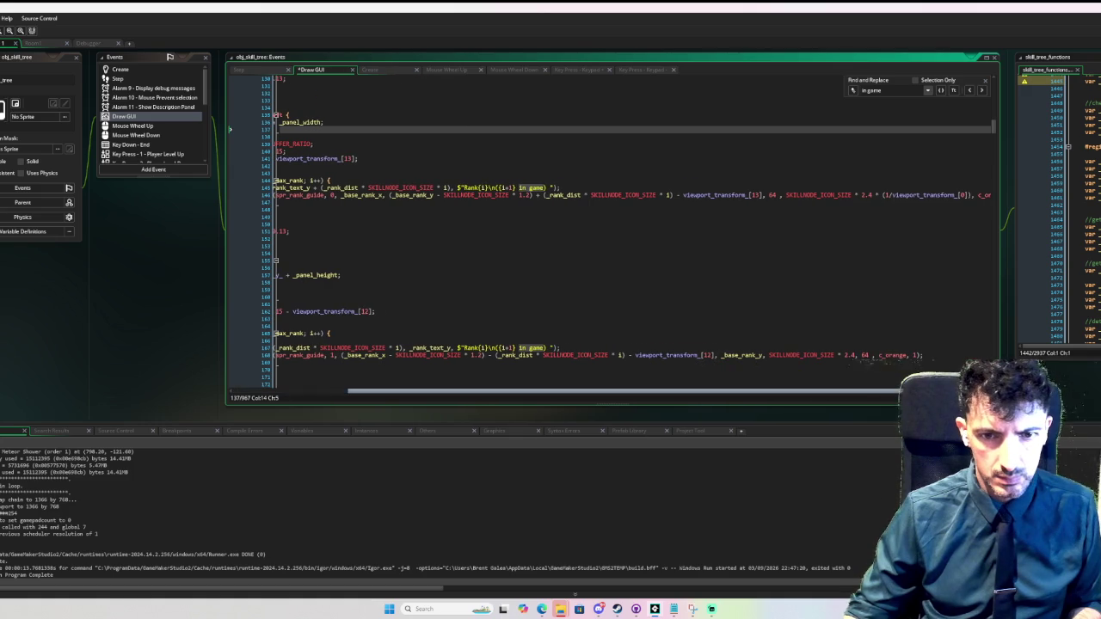
left_click(854, 355)
type("* (1/viewport_transform_[0])")
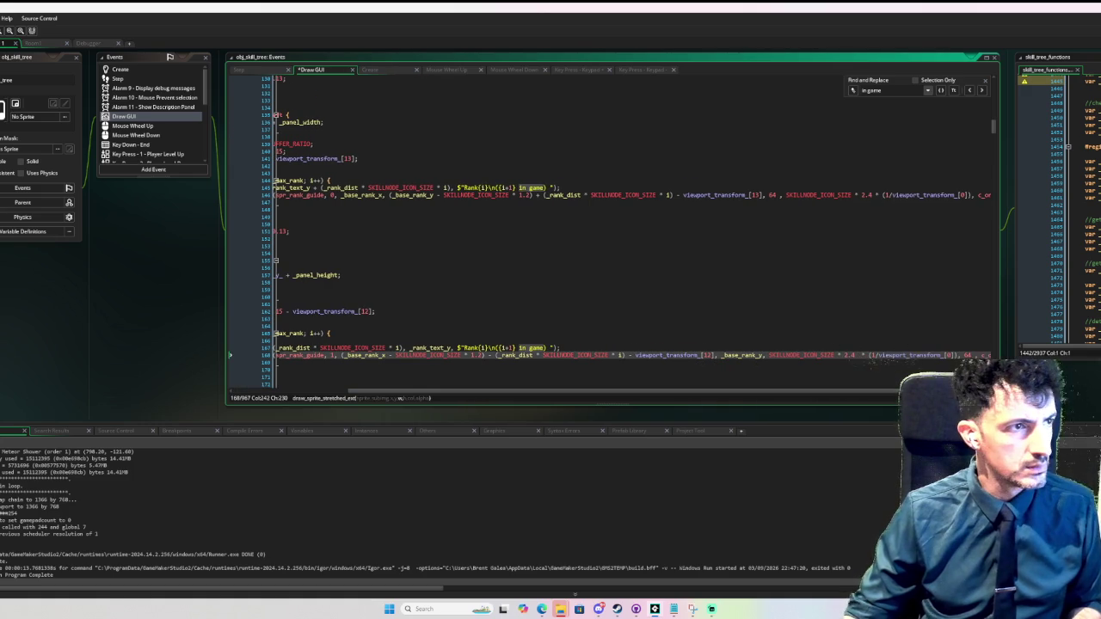
key("F6")
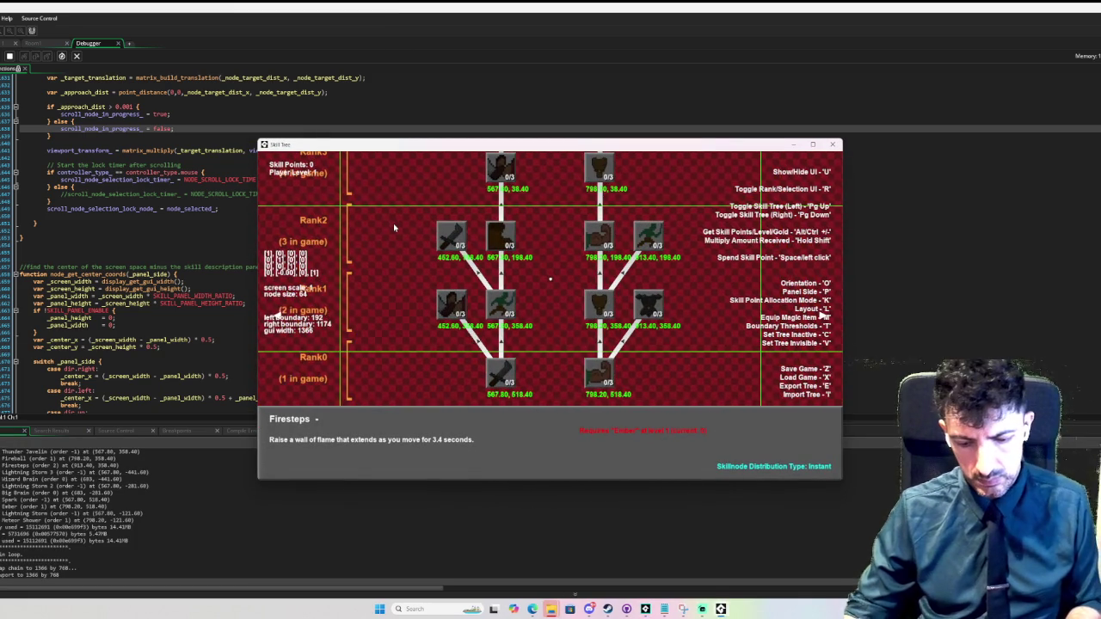
- Flip the tree orientation with O to check the scaled rank guides, then close the game
key("o")
key("o")
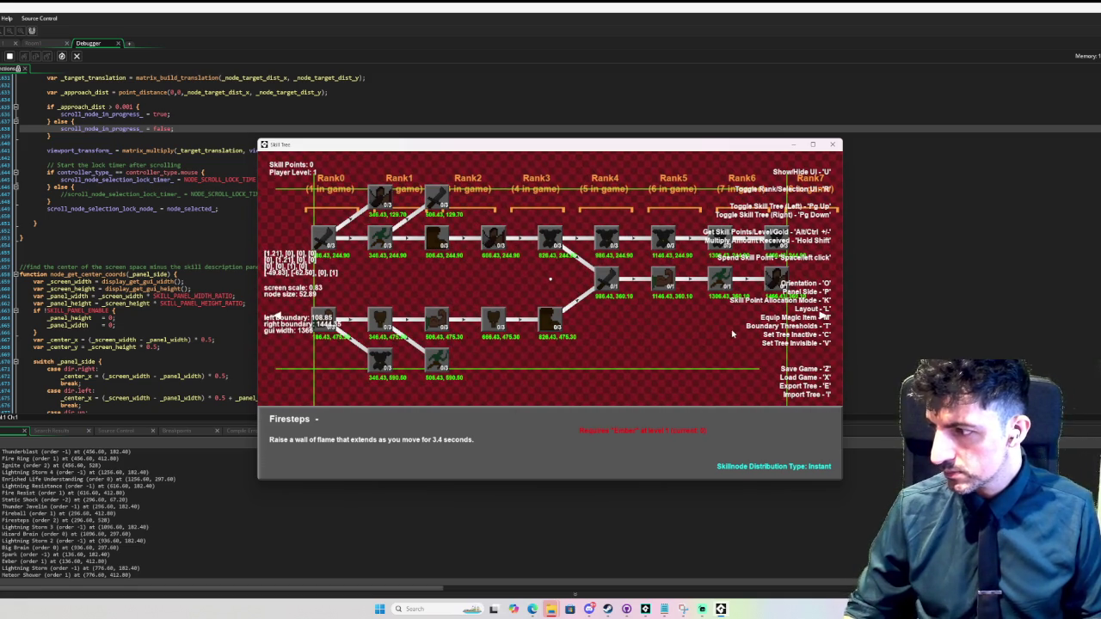
left_click(833, 146)
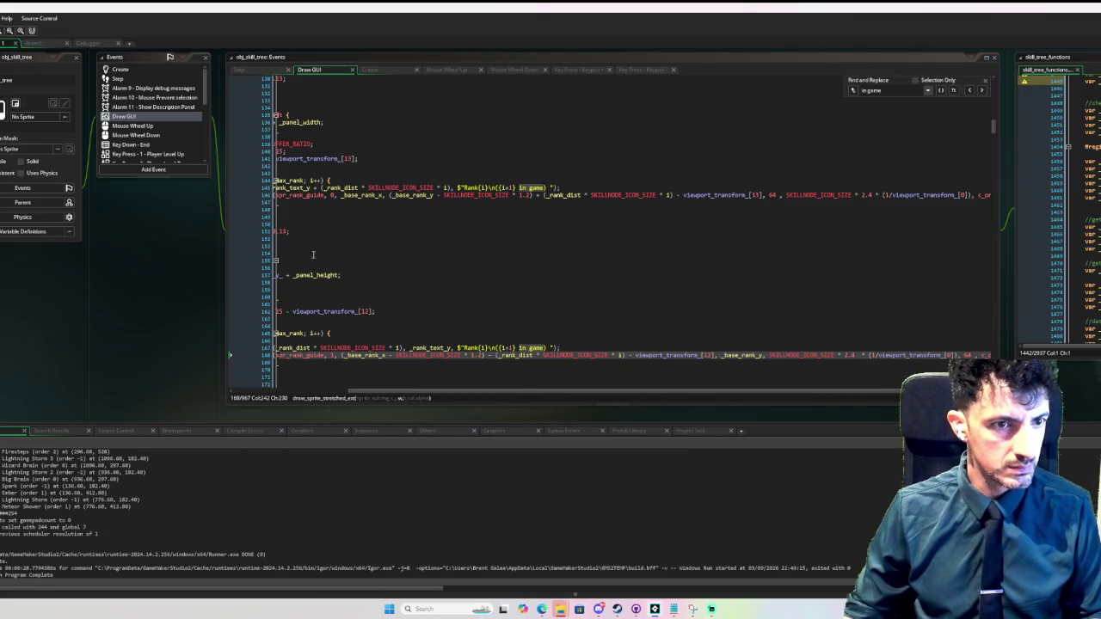
- Delete the commented-out boundary-check block and its leftover blank lines
left_click_drag(530, 393, 392, 393)
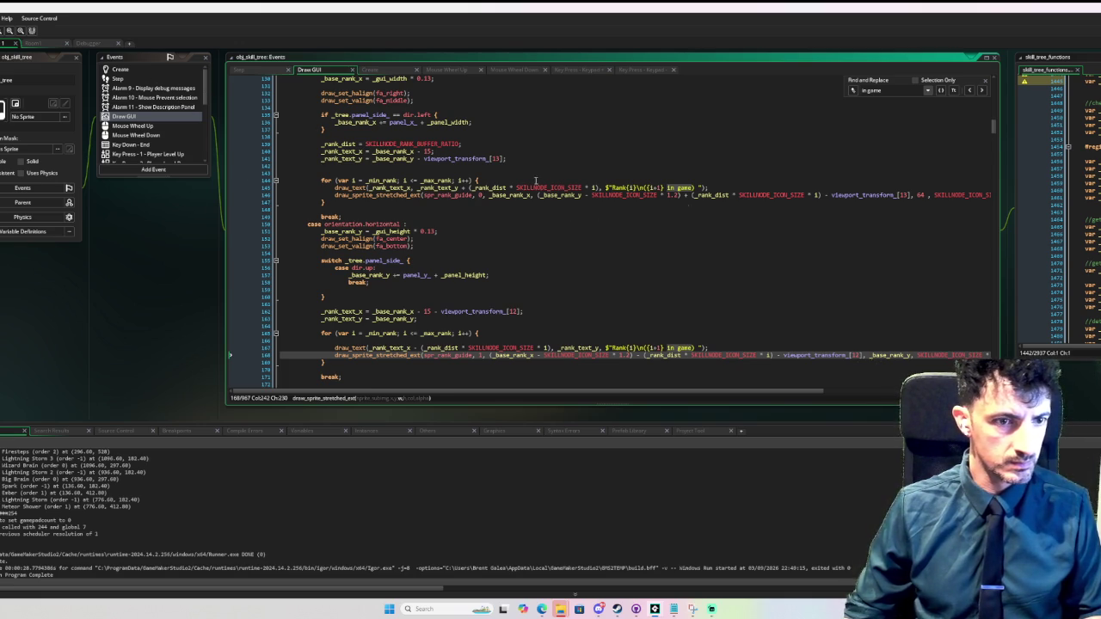
scroll(792, 259, "down", 5)
mouse_move(993, 132)
left_mouse_down()
mouse_move(1005, 155)
mouse_move(990, 179)
left_mouse_up()
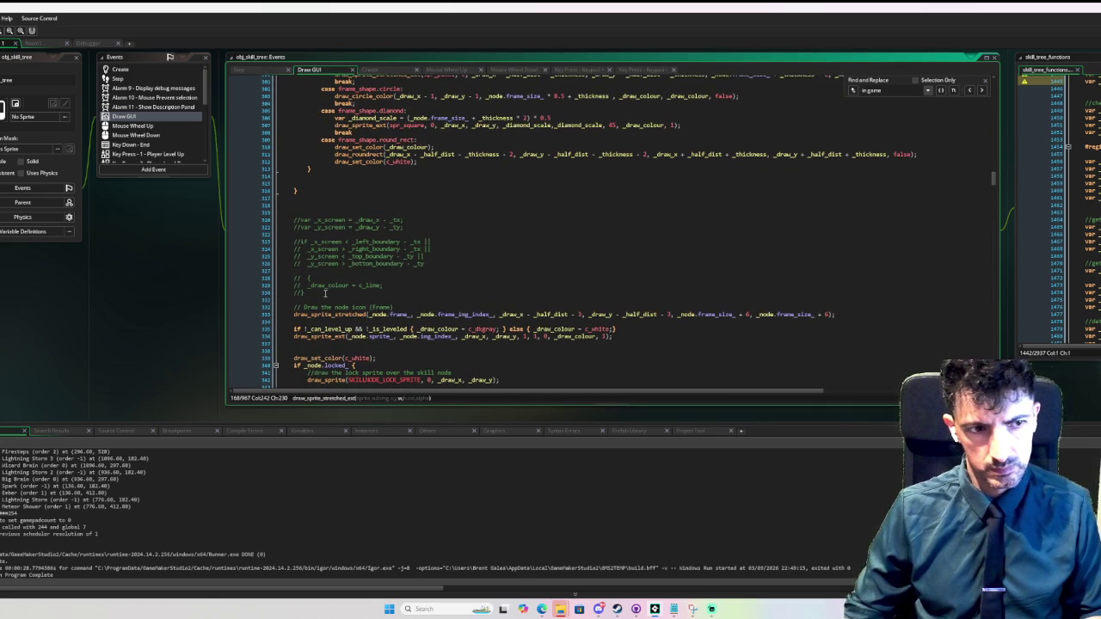
left_click_drag(323, 297, 293, 211)
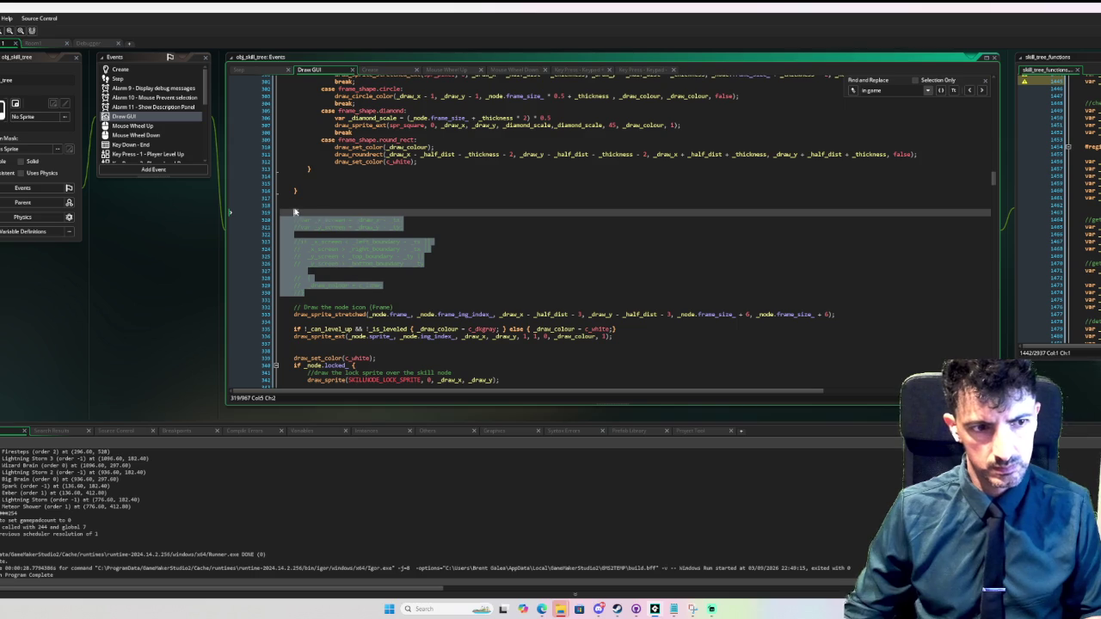
key("Delete")
key("BackSpace")
key("BackSpace")
key("BackSpace")
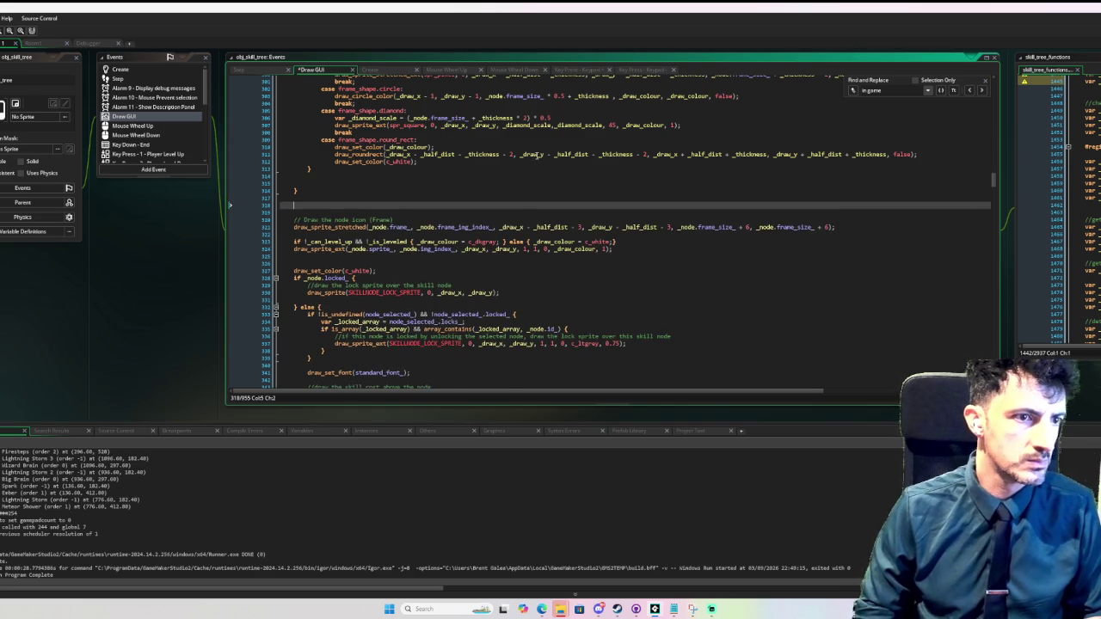
- Delete the commented-out node text and draw_text lines
scroll(598, 189, "down", 2)
scroll(598, 189, "down", 3)
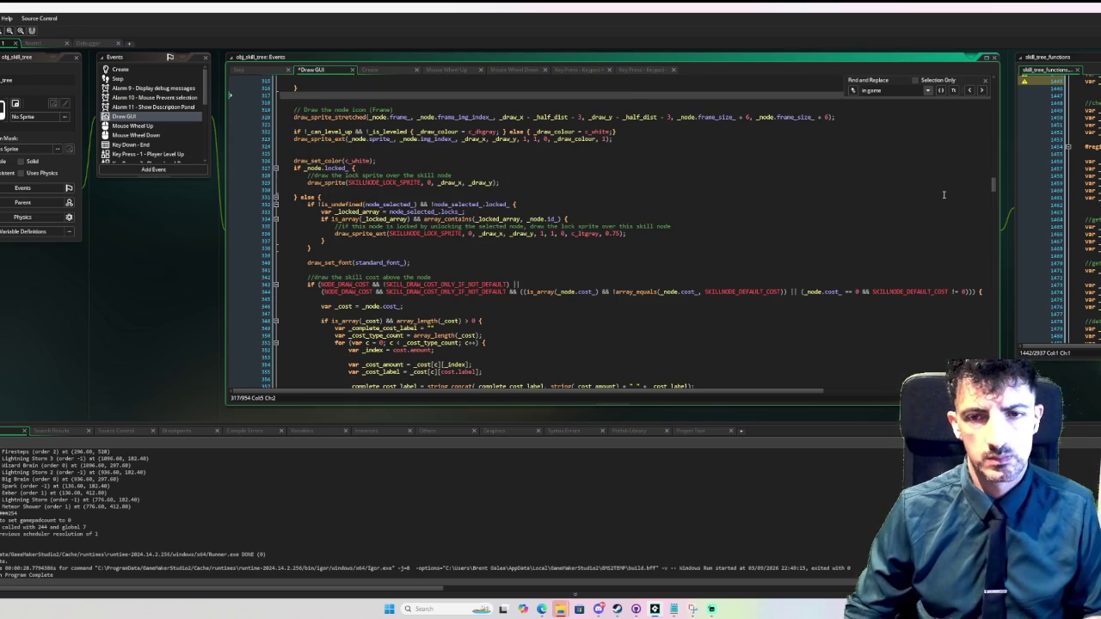
left_click_drag(995, 190, 996, 212)
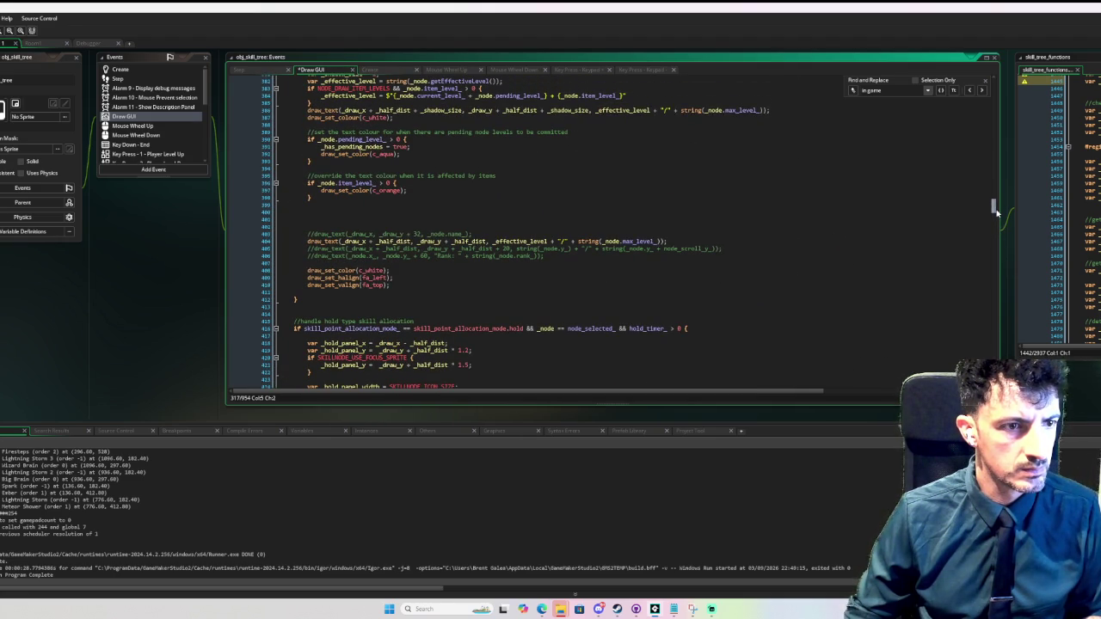
mouse_move(547, 258)
left_mouse_down()
mouse_move(284, 258)
mouse_move(297, 250)
left_mouse_up()
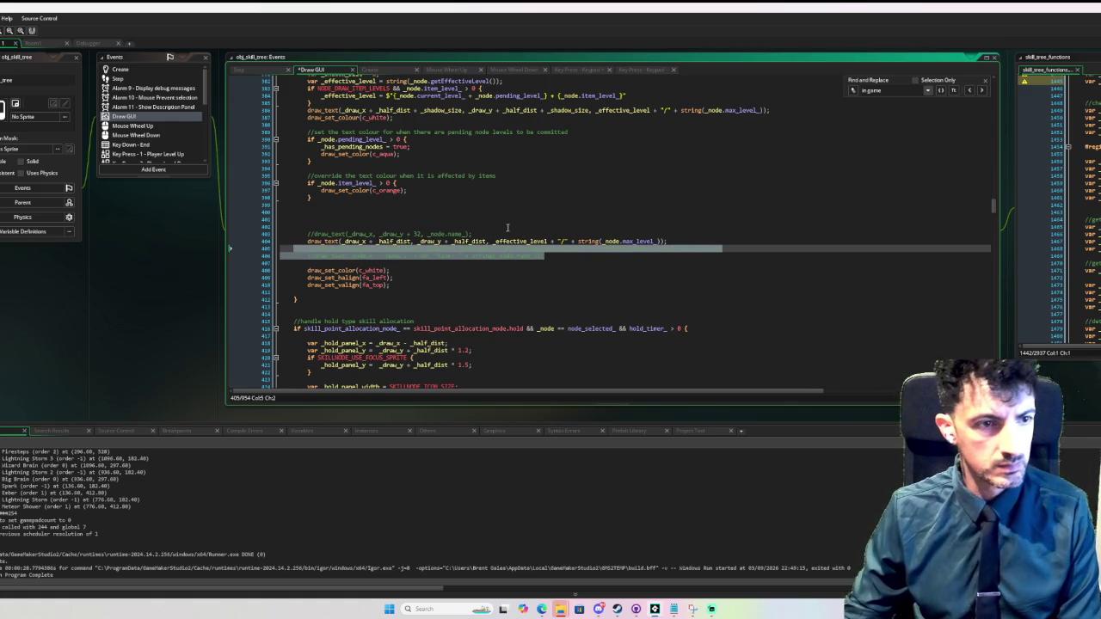
key("Delete")
left_click_drag(473, 234, 448, 227)
key("Delete")
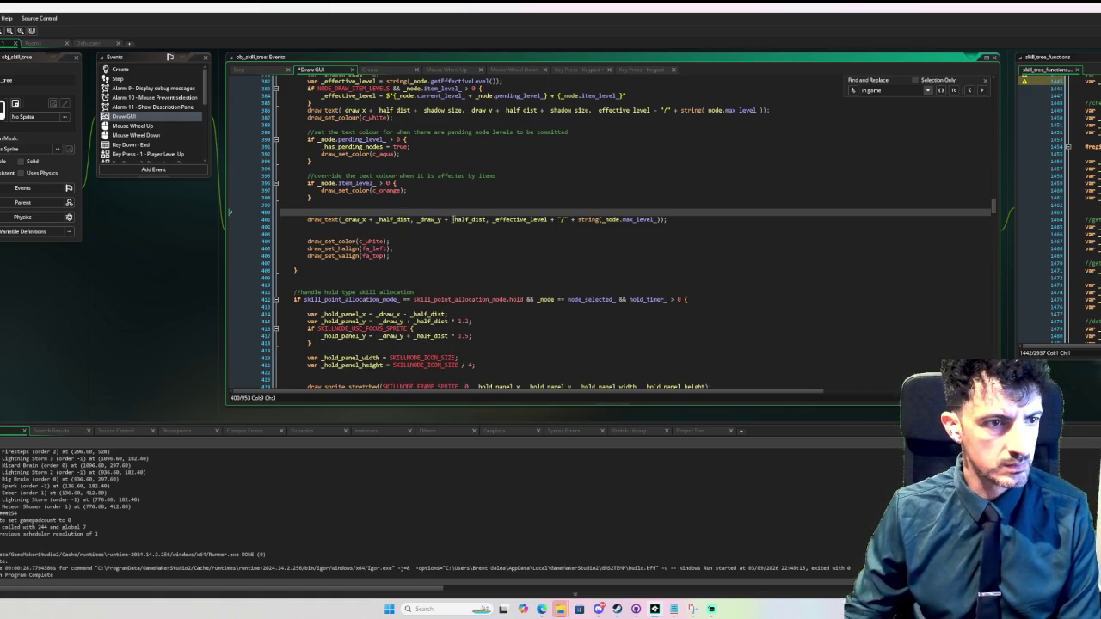
- Comment out the lime node co-ordinate drawing lines with Ctrl+K
scroll(698, 244, "down", 7)
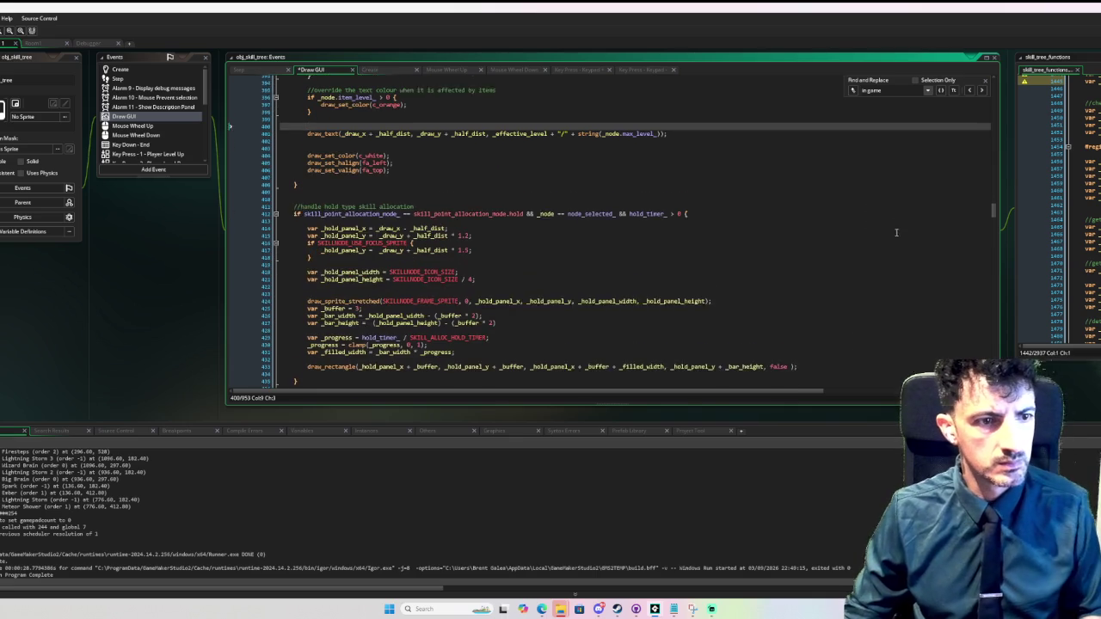
left_click_drag(993, 213, 993, 221)
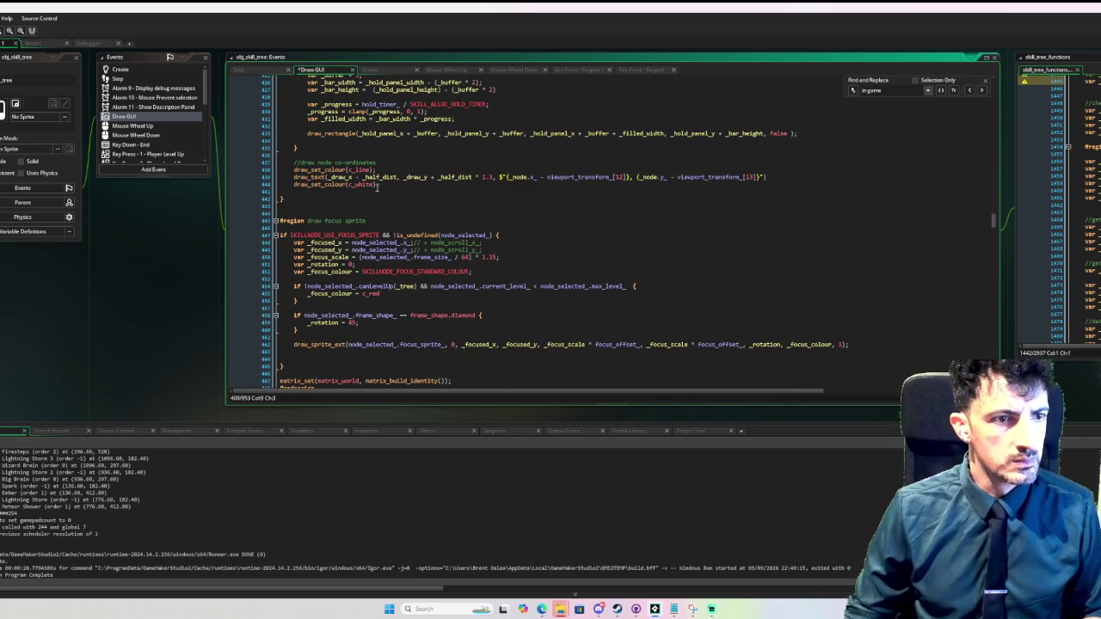
left_click_drag(294, 169, 784, 178)
key("ctrl+k")
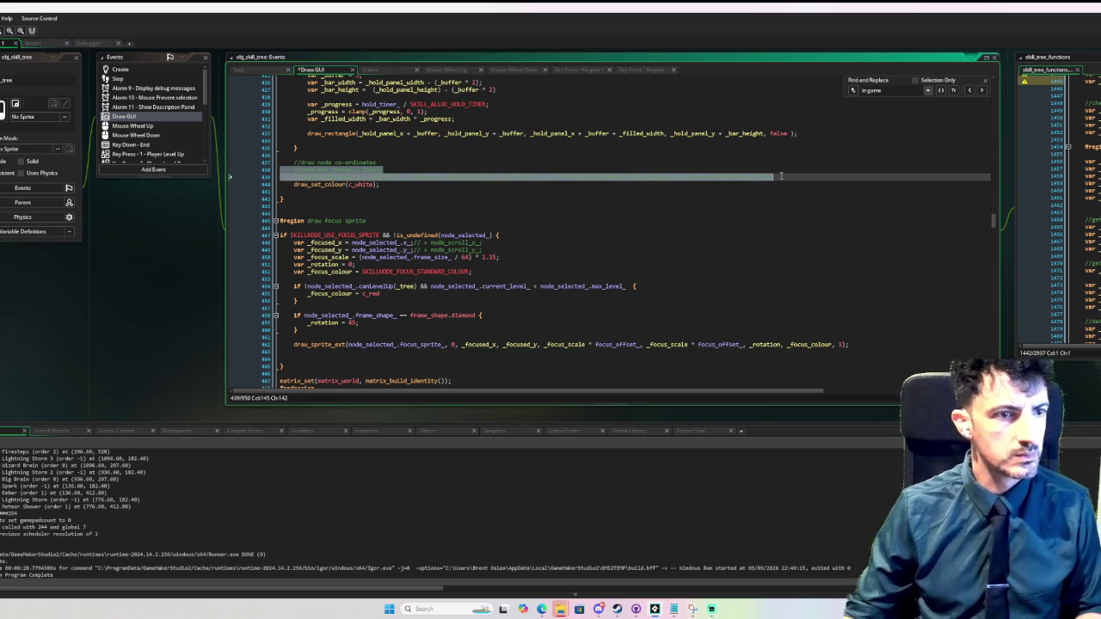
left_click(739, 213)
scroll(759, 253, "down", 15)
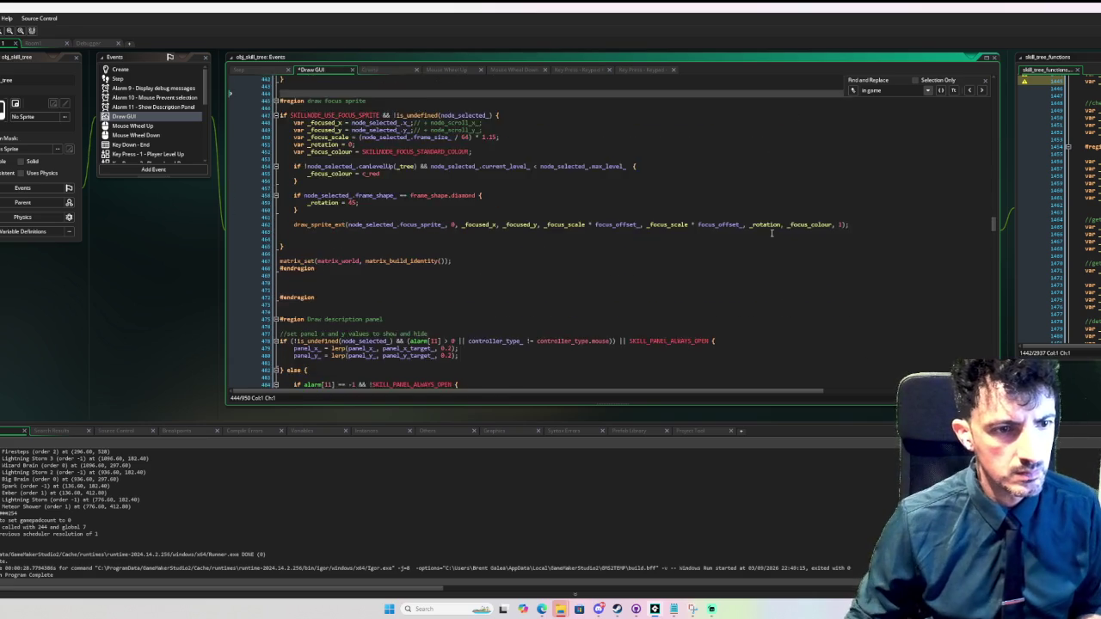
scroll(990, 237, "down", 20)
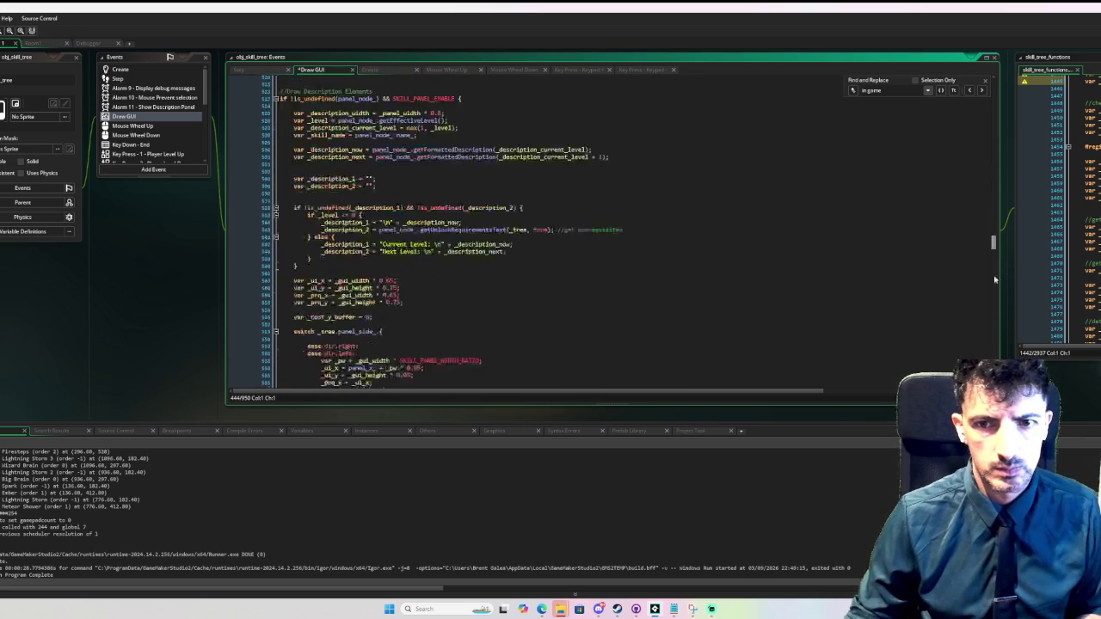
- Wrap the viewport transform debug text in a 'region transformation debug text' / #endregion pair
scroll(602, 230, "down", 3)
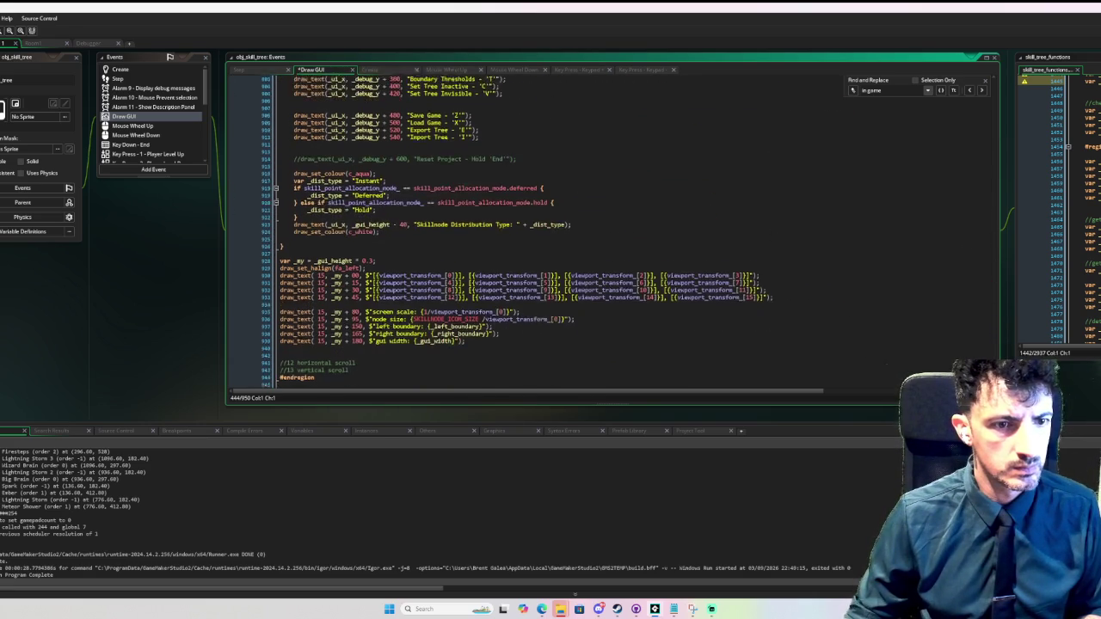
scroll(511, 232, "down", 1)
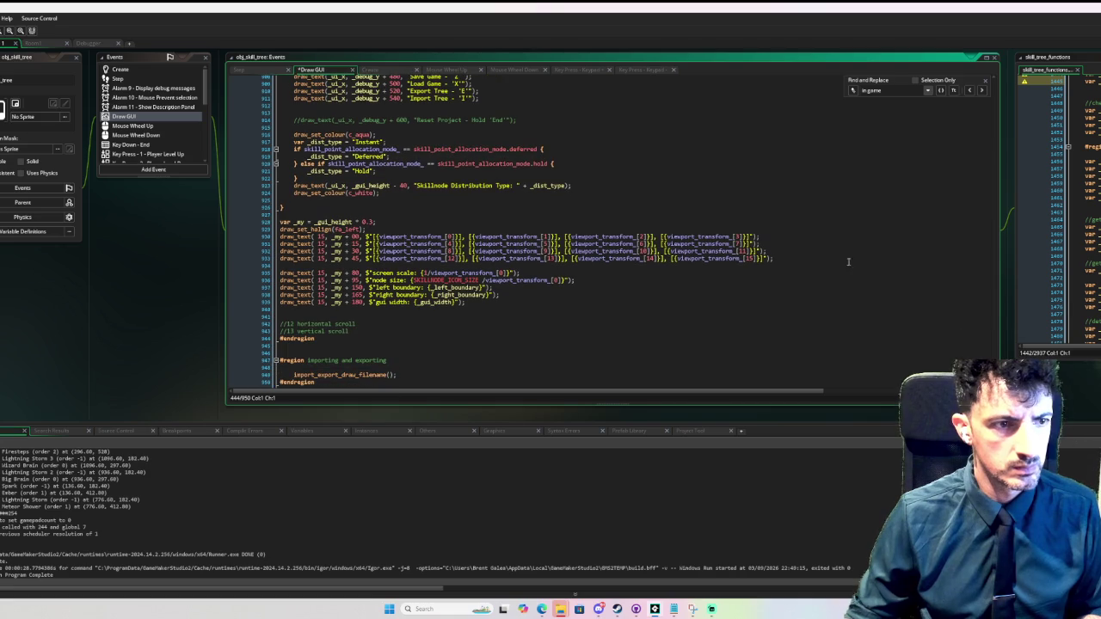
left_click_drag(780, 260, 228, 237)
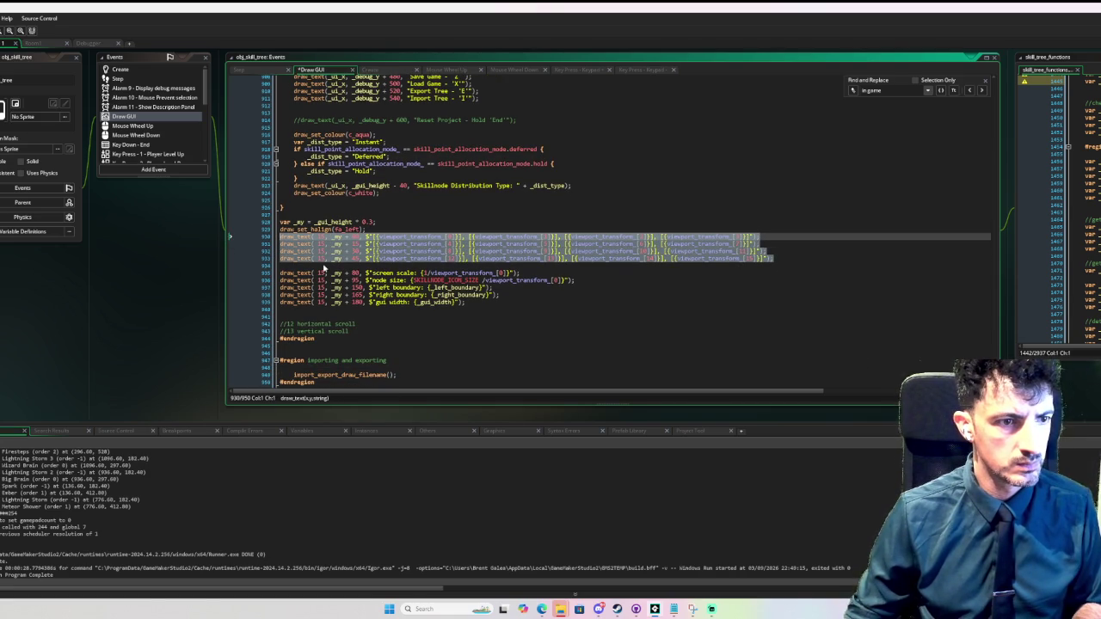
left_click(479, 302)
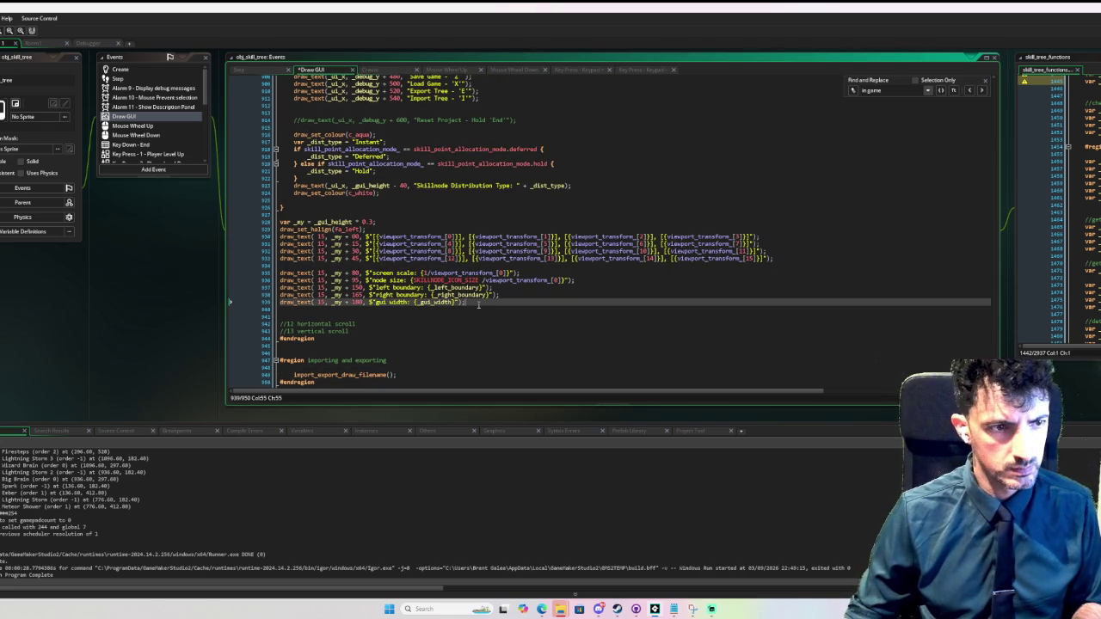
left_click(402, 231)
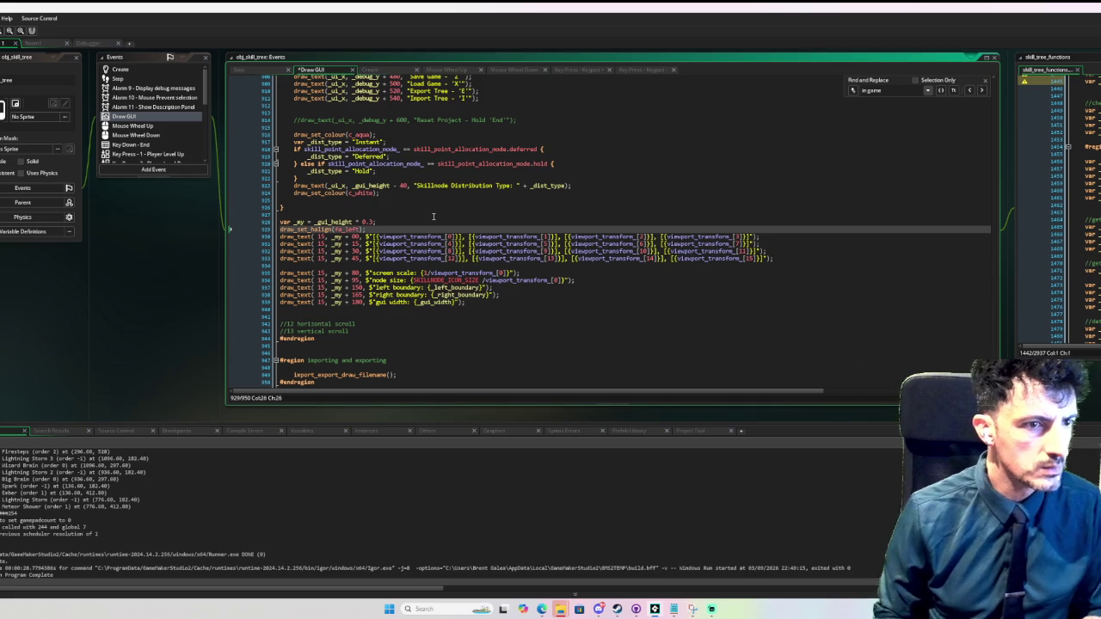
key("Up")
key("Home")
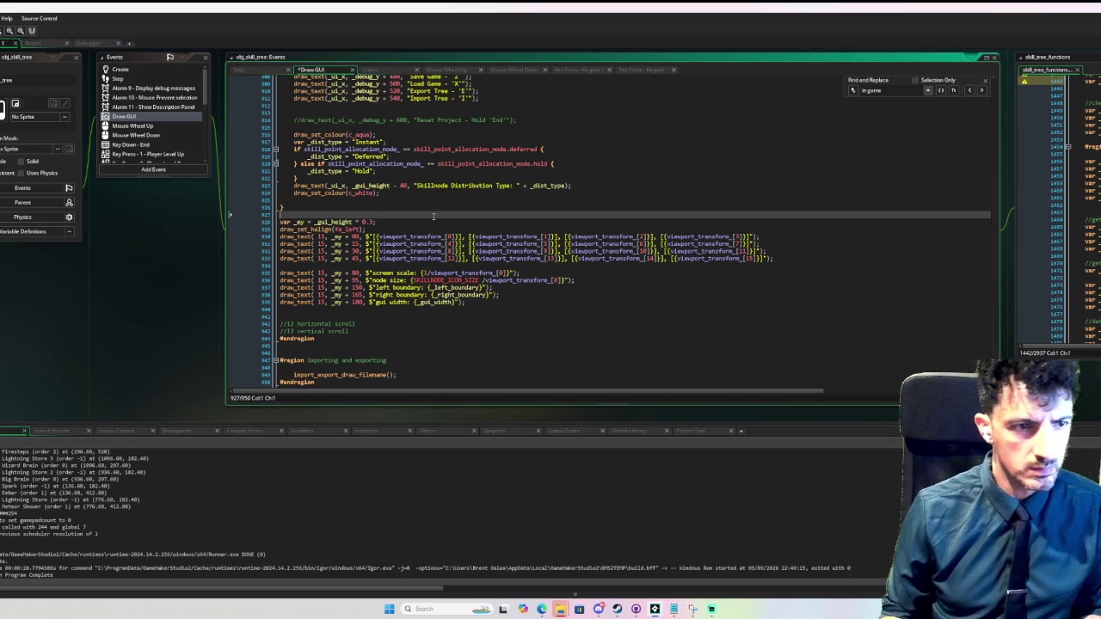
key("Return")
key("Up")
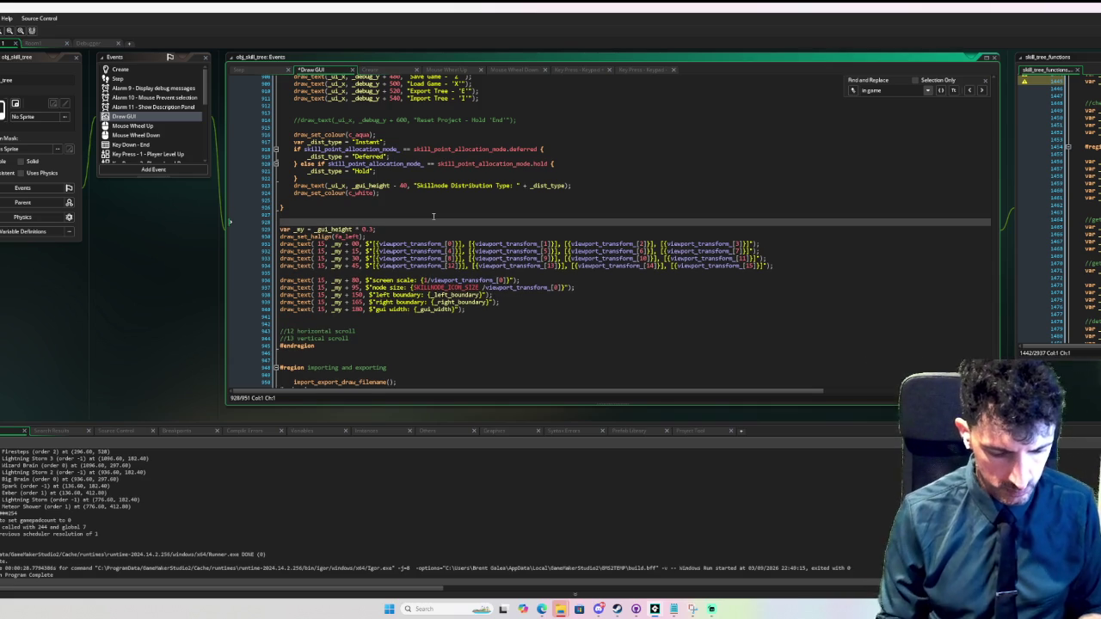
type("region trans")
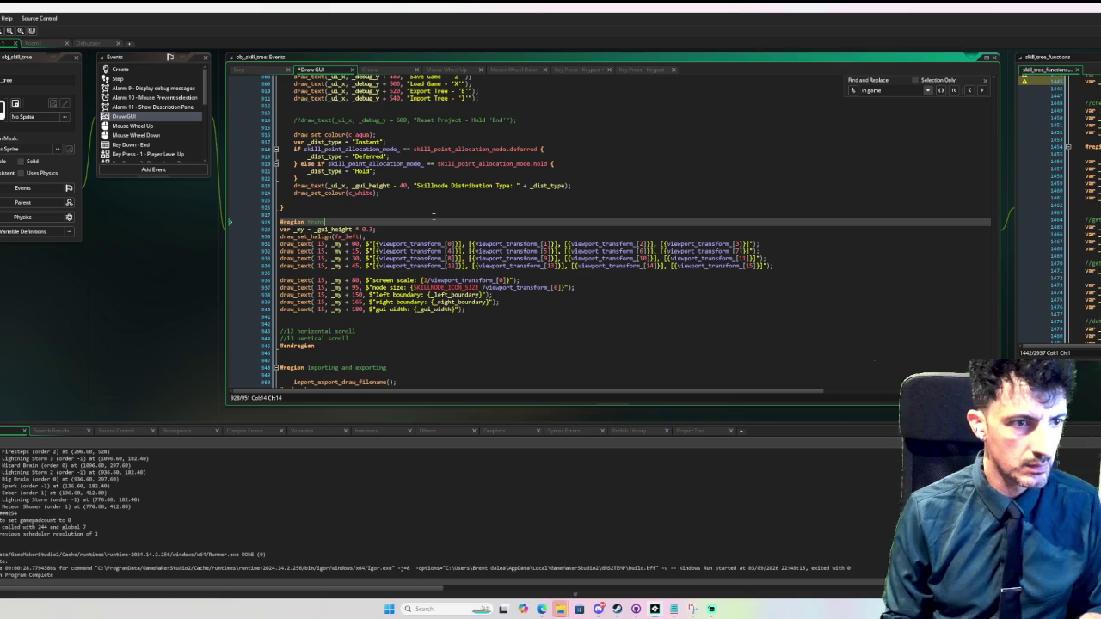
type("formation debug text")
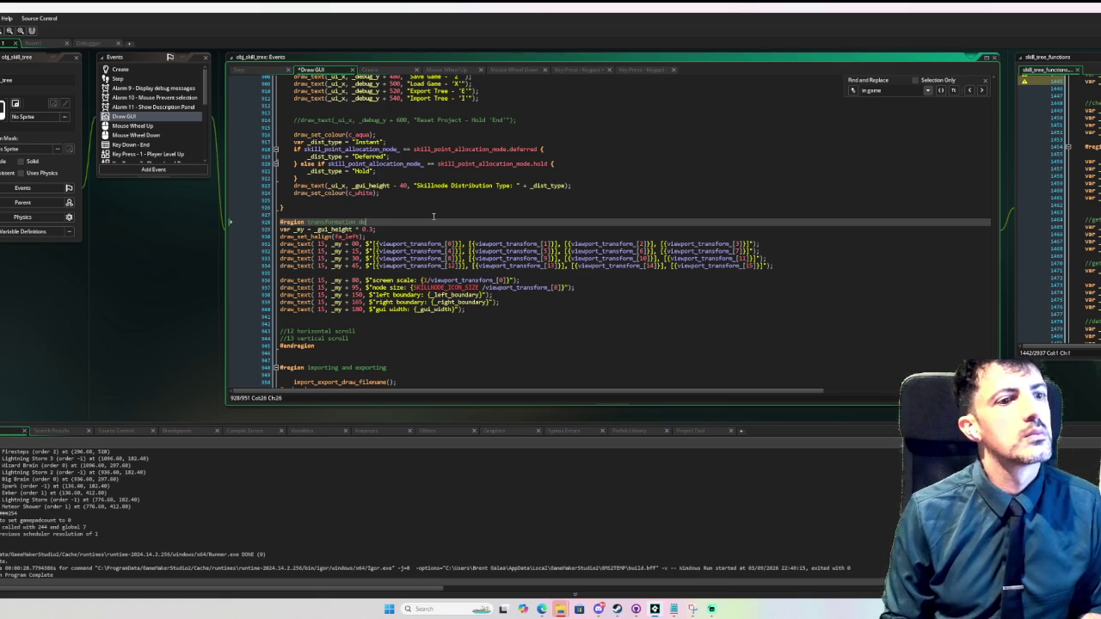
key("Down")
key("Down")
key("Down")
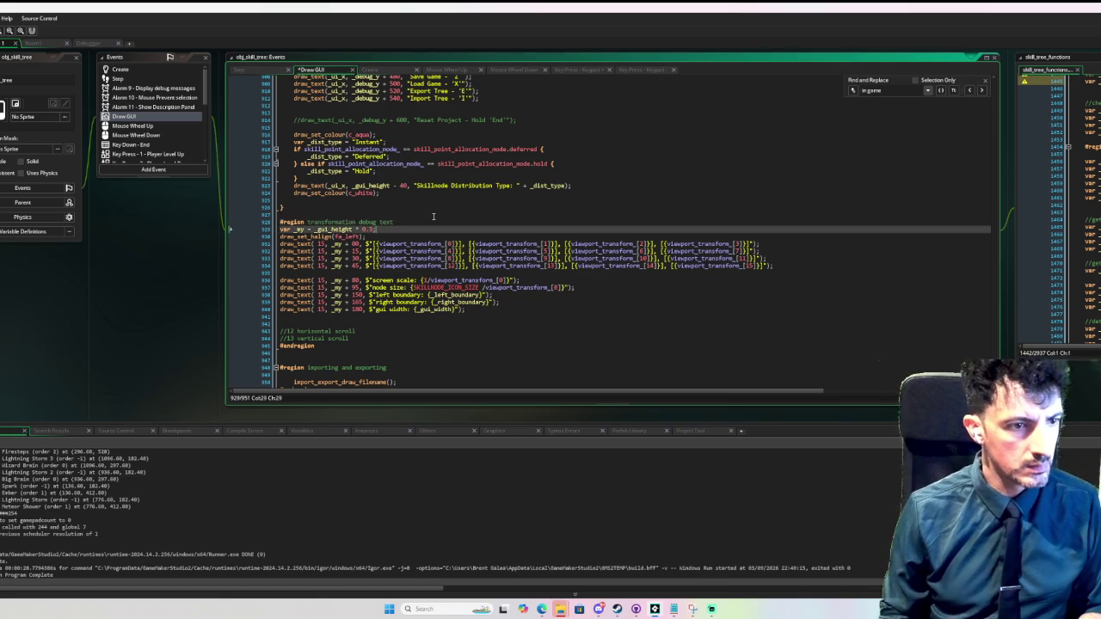
key("Return")
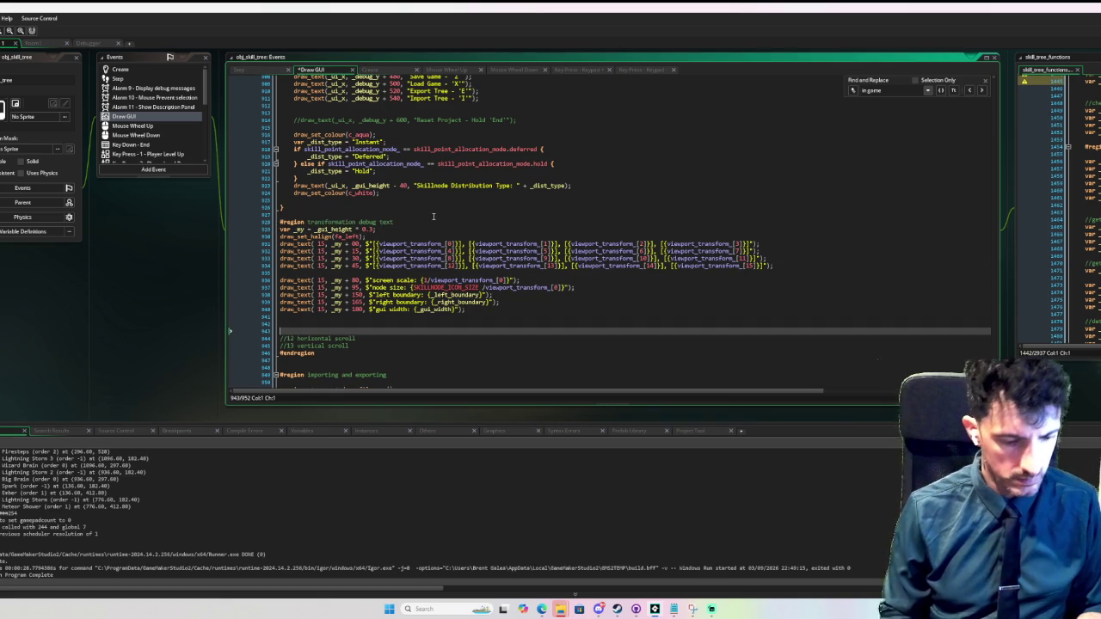
type("#endregion")
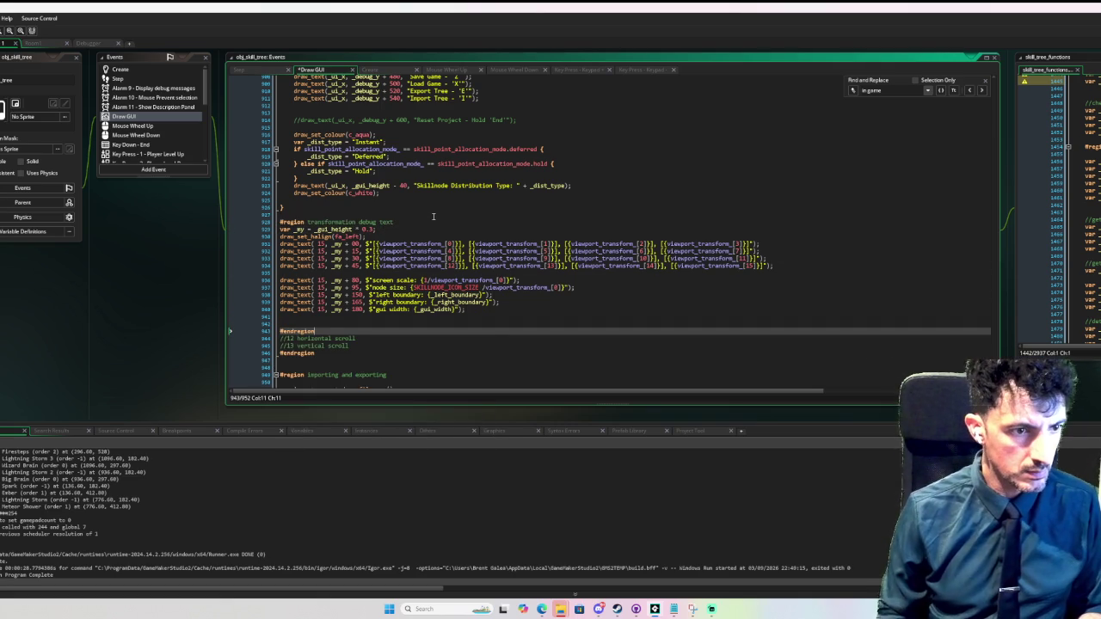
- Move the two scroll comment lines up and add a '//0 zoom' note above them
key("Down")
key("Home")
key("shift+Down")
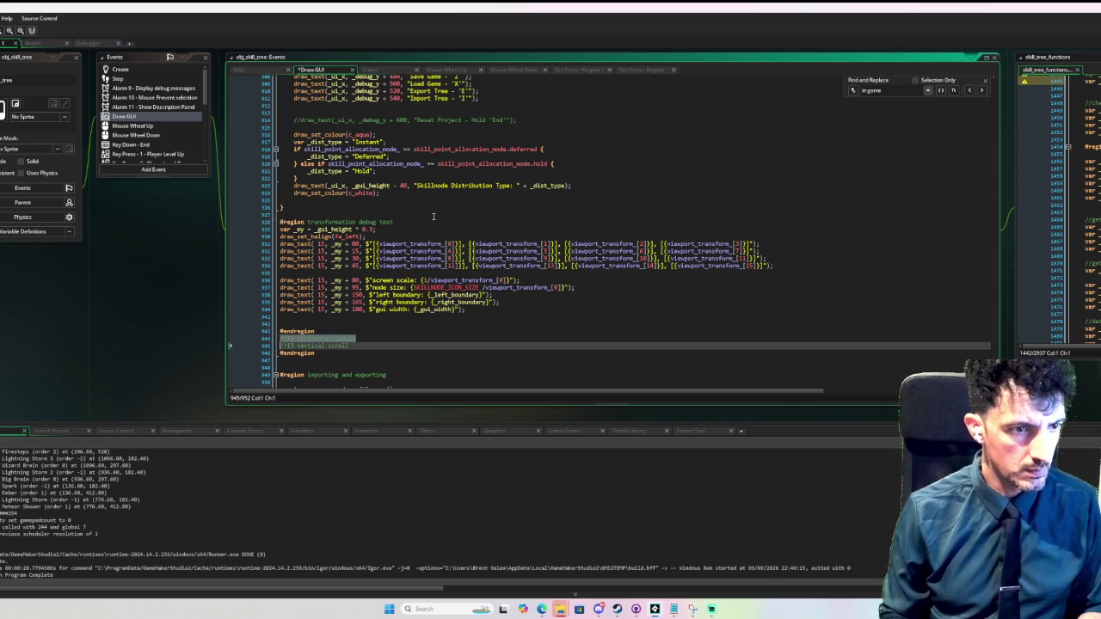
key("shift+End")
key("ctrl+x")
key("Up")
key("Up")
key("ctrl+v")
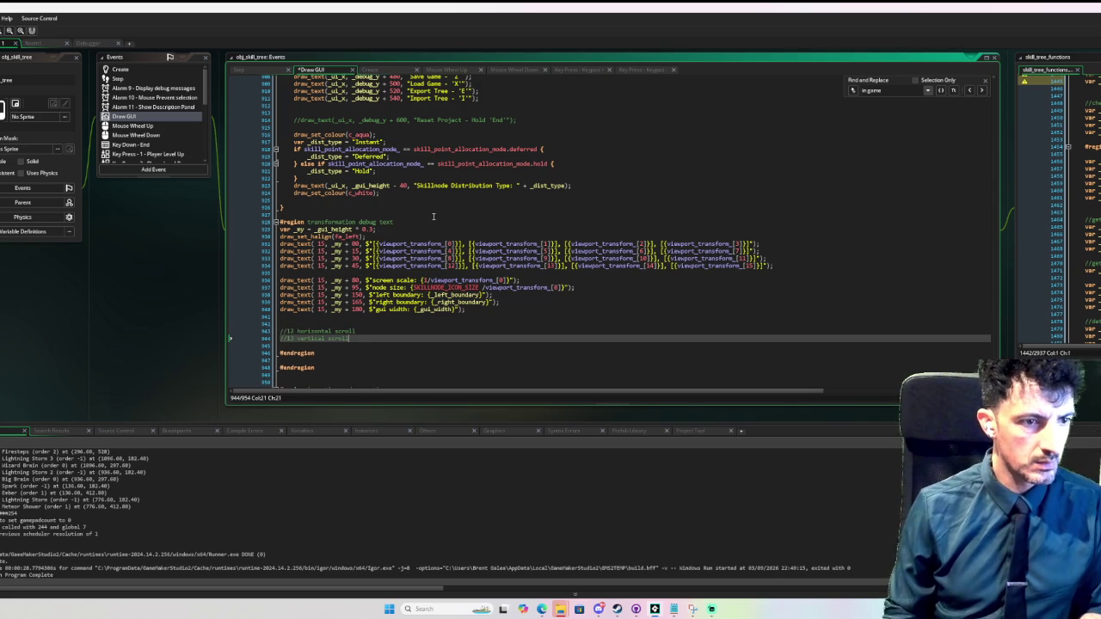
key("Up")
key("Up")
type("//0 zoom")
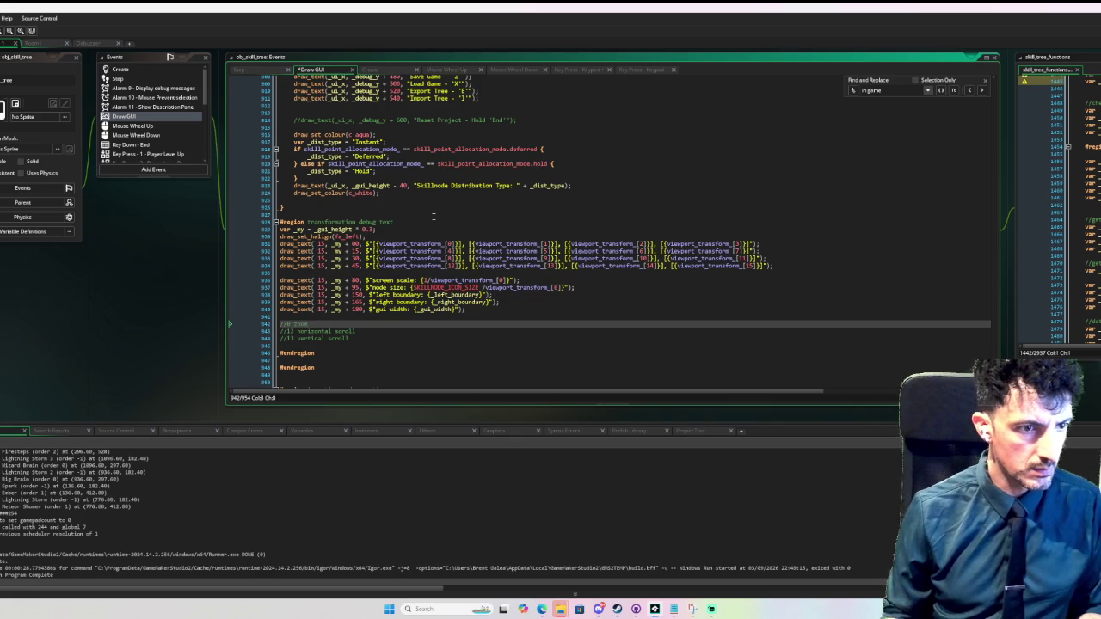
- Comment out the debug text block with /* */ and run the game with F6
left_click(579, 339)
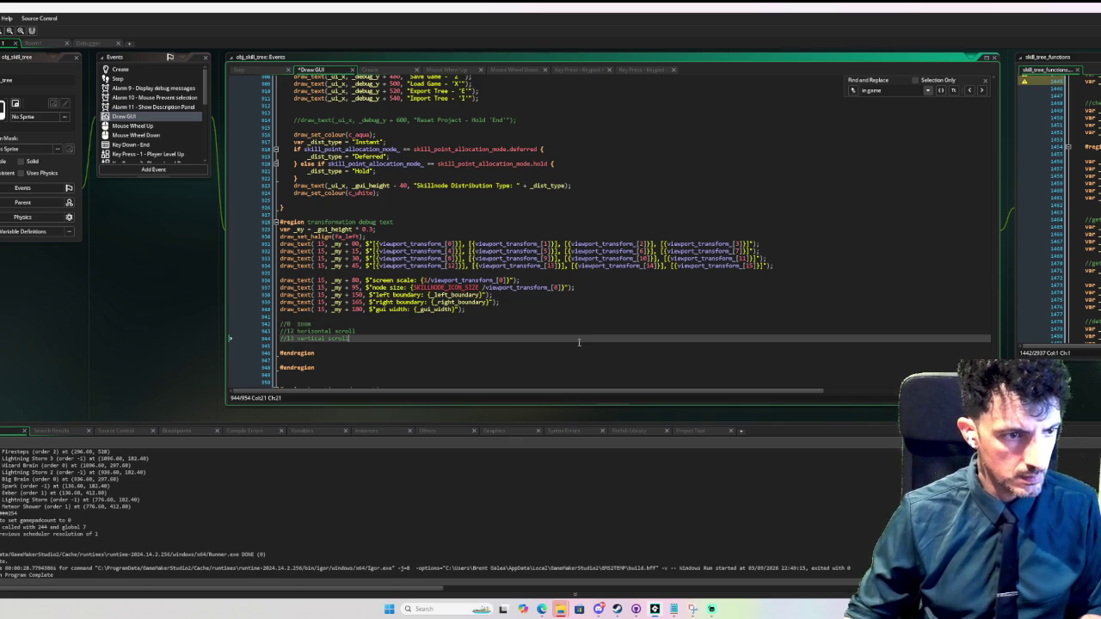
left_click(421, 224)
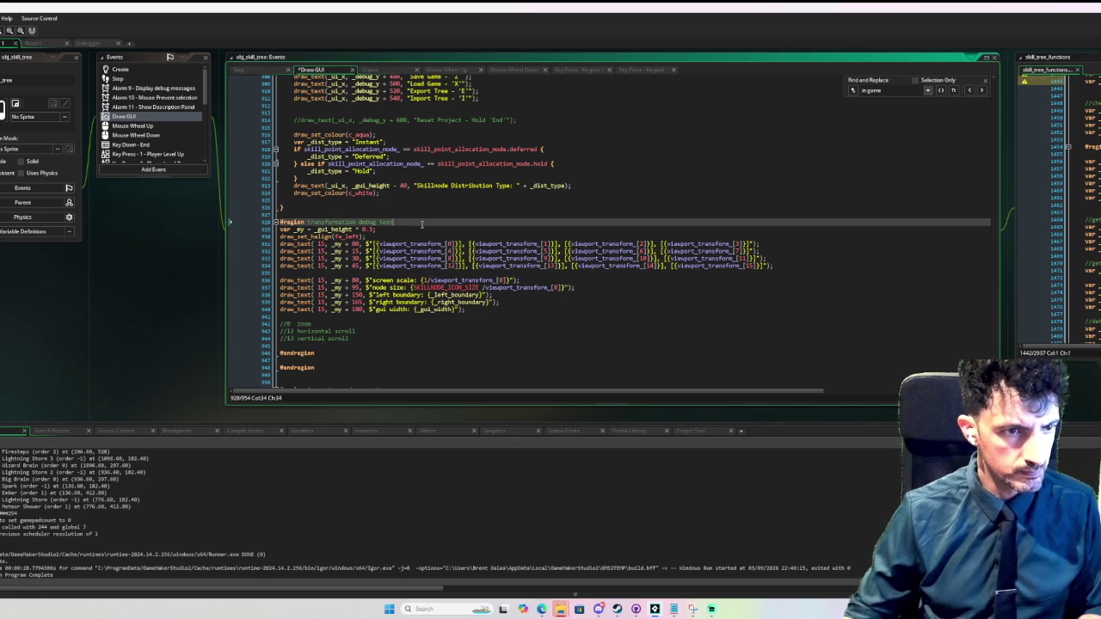
key("Return")
type("/*")
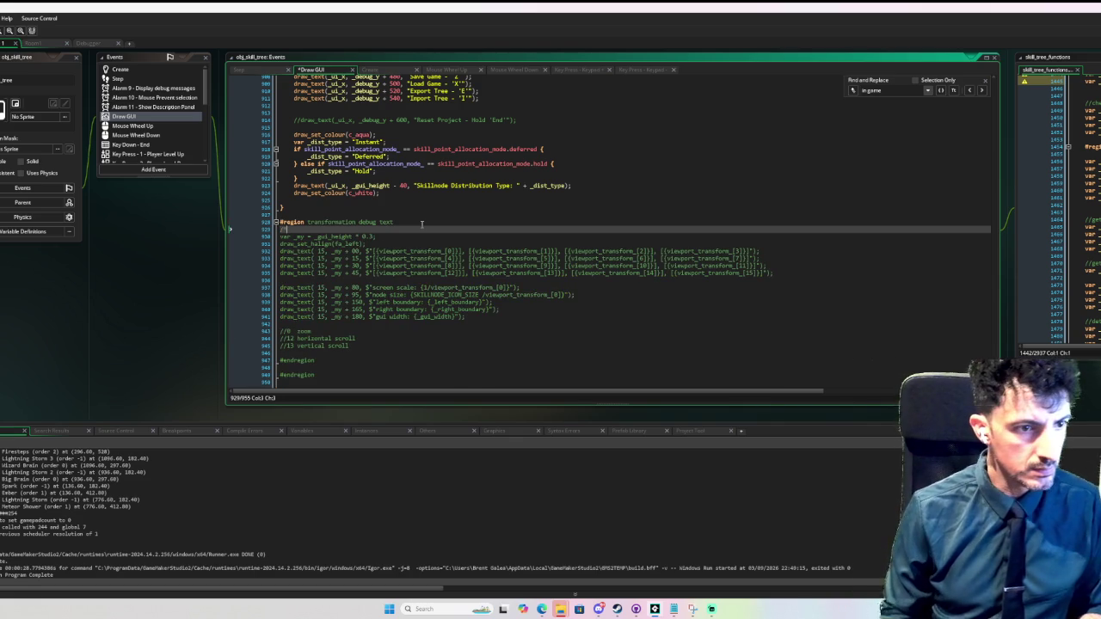
key("Down")
key("Down")
key("Down")
key("Down")
key("Down")
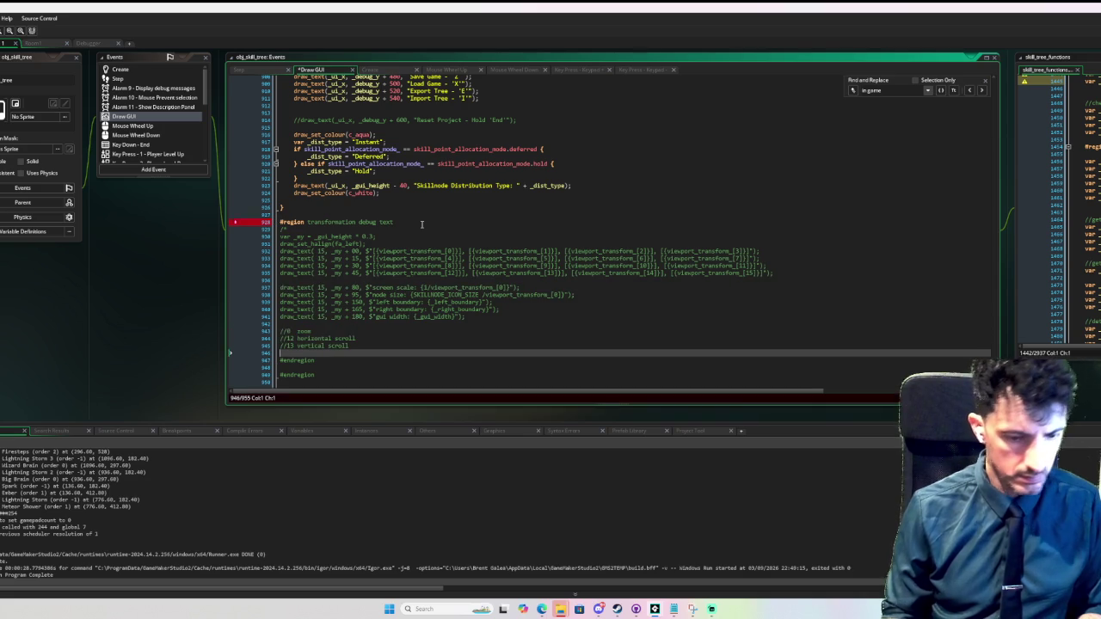
type("*/")
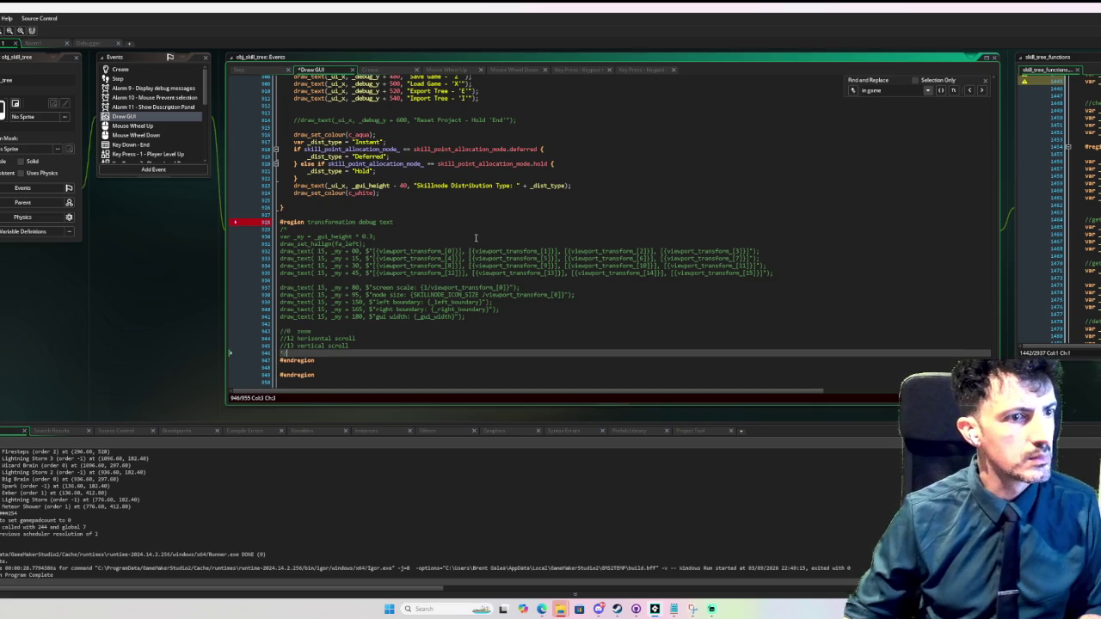
left_click(443, 210)
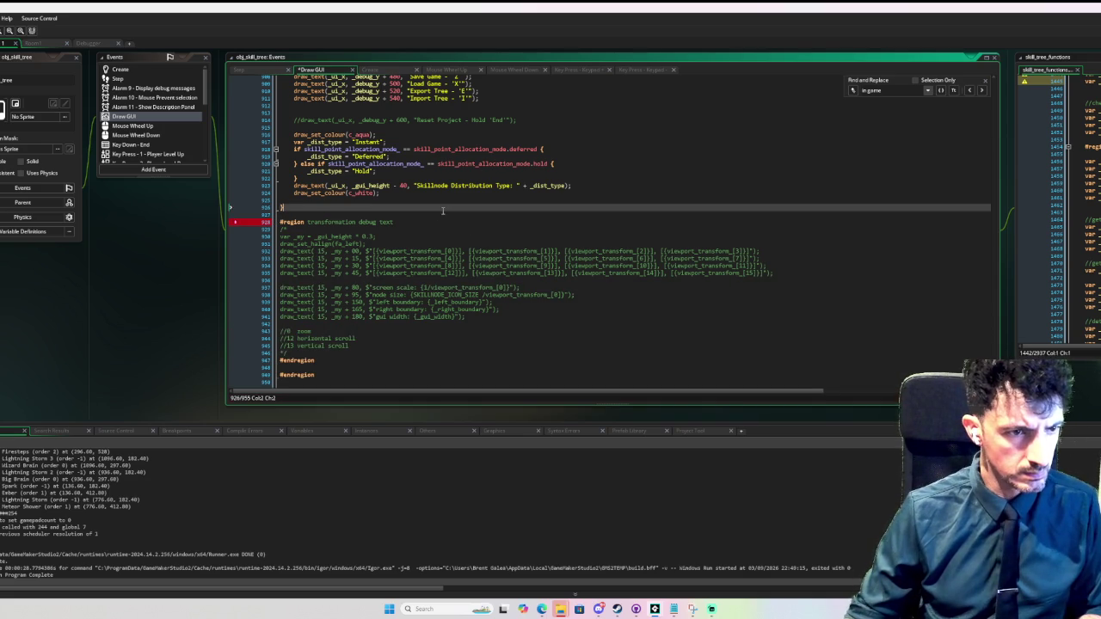
key("F6")
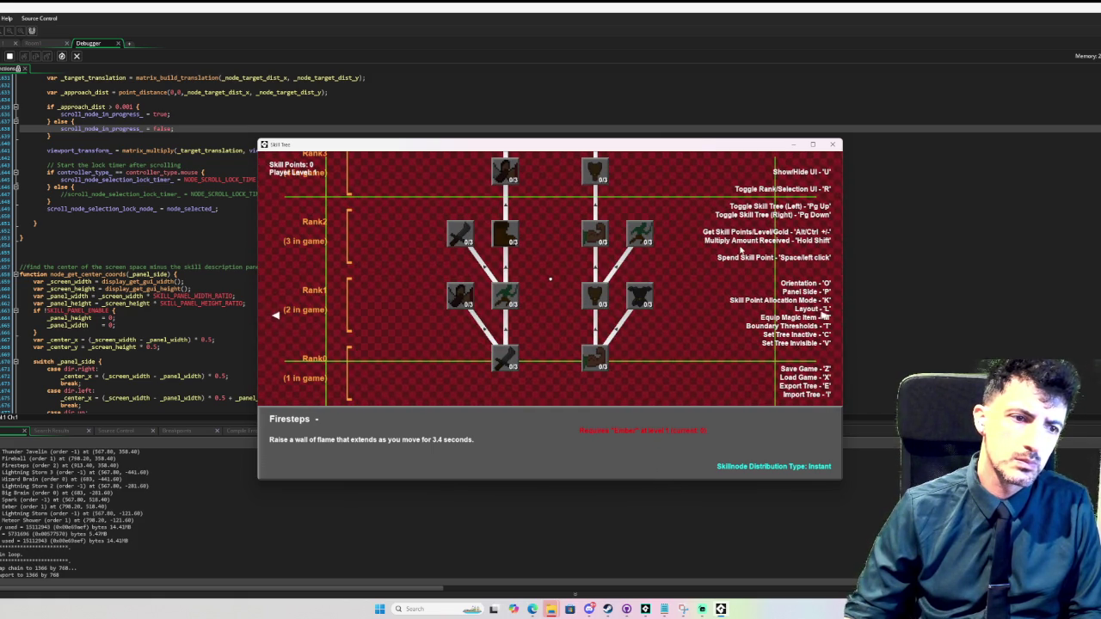
- Close the Skill Tree game, scroll the Draw GUI code, and select the search box text
left_click(832, 144)
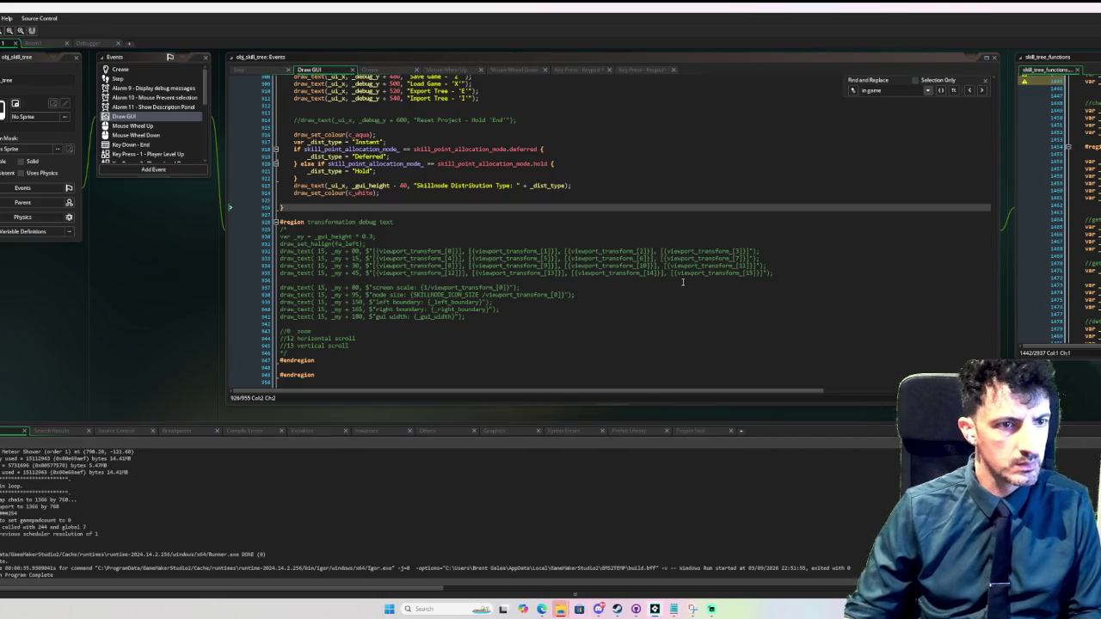
scroll(964, 255, "up", 12)
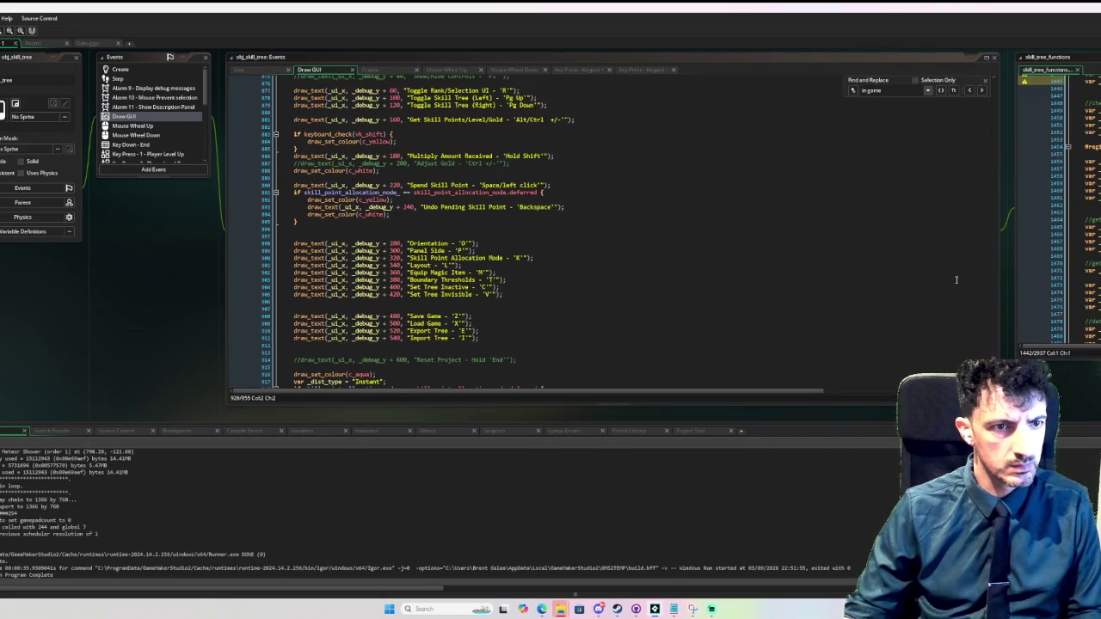
scroll(955, 279, "up", 12)
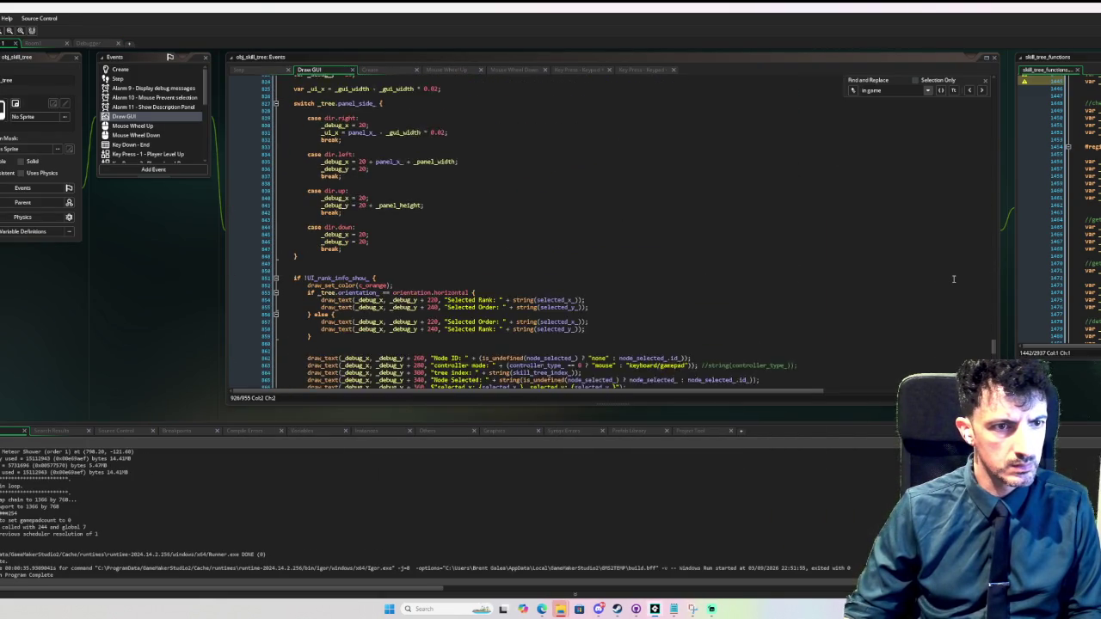
scroll(953, 278, "up", 10)
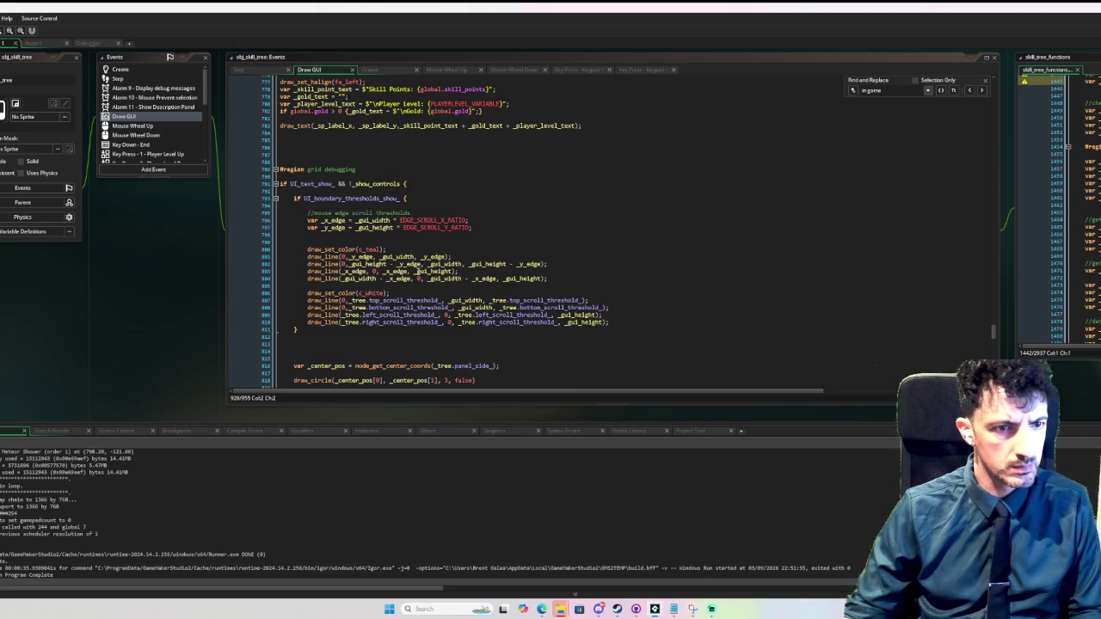
scroll(416, 280, "down", 1)
scroll(414, 281, "down", 14)
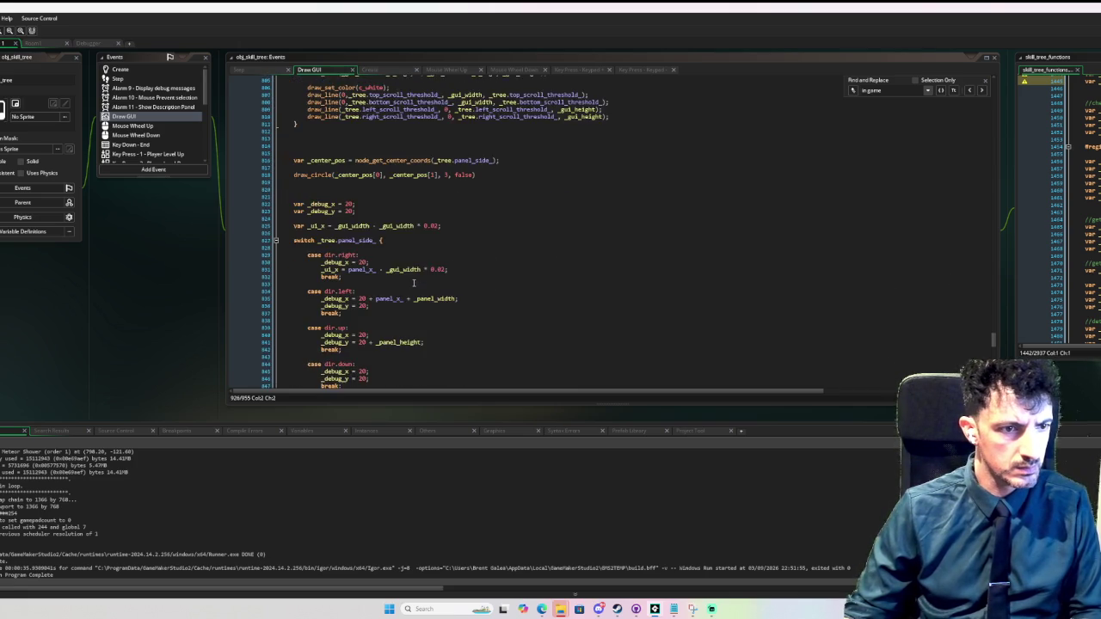
scroll(416, 281, "down", 7)
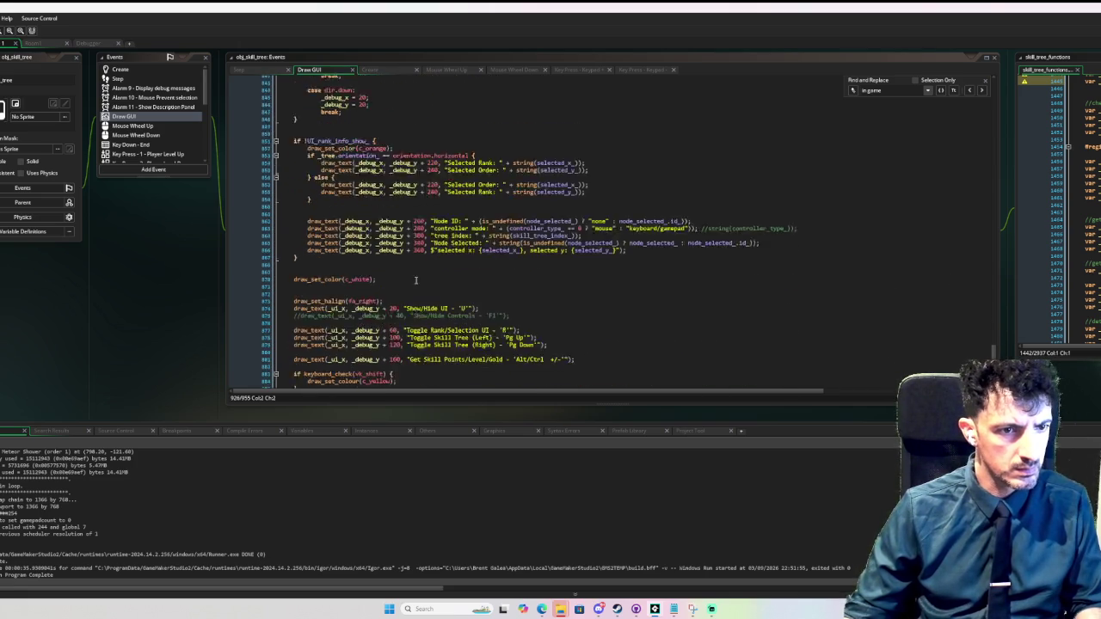
scroll(445, 280, "up", 20)
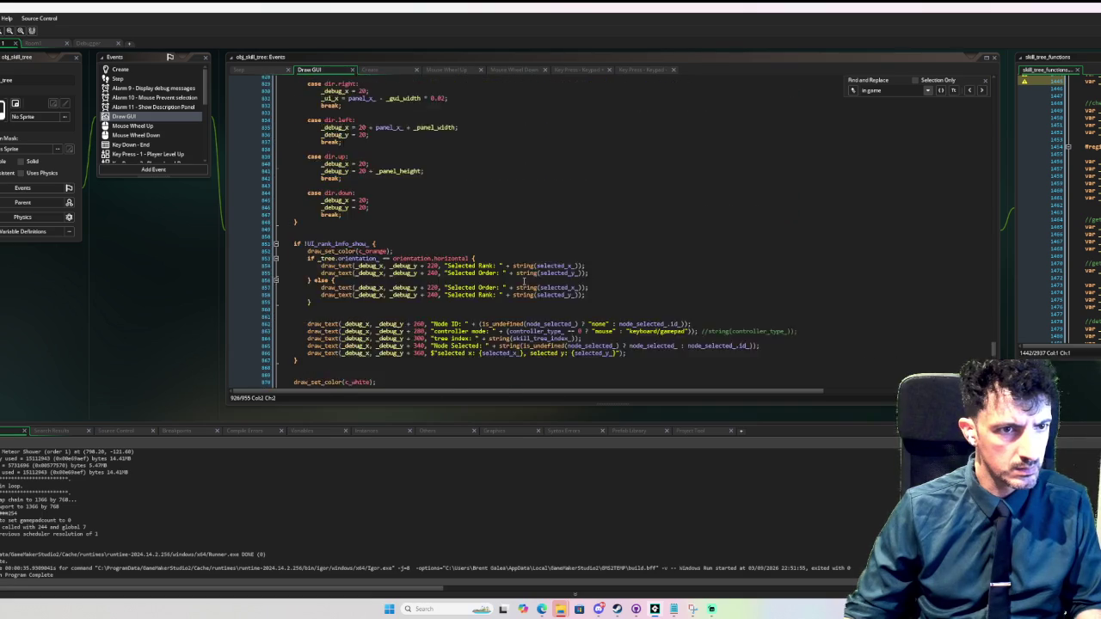
scroll(530, 287, "up", 20)
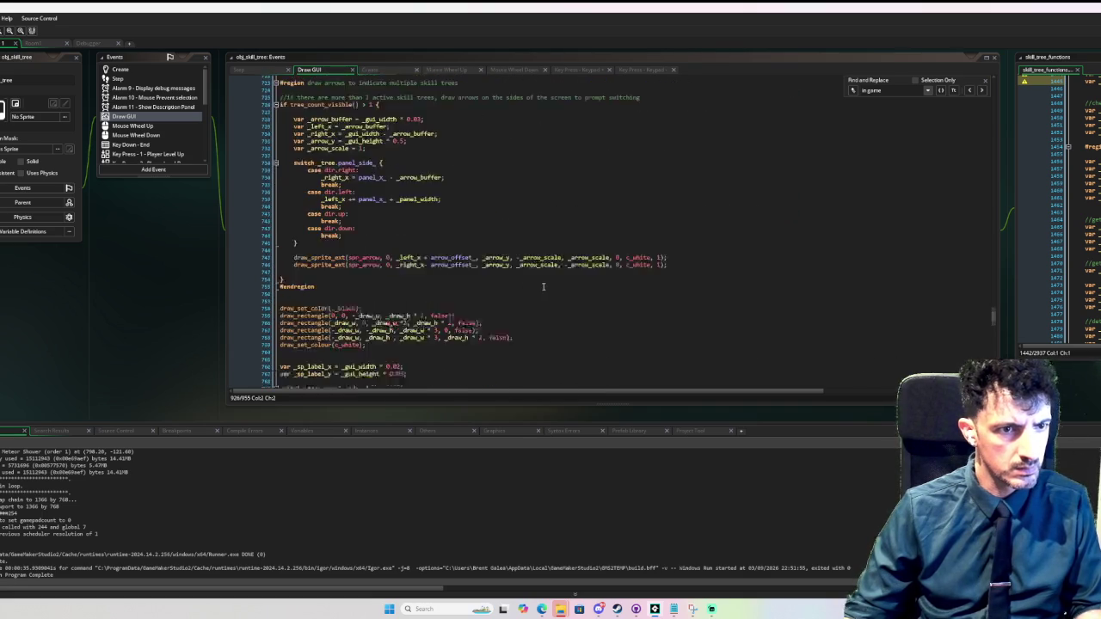
scroll(556, 296, "up", 20)
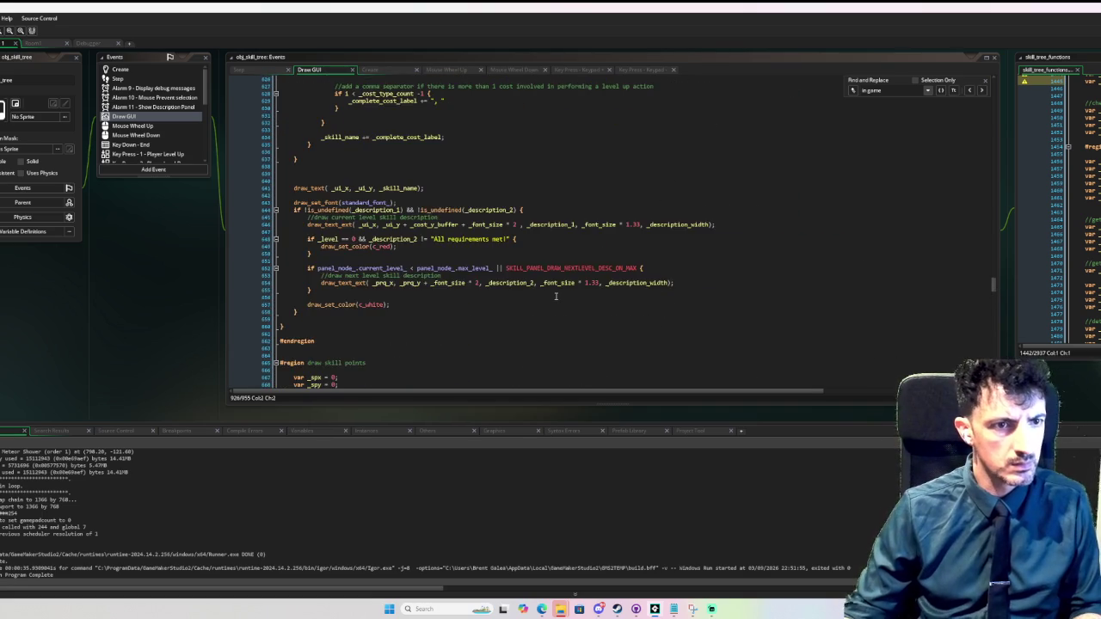
scroll(631, 305, "up", 10)
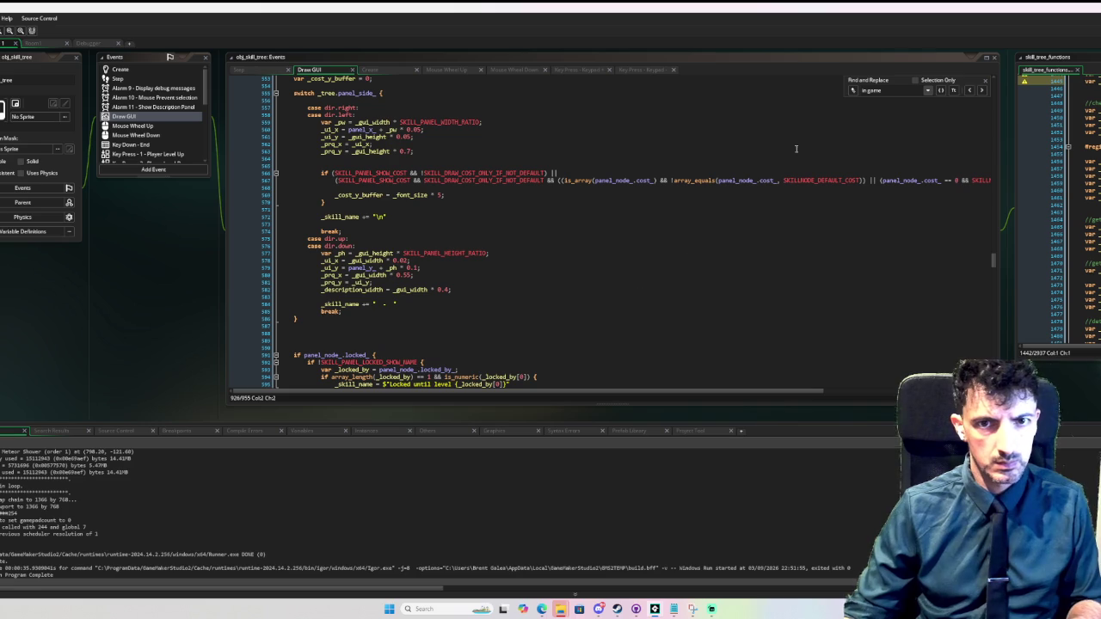
triple_click(886, 91)
- Search for c_lime and remove the lime boundary-line drawing code from its spot
type("c_lime")
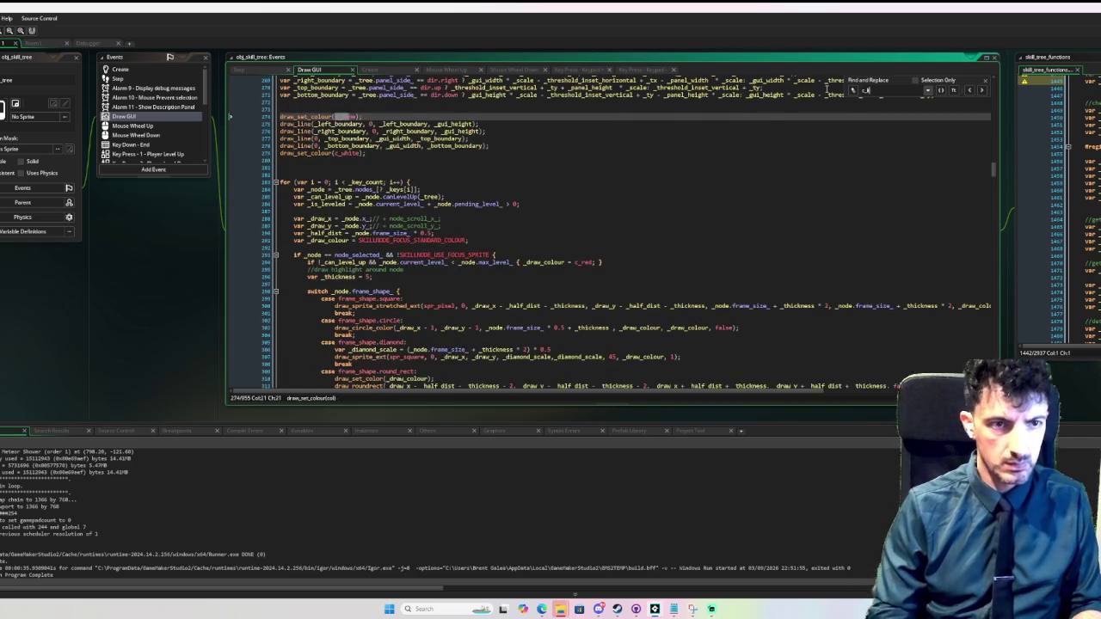
scroll(483, 229, "up", 4)
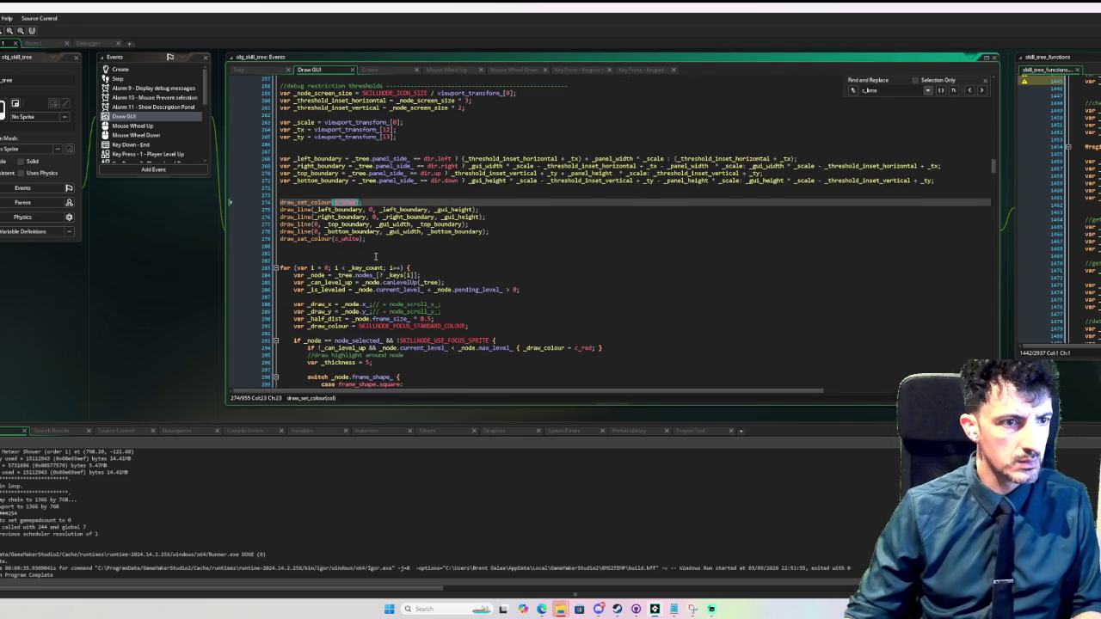
left_click_drag(390, 247, 248, 198)
key("ctrl+c")
key("Delete")
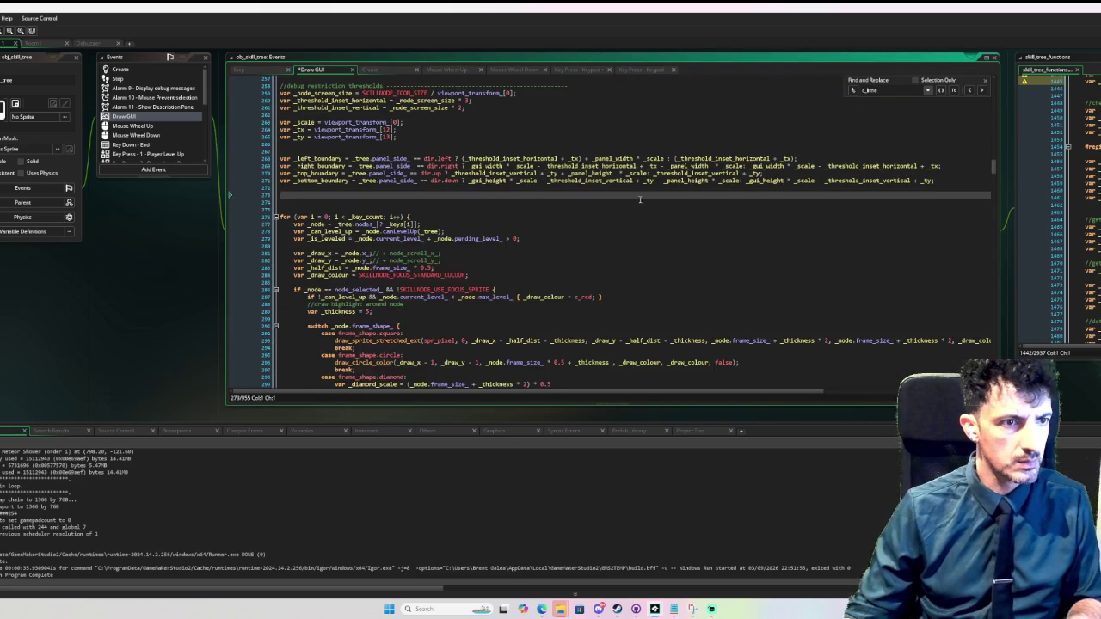
- Paste the boundary-line code after the threshold lines, indent it, and run with F6
scroll(702, 215, "up", 4)
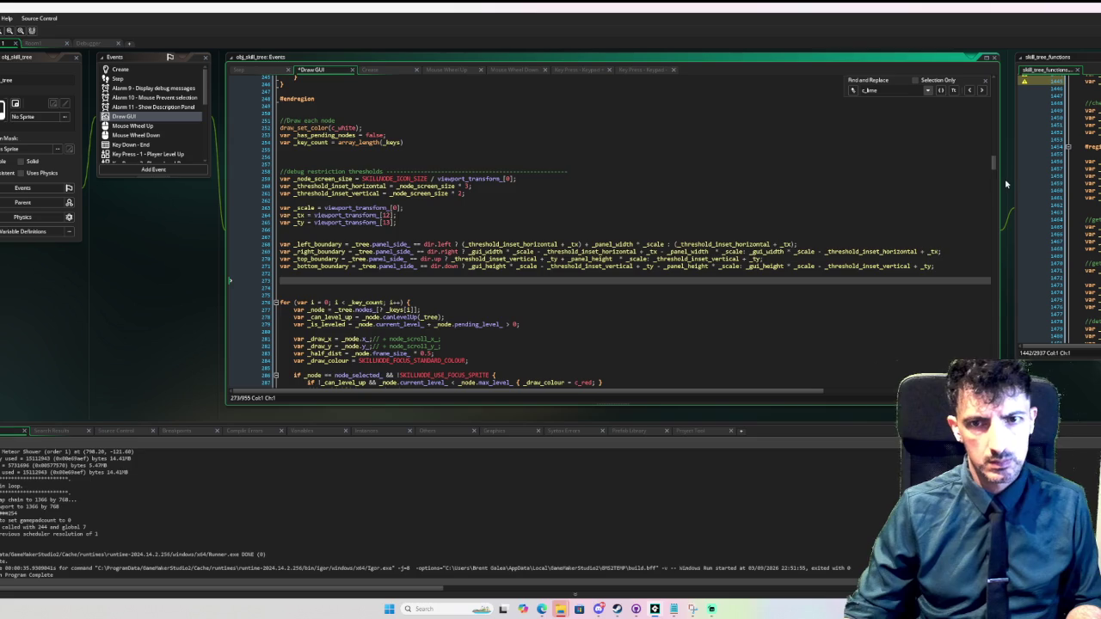
mouse_move(995, 161)
left_mouse_down()
mouse_move(995, 378)
mouse_move(992, 334)
mouse_move(939, 328)
left_mouse_up()
left_click(669, 296)
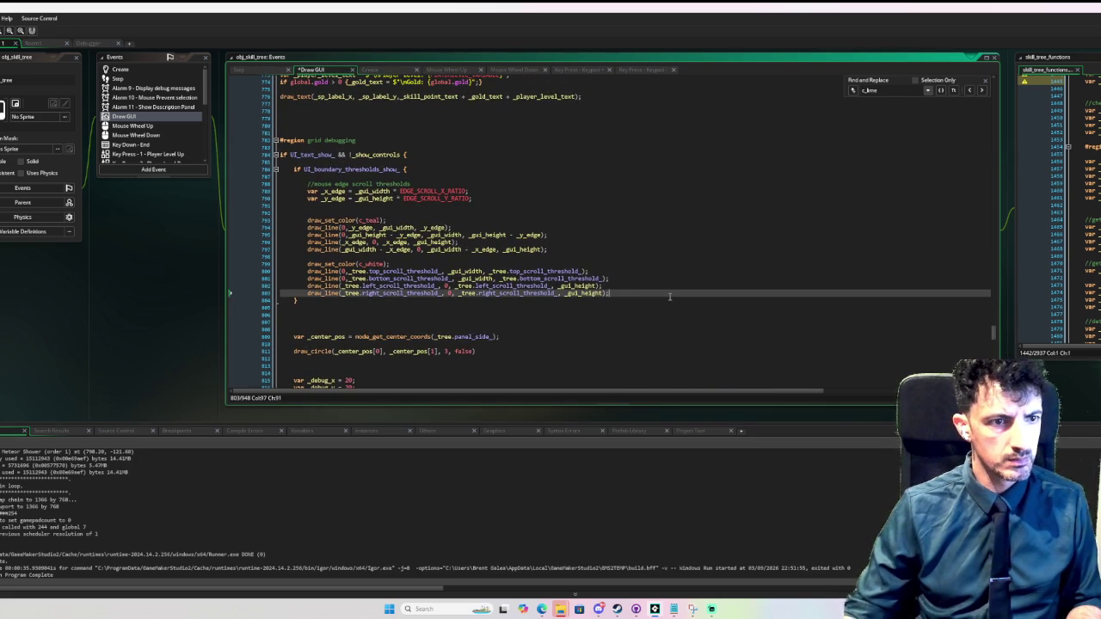
key("Return")
key("Return")
key("Return")
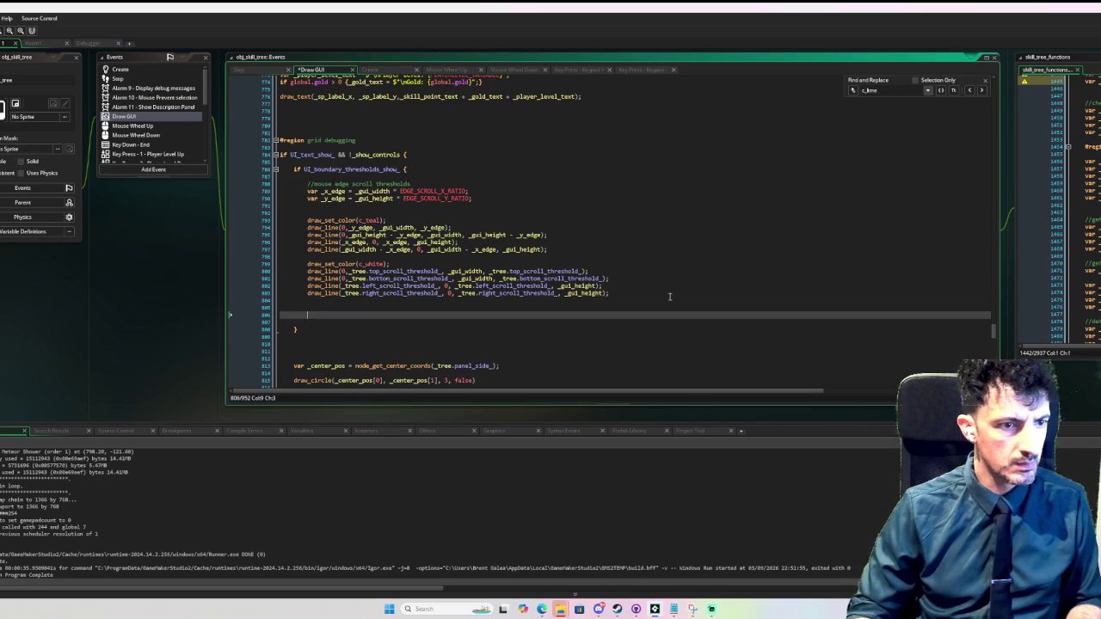
key("ctrl+v")
key("shift+Up")
key("shift+Up")
key("shift+Up")
key("Tab")
key("Left")
key("BackSpace")
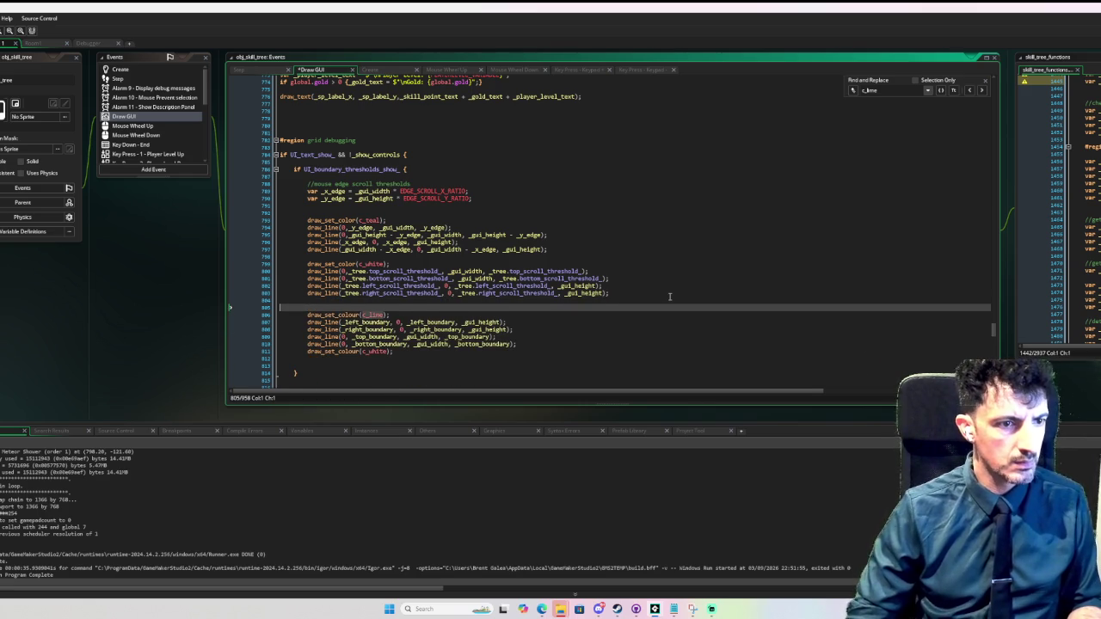
key("BackSpace")
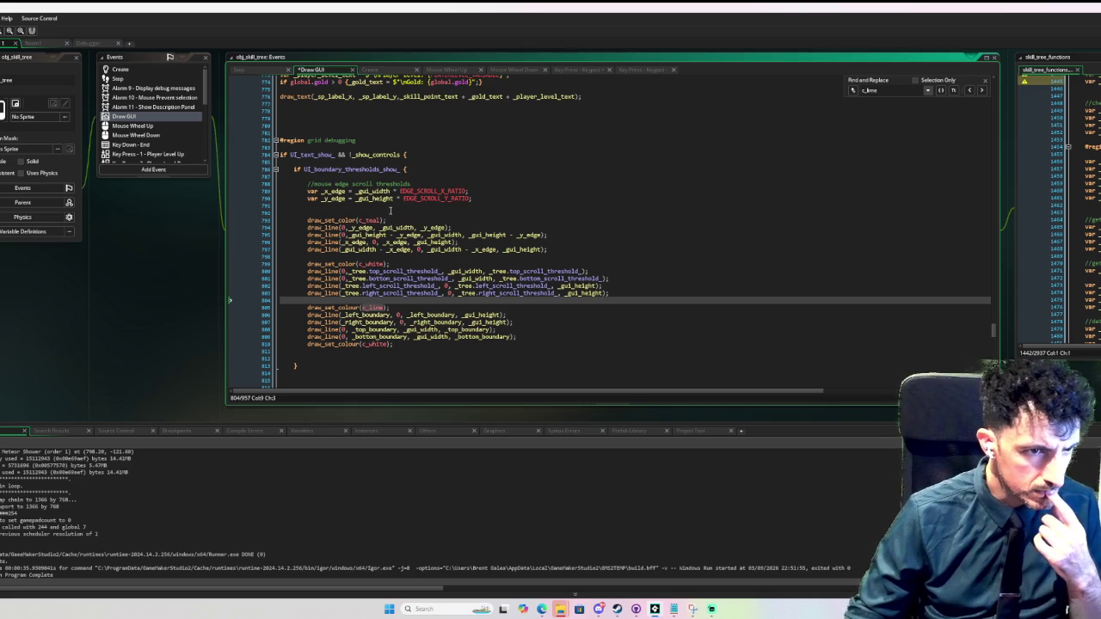
left_click(368, 227)
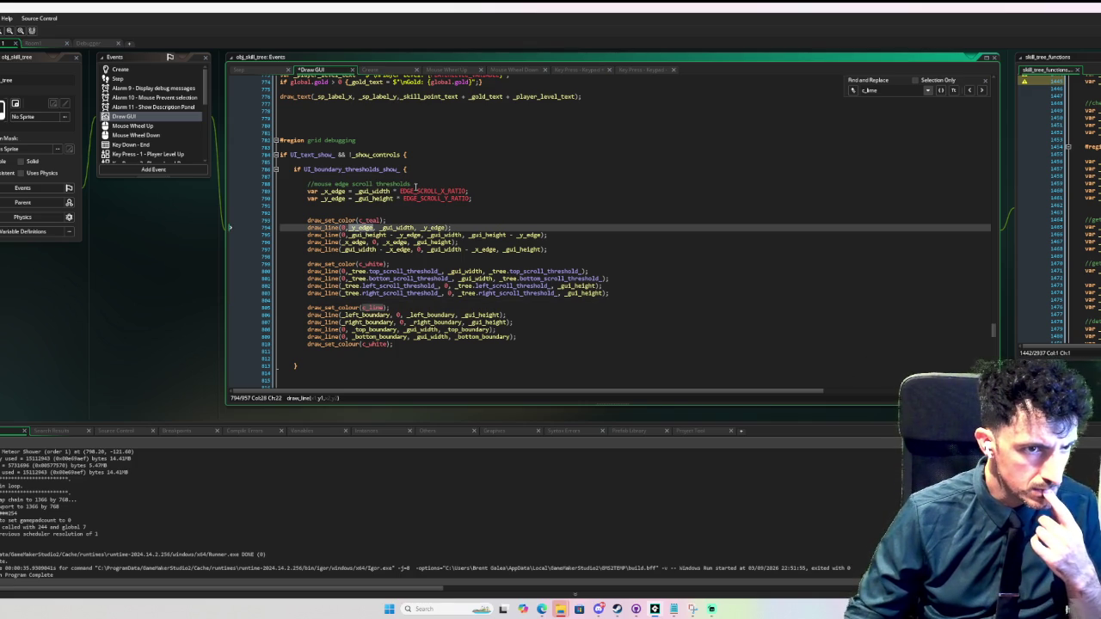
left_click(454, 214)
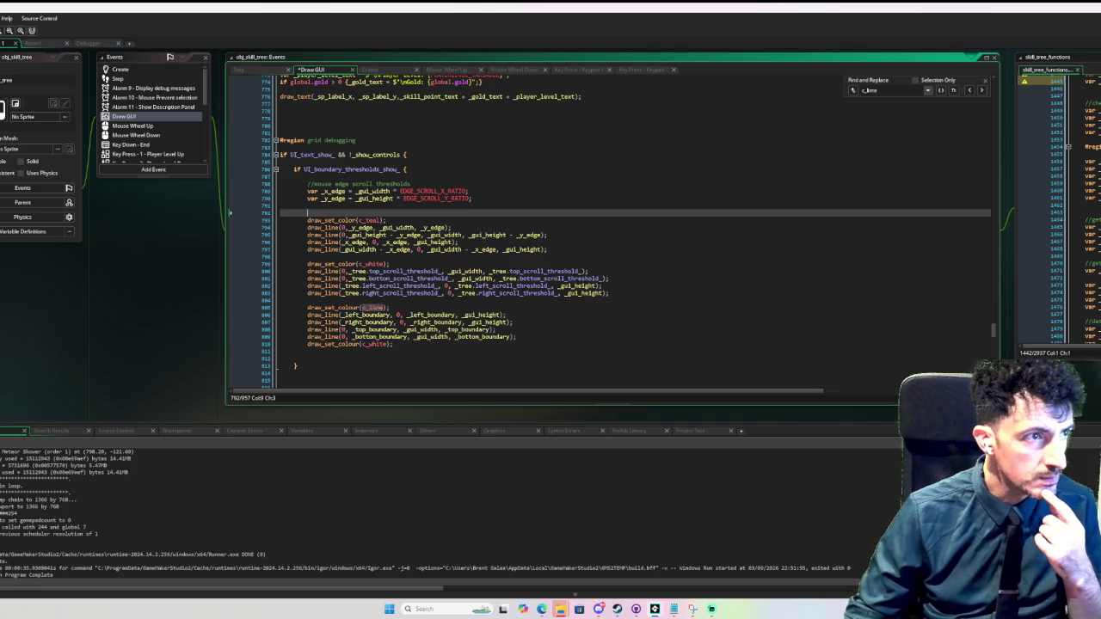
key("F6")
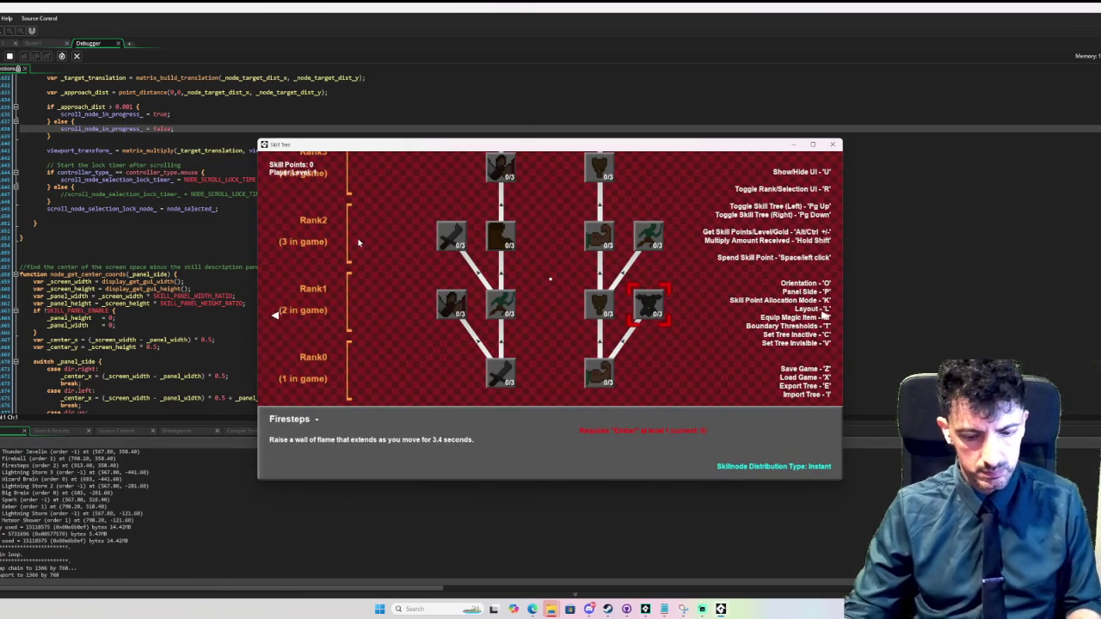
- Show thresholds with T, zoom, switch to horizontal with O, then close the game and return to Draw GUI
key("t")
scroll(507, 315, "up", 2)
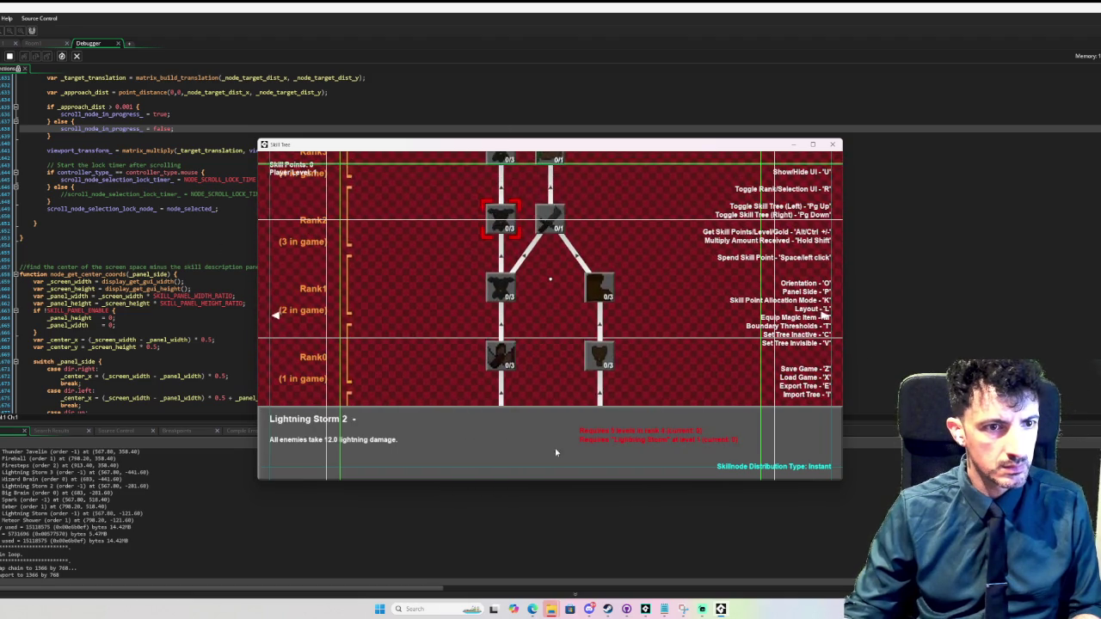
scroll(557, 481, "down", 2)
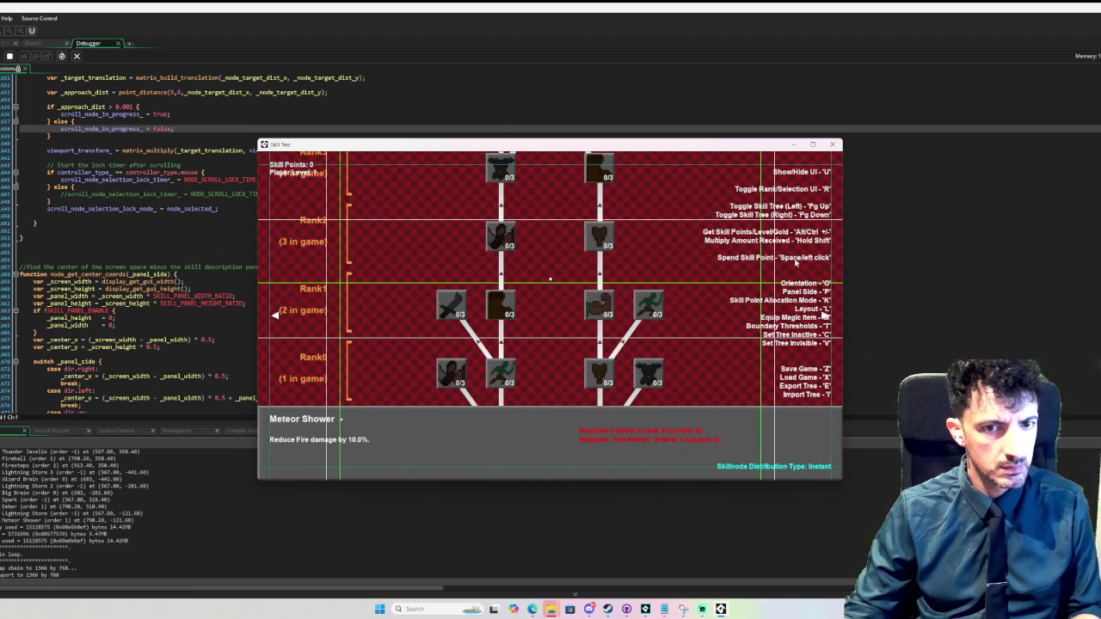
key("o")
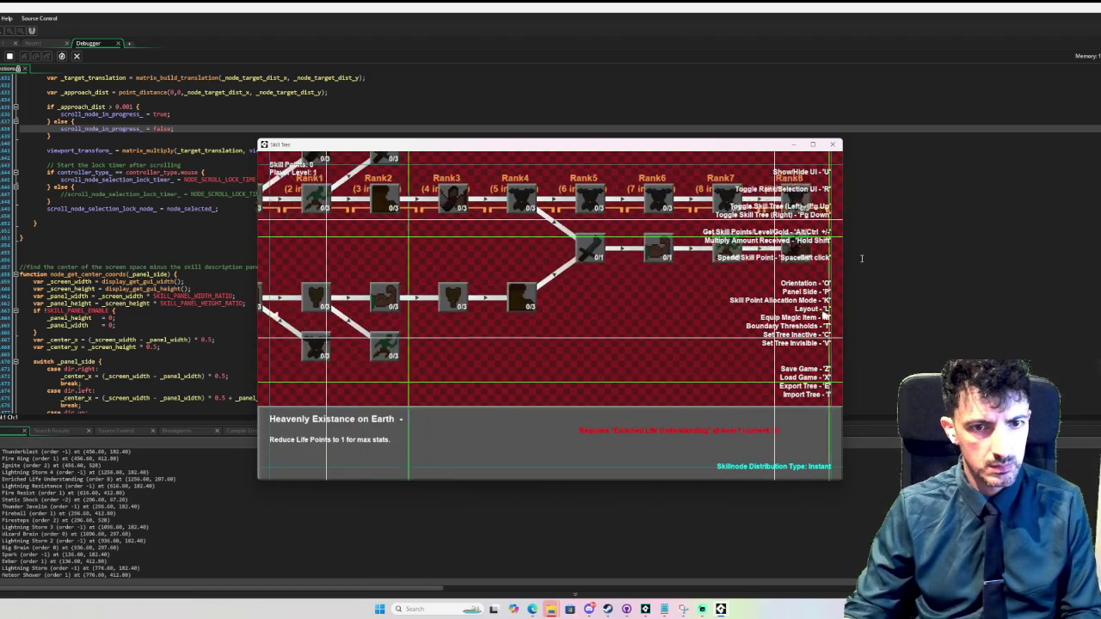
scroll(365, 273, "up", 2)
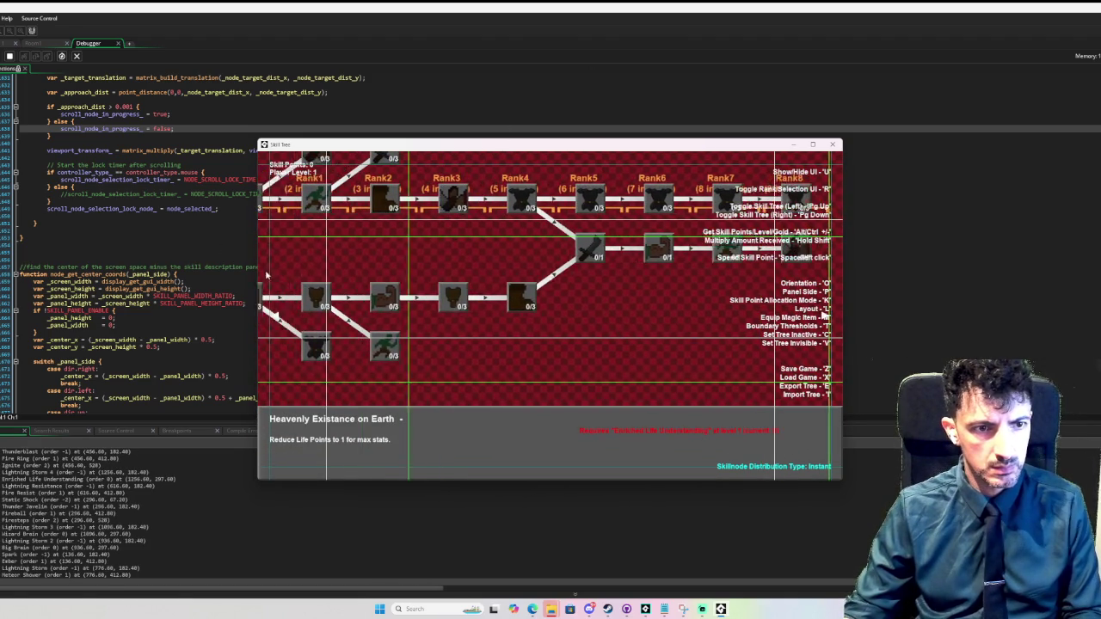
left_click(833, 145)
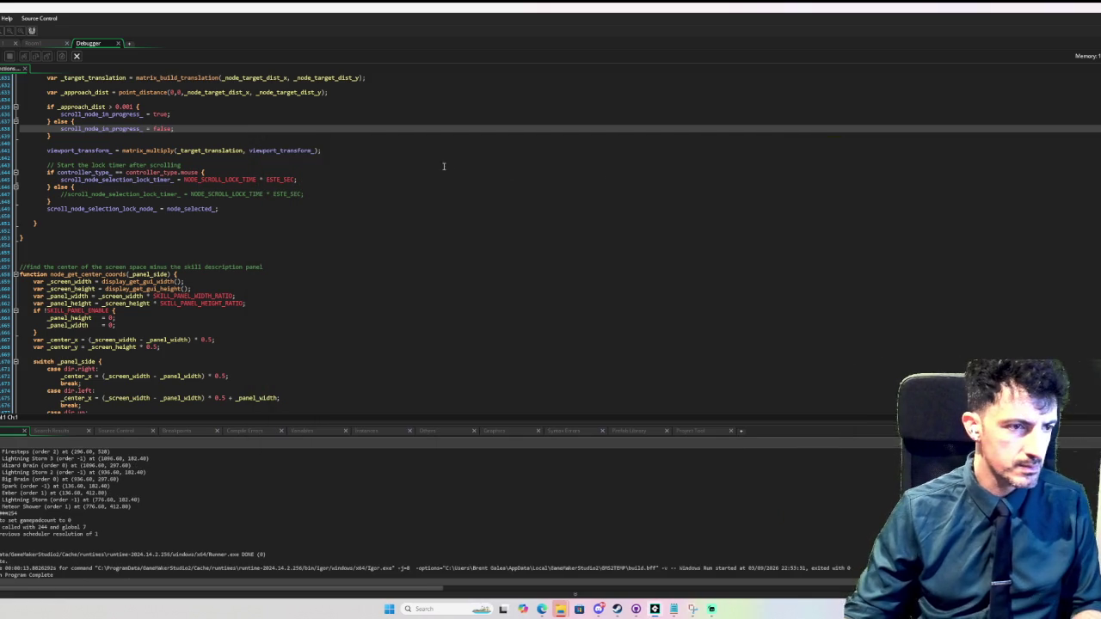
left_click(11, 44)
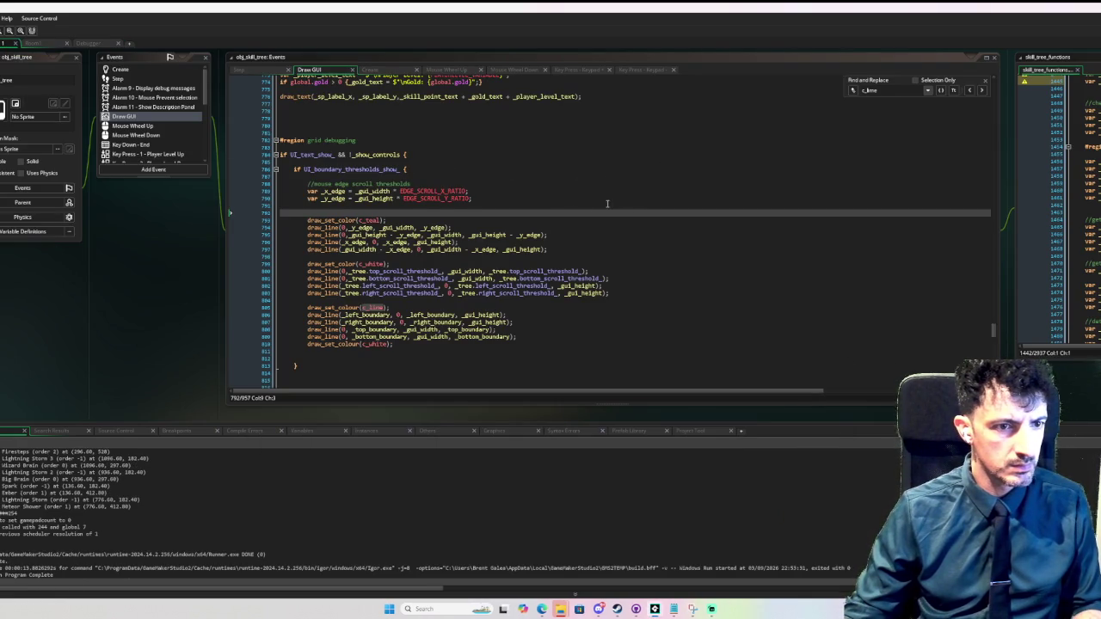
- Unindent the c_lime draw_line block and place it above the skill node for loop
key("Down")
key("Down")
key("Down")
key("Return")
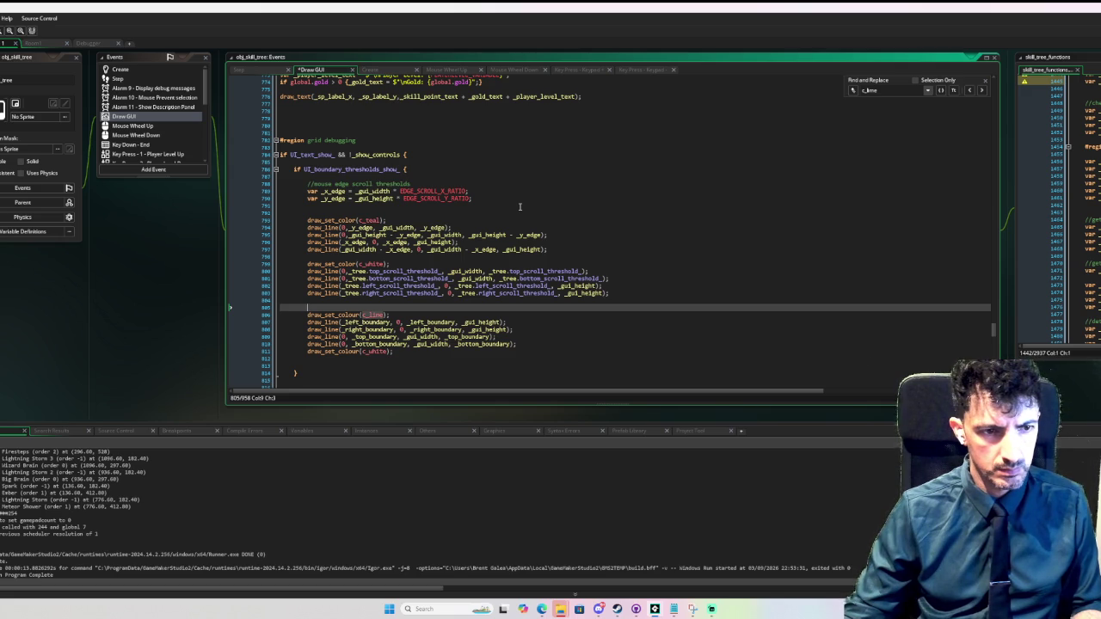
key("Return")
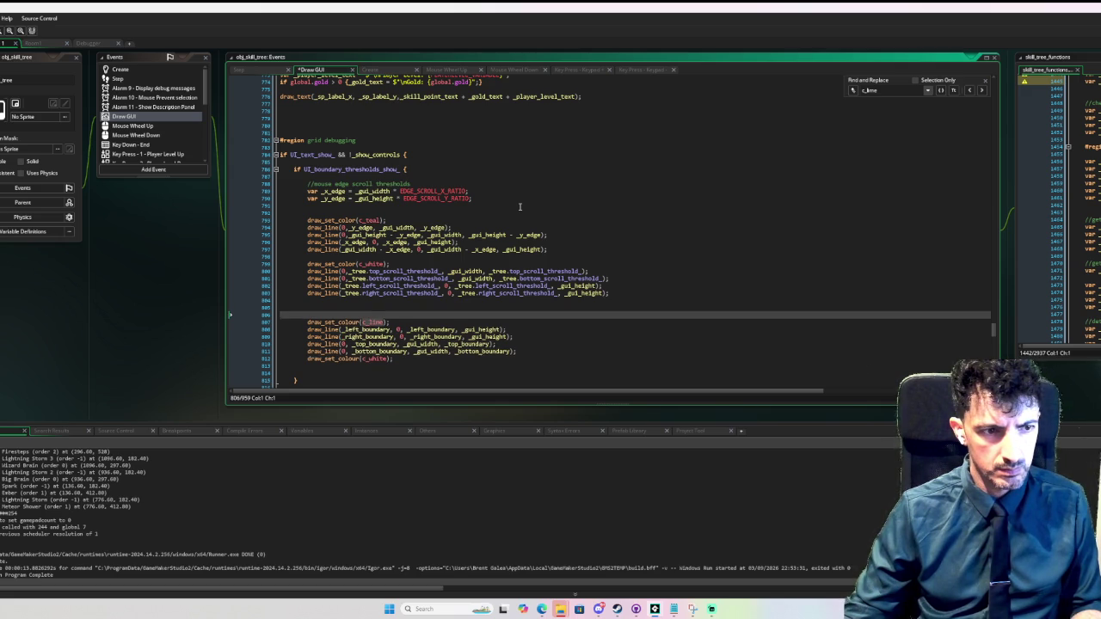
key("shift+Down")
key("shift+Down")
key("shift+Down")
key("shift+Tab")
key("shift+Tab")
key("ctrl+z")
key("ctrl+z")
key("ctrl+z")
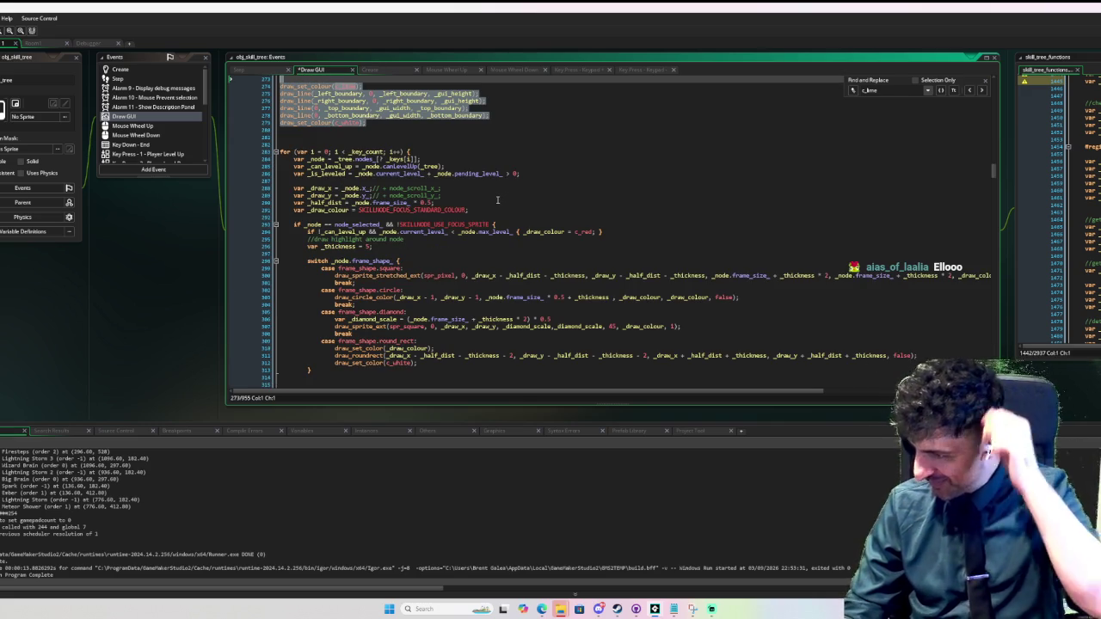
left_click(473, 169)
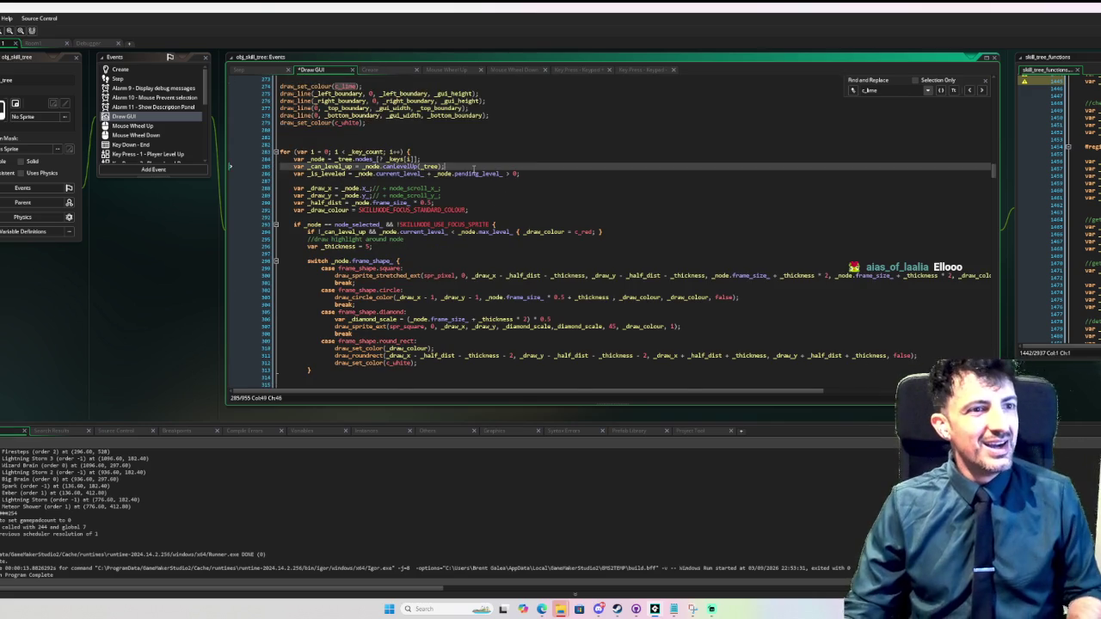
scroll(477, 176, "up", 4)
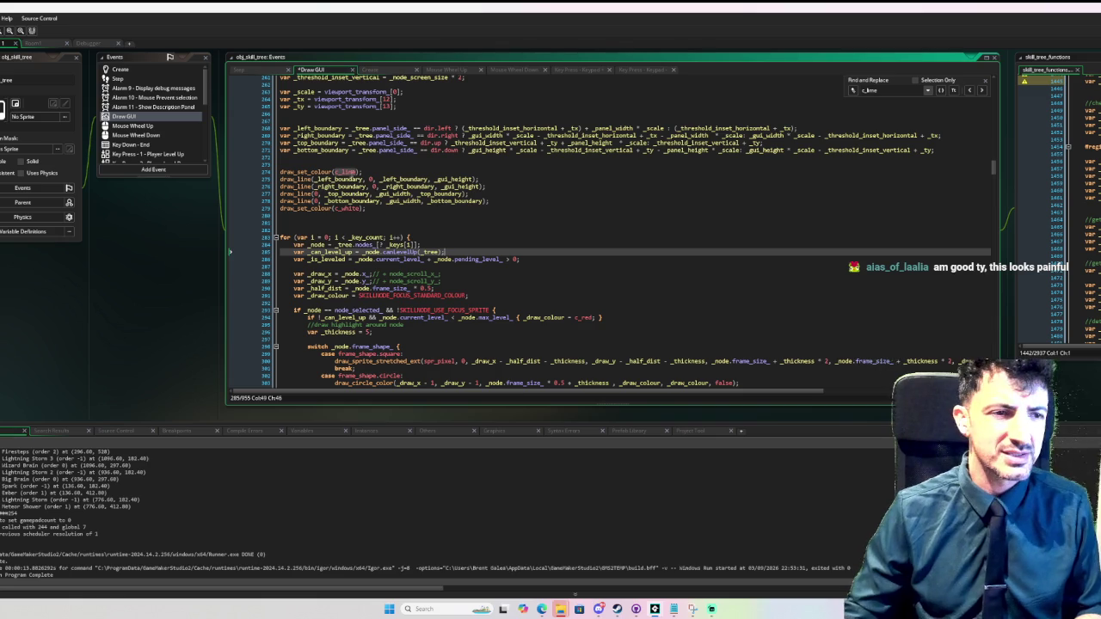
- Add a blank line above the lime boundary block and copy the two debug-toggle if lines
left_click(376, 222)
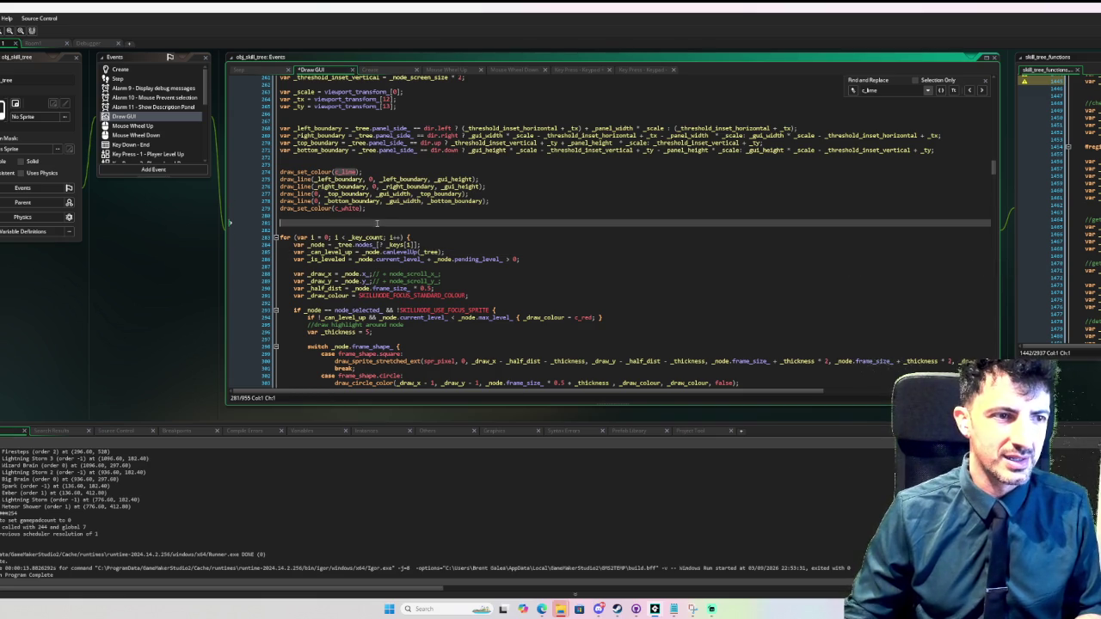
left_click(292, 164)
key("Return")
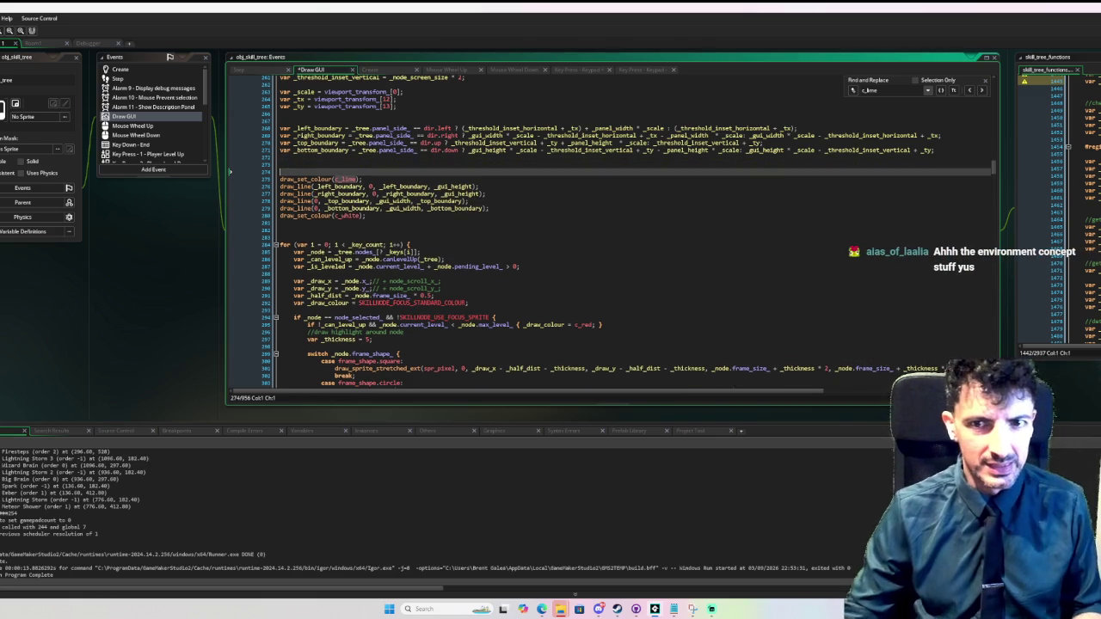
mouse_move(998, 175)
left_mouse_down()
mouse_move(994, 362)
mouse_move(994, 340)
left_mouse_up()
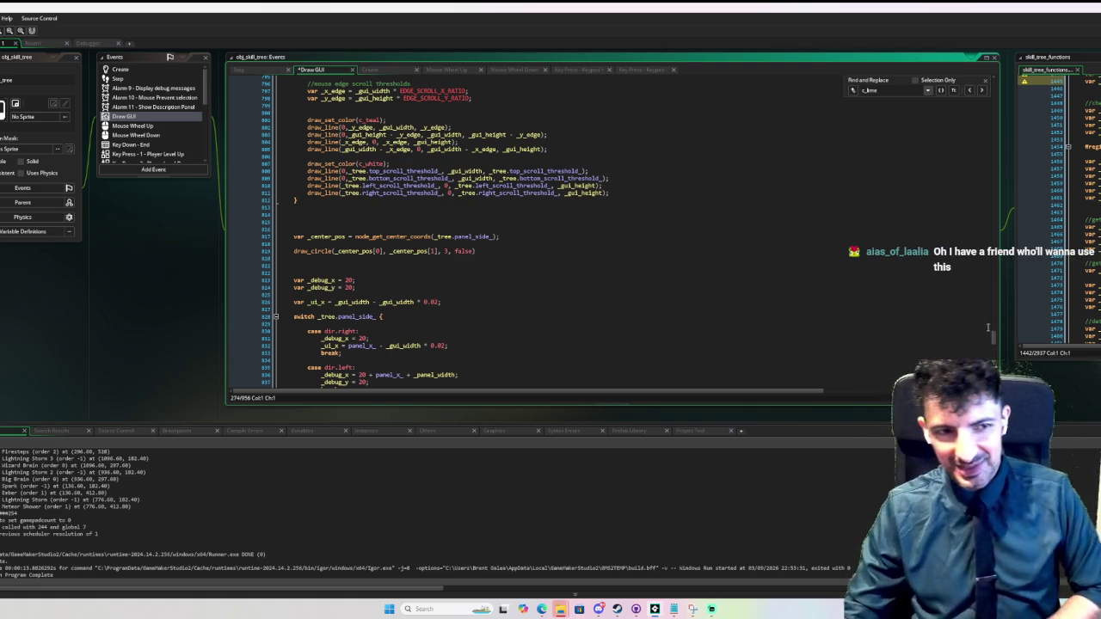
scroll(808, 288, "up", 3)
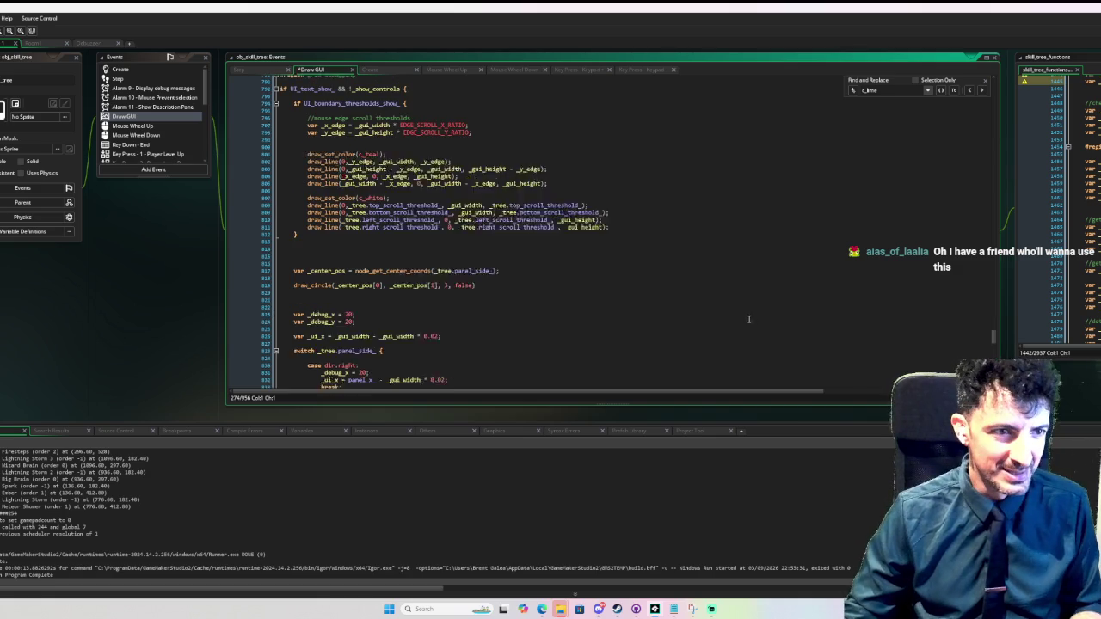
left_click_drag(420, 138, 275, 123)
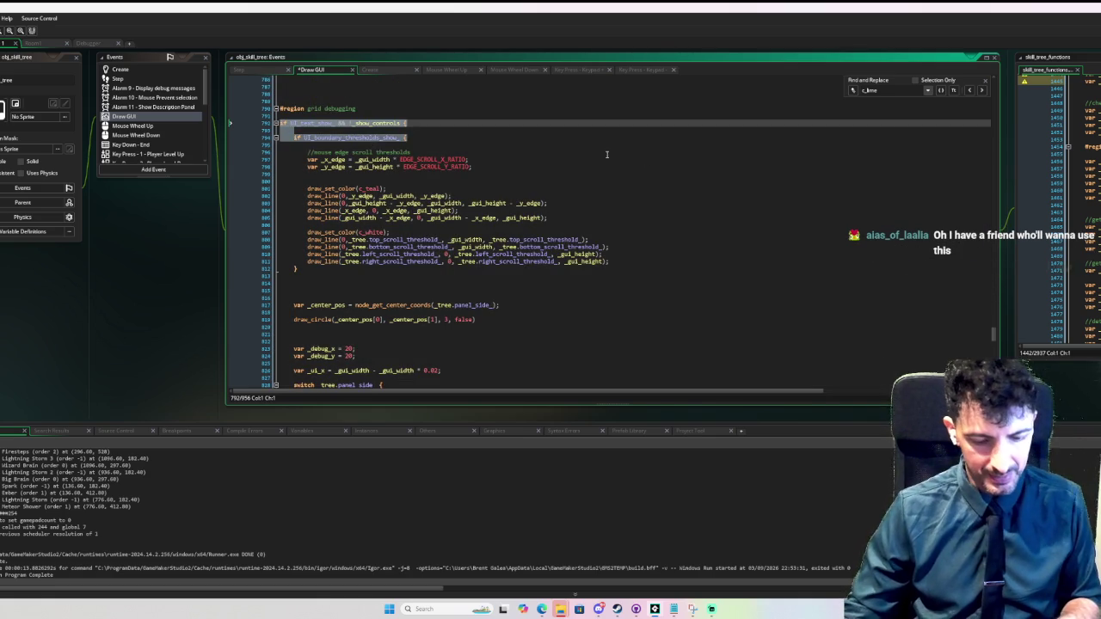
- Paste the conditions above the c_lime block, indent it, add closing braces, and run the game
mouse_move(994, 334)
left_mouse_down()
mouse_move(992, 97)
mouse_move(990, 106)
mouse_move(977, 97)
mouse_move(959, 167)
left_mouse_up()
left_click(350, 191)
key("ctrl+v")
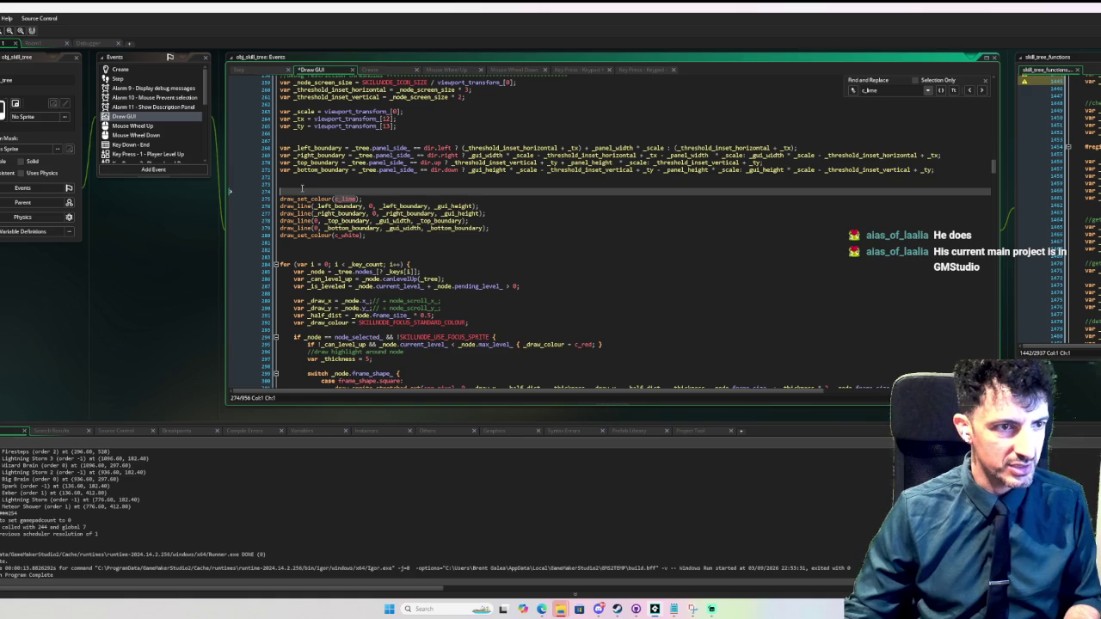
left_click(409, 252, "shift")
key("Tab")
key("Tab")
left_click(412, 252)
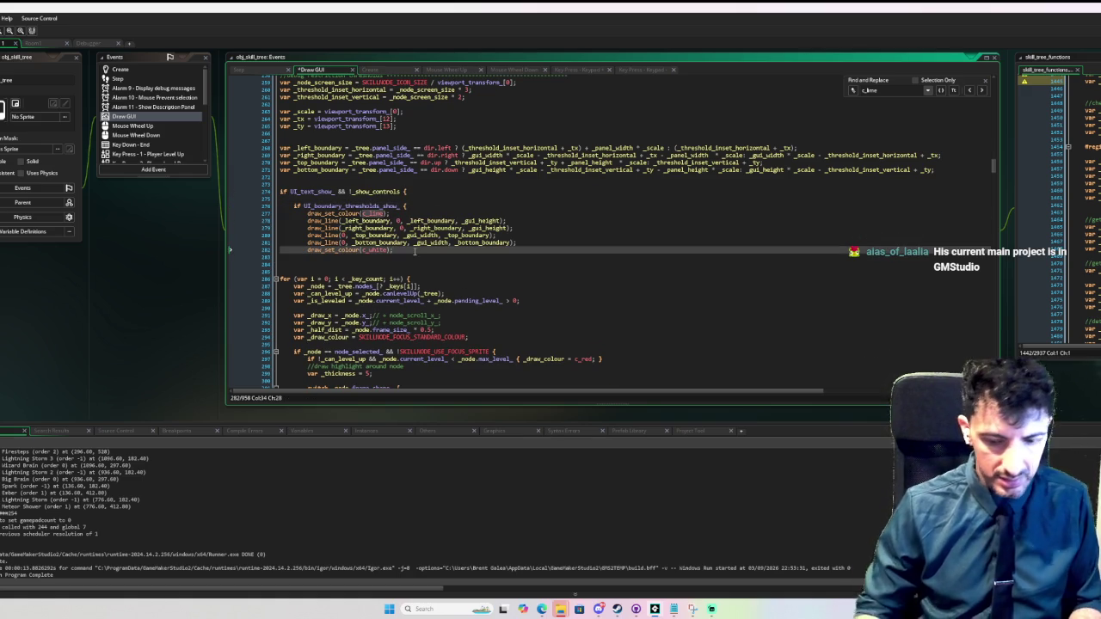
key("Return")
key("Return")
type("}")
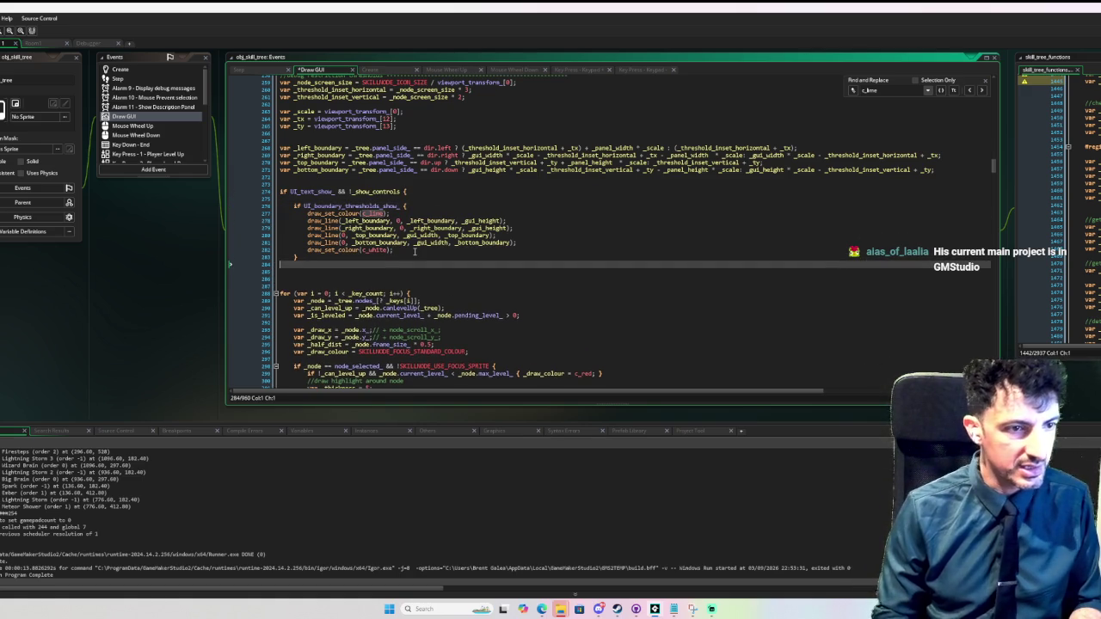
key("F6")
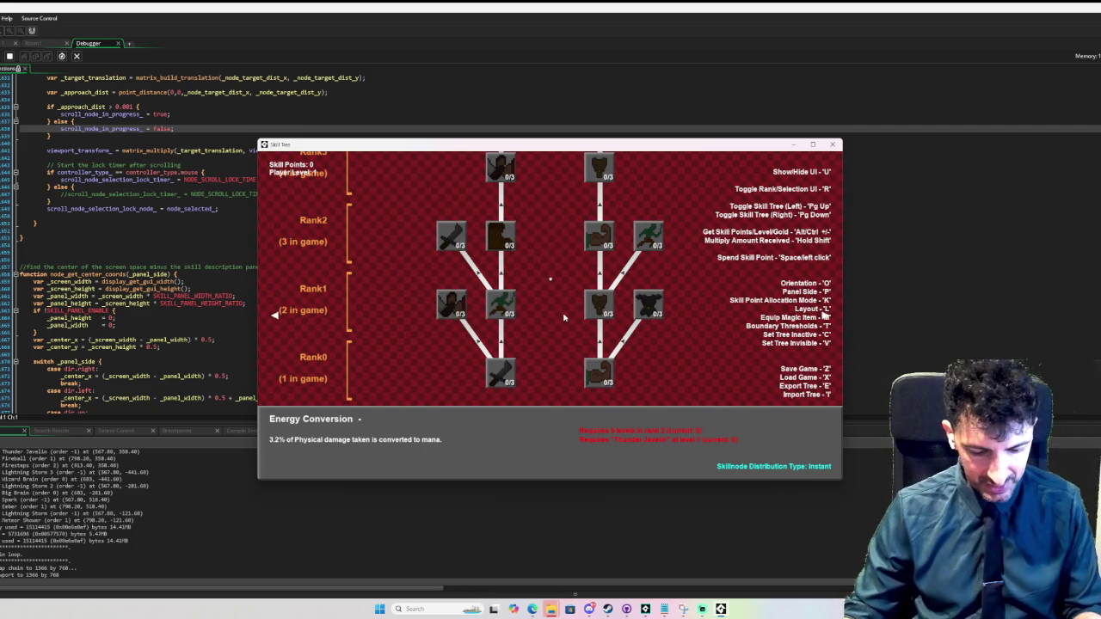
- Hide the controls and debug text with U to confirm the lime boundary lines disappear
key("u")
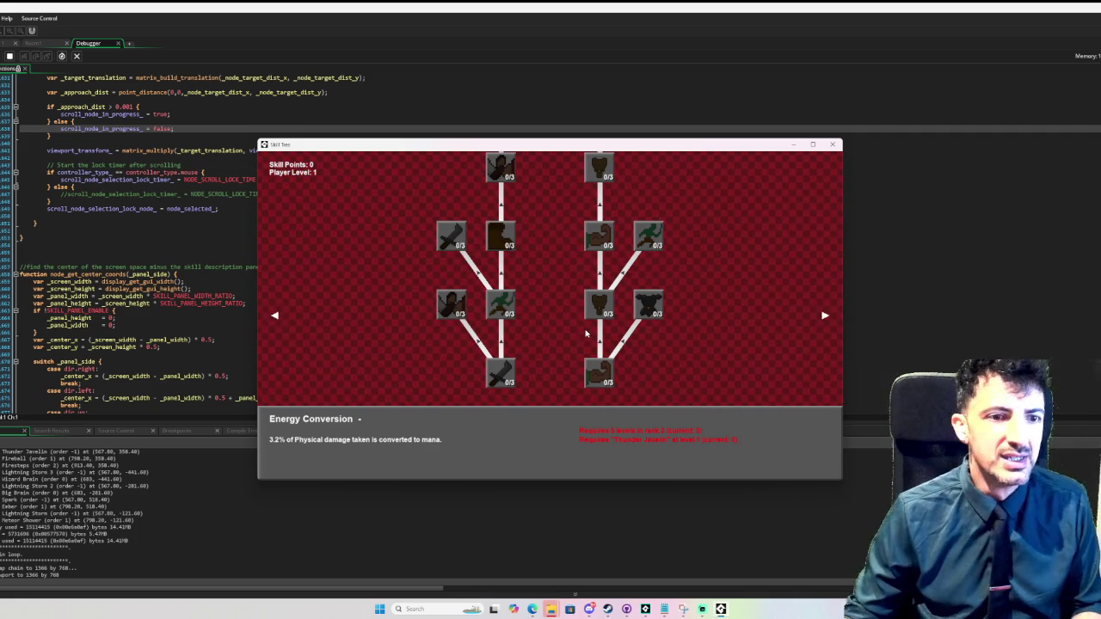
mouse_move(539, 151)
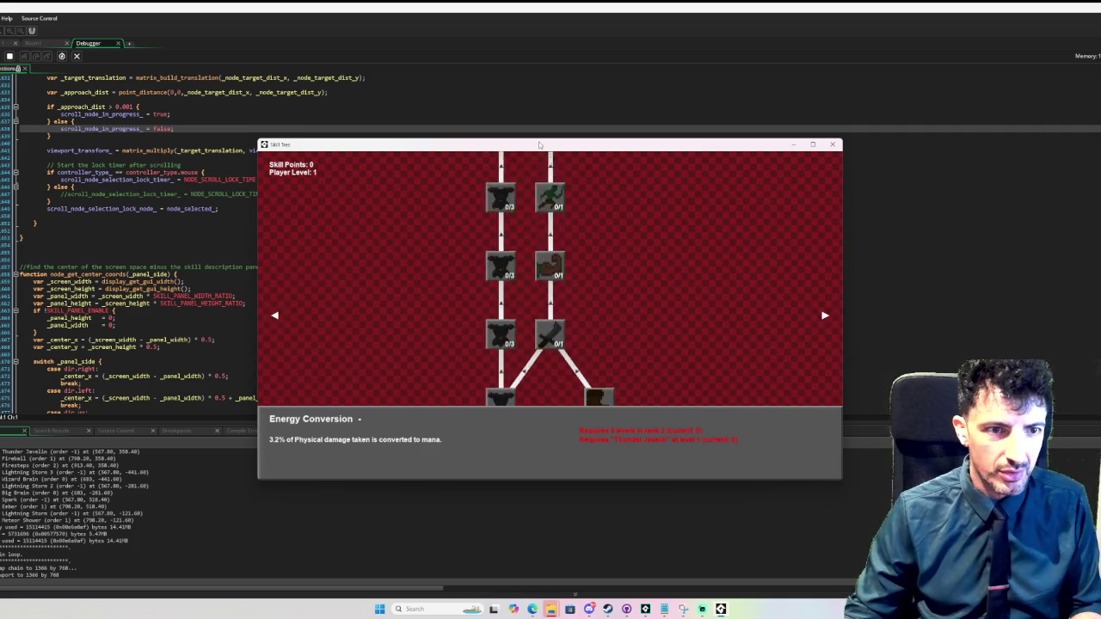
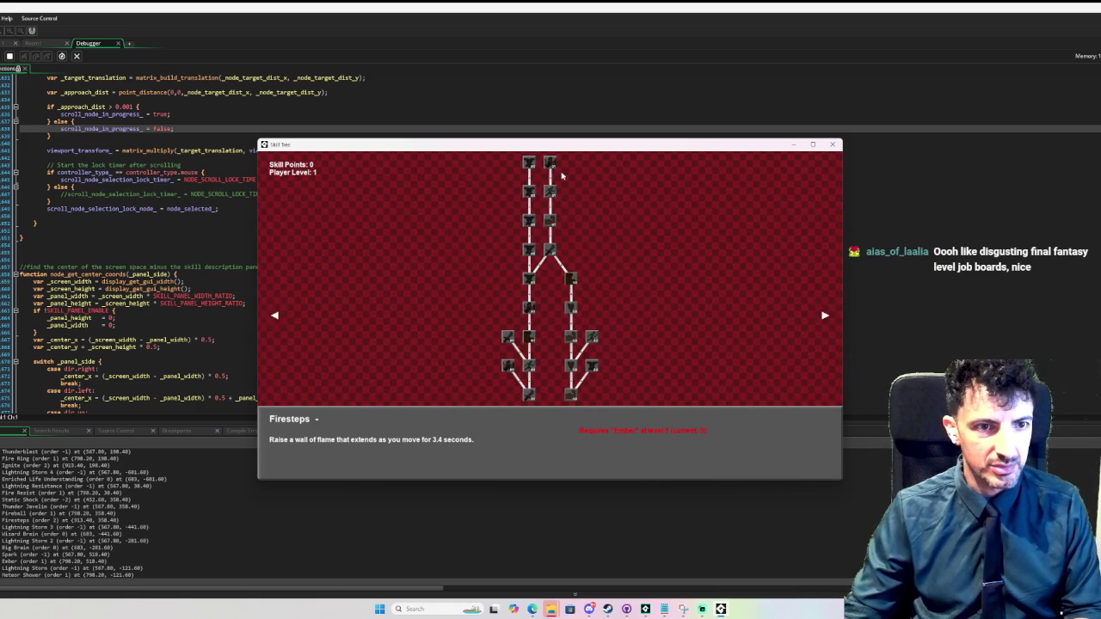
- Zoom the running skill tree in and out until it lays out horizontally, left to right
scroll(567, 189, "down", 4)
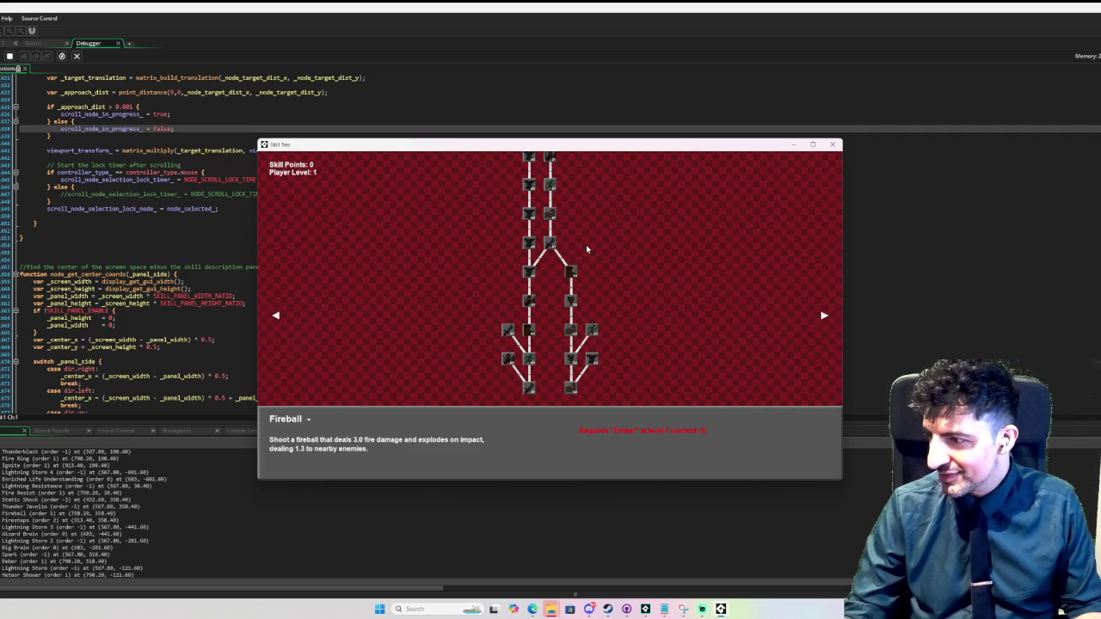
mouse_move(574, 270)
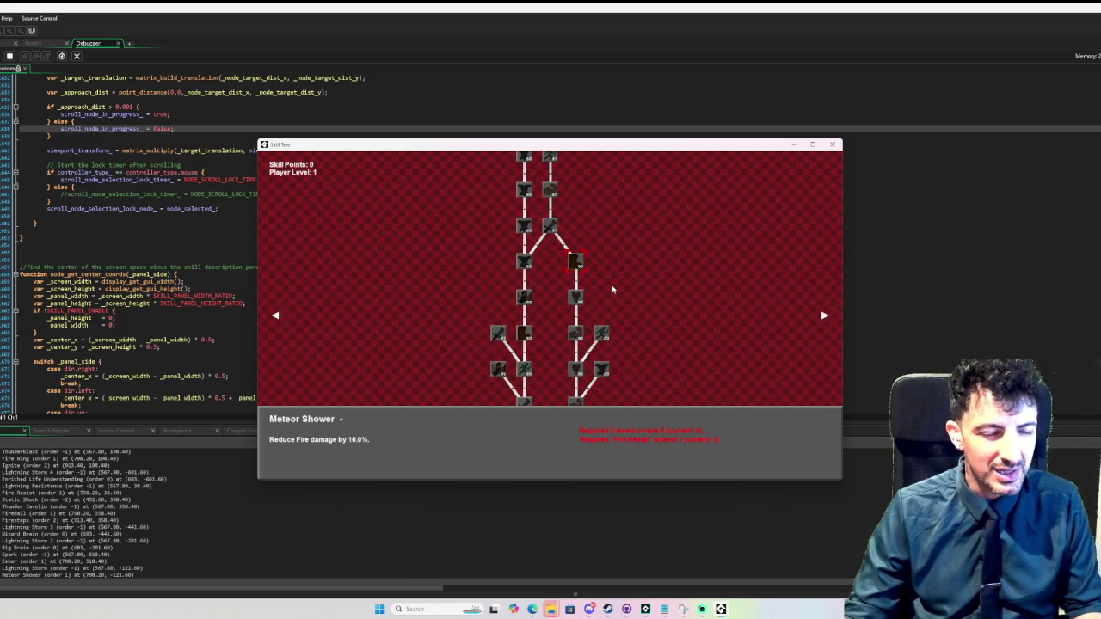
scroll(612, 290, "up", 2)
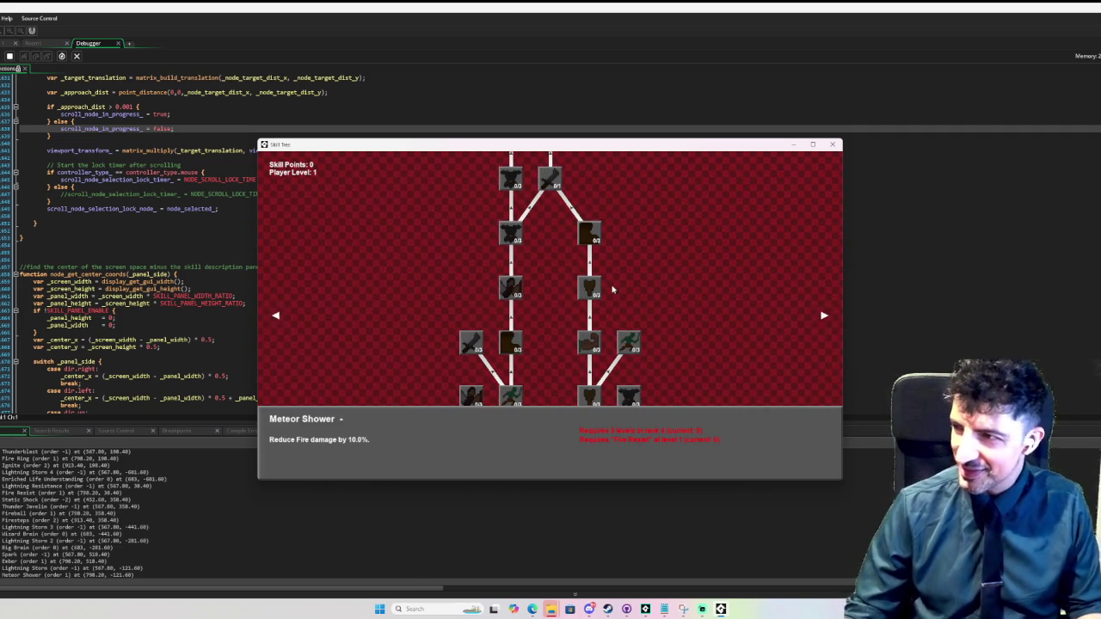
mouse_move(636, 347)
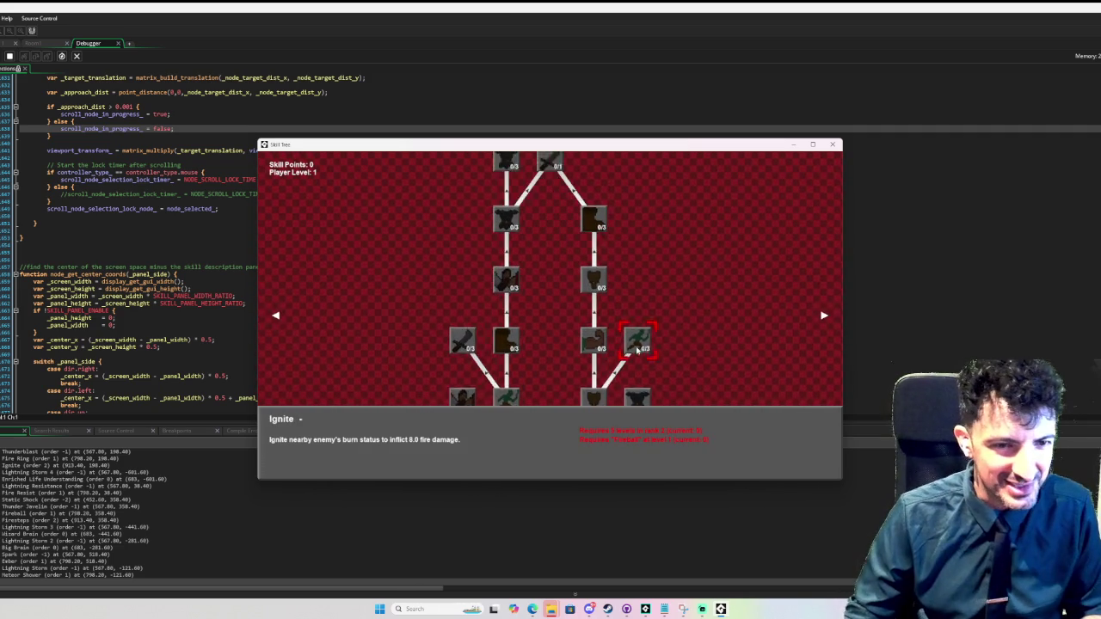
scroll(671, 364, "down", 3)
scroll(528, 175, "up", 3)
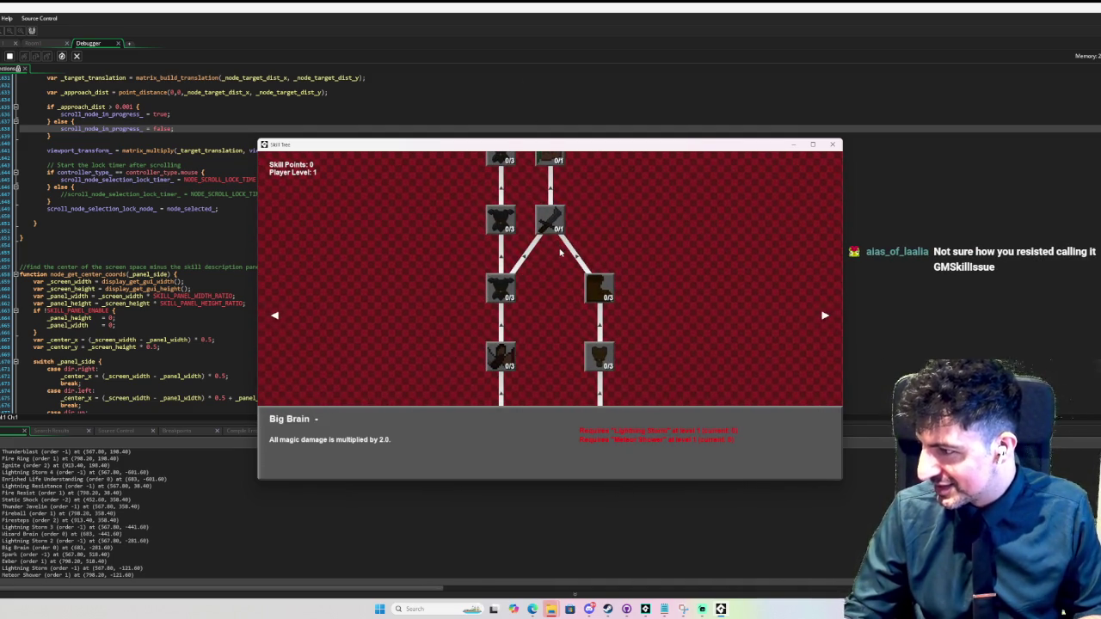
scroll(588, 442, "down", 2)
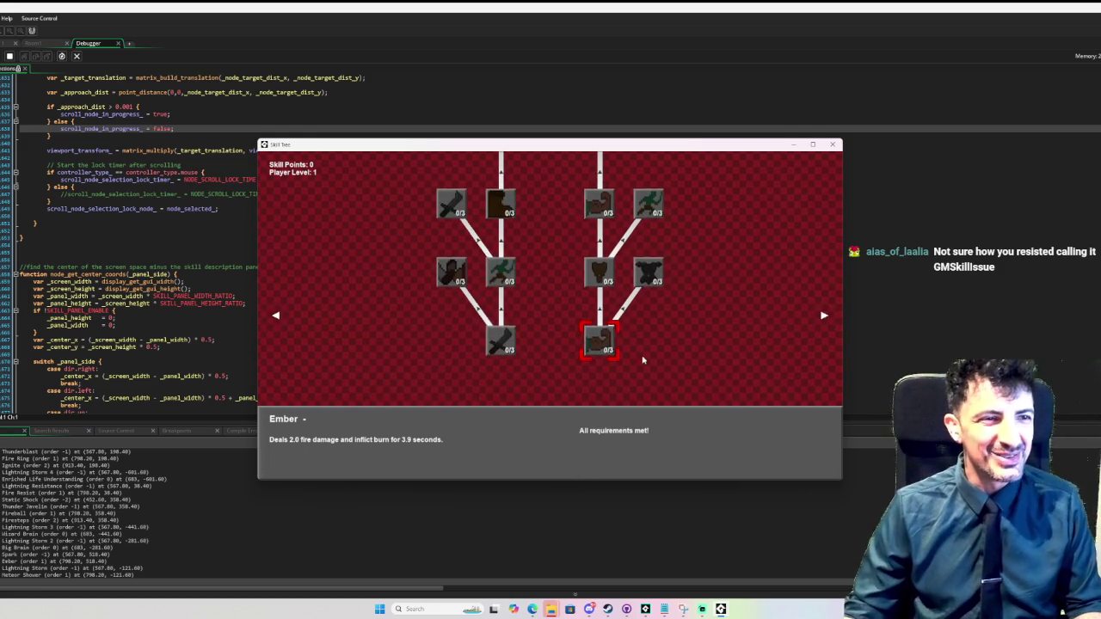
scroll(638, 354, "up", 4)
scroll(560, 467, "down", 1)
scroll(636, 371, "down", 1)
scroll(559, 344, "up", 2)
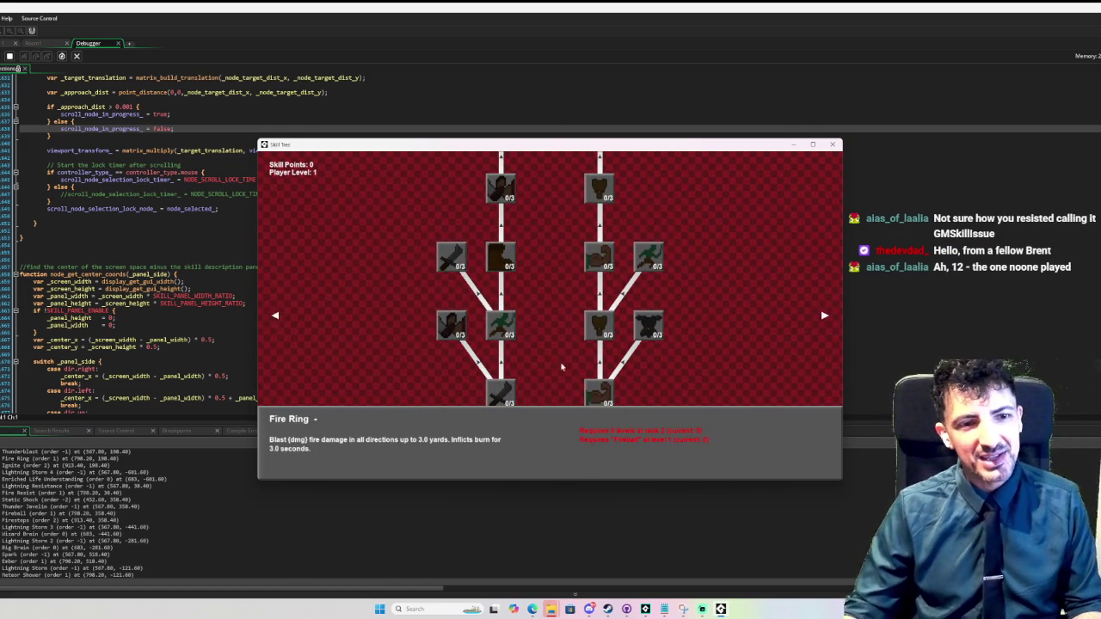
scroll(538, 325, "down", 3)
scroll(563, 252, "down", 1)
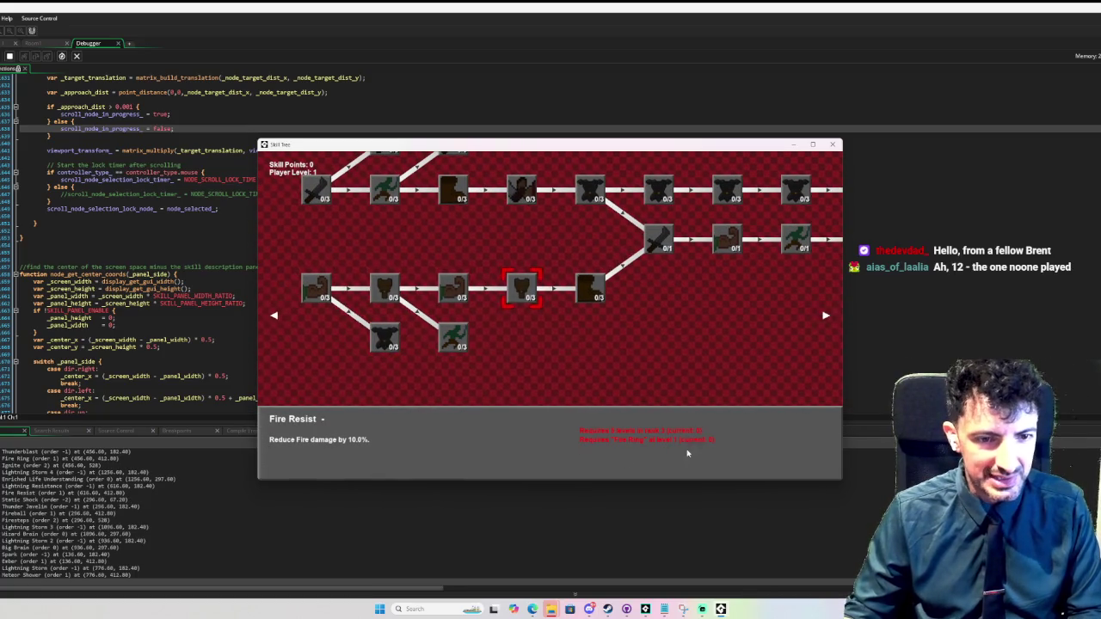
- Cycle the description panel's position with the arrow keys until it sits on the left
scroll(593, 423, "up", 2)
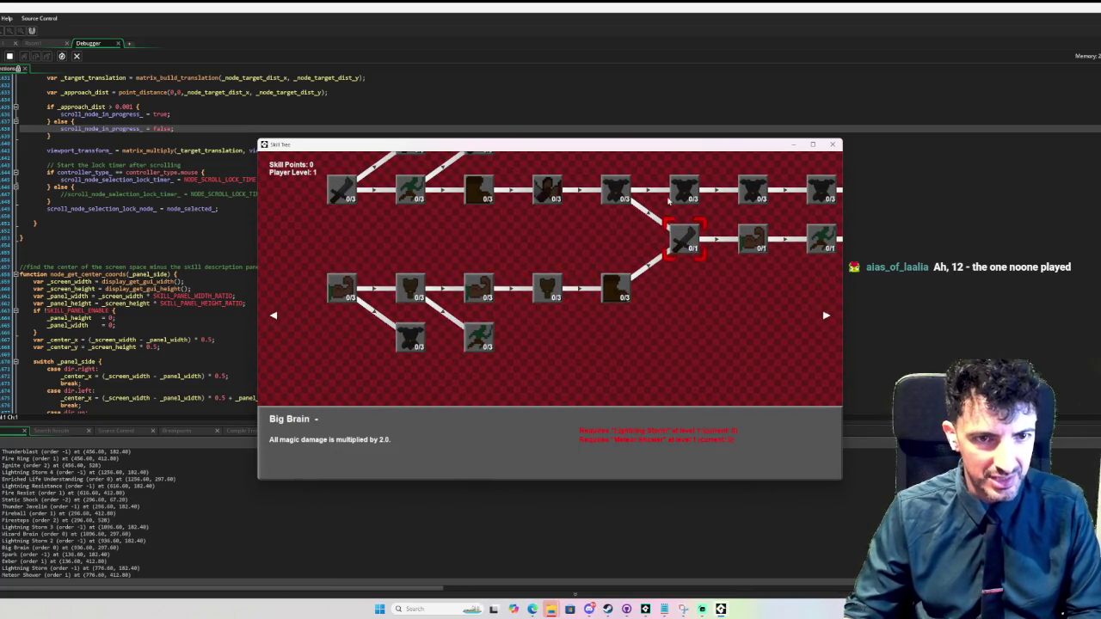
scroll(662, 206, "up", 1)
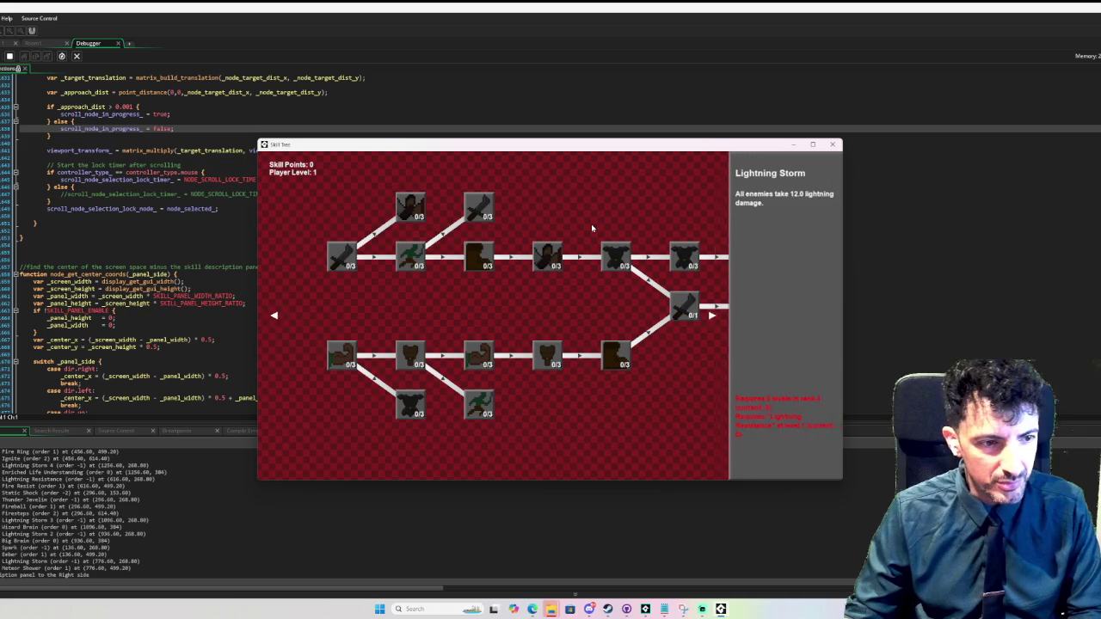
key("Down")
key("Up")
key("Left")
key("Left")
key("Left")
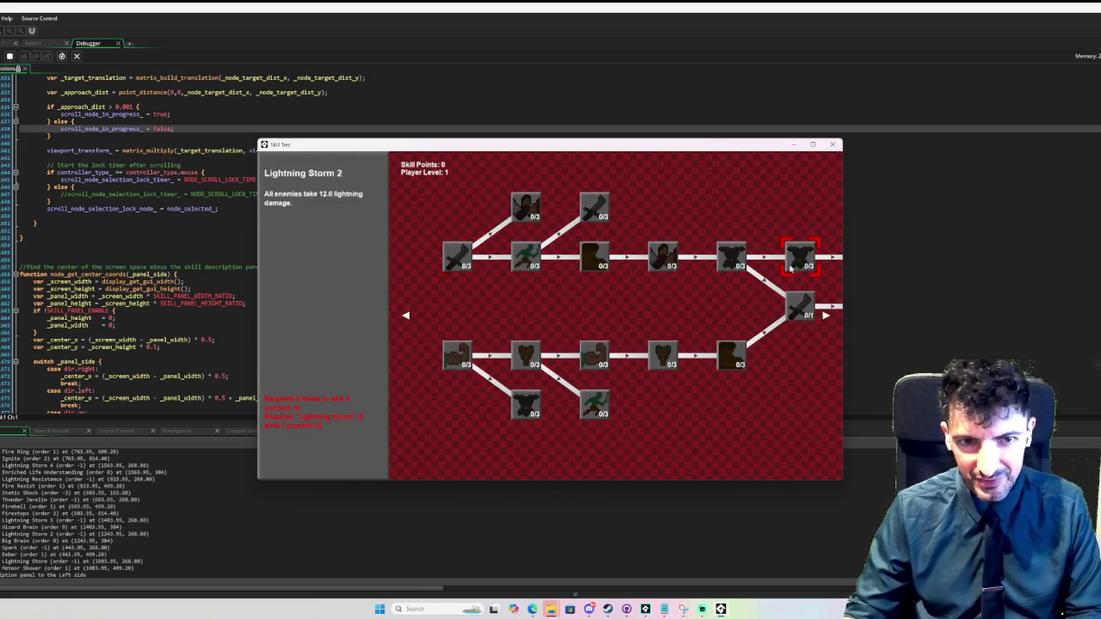
- Grant skill points with P and level Ember to 1/3, leaving 34 points
mouse_move(824, 315)
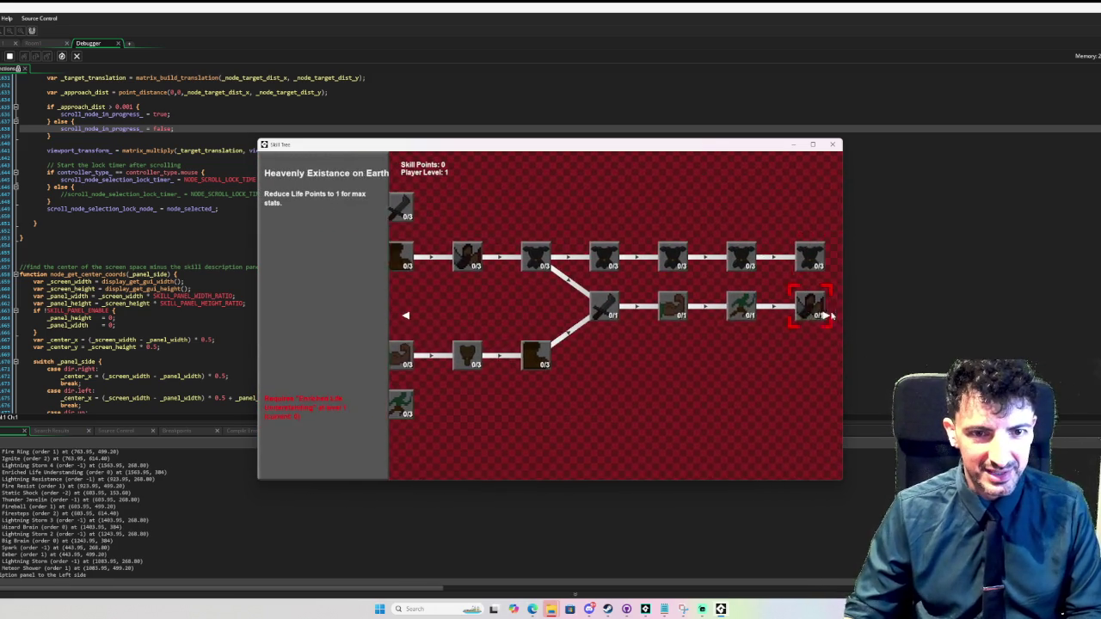
mouse_move(457, 355)
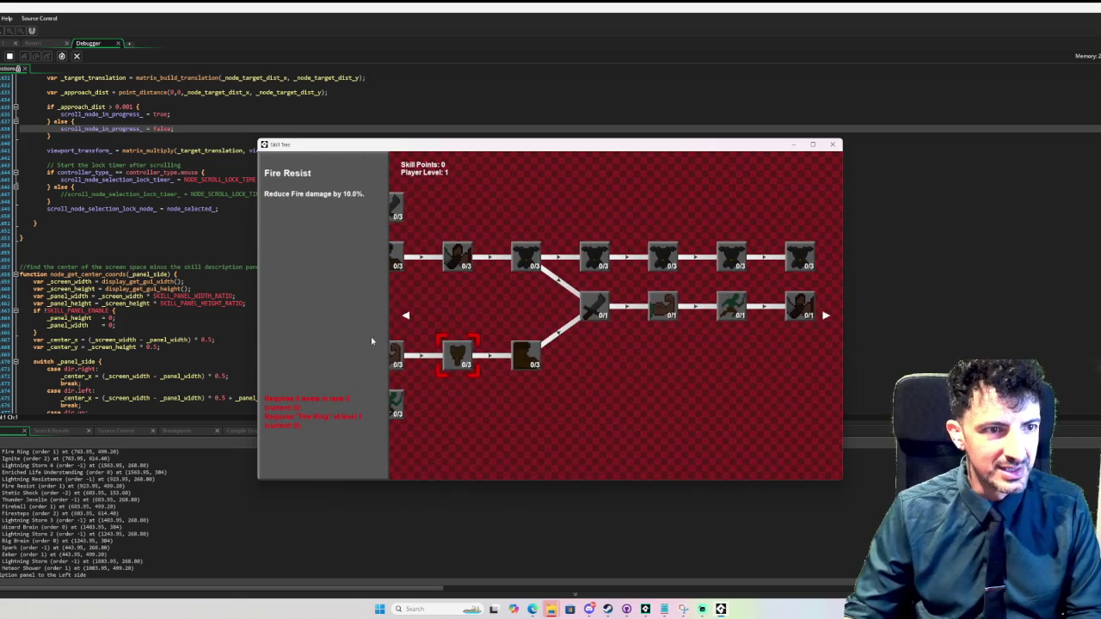
mouse_move(430, 258)
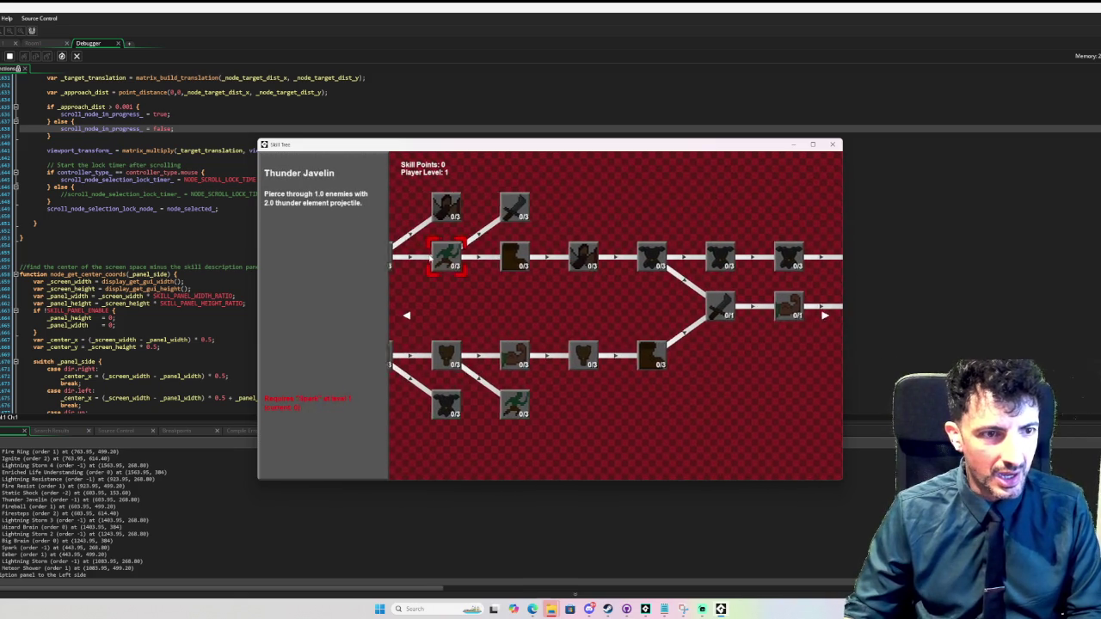
mouse_move(364, 258)
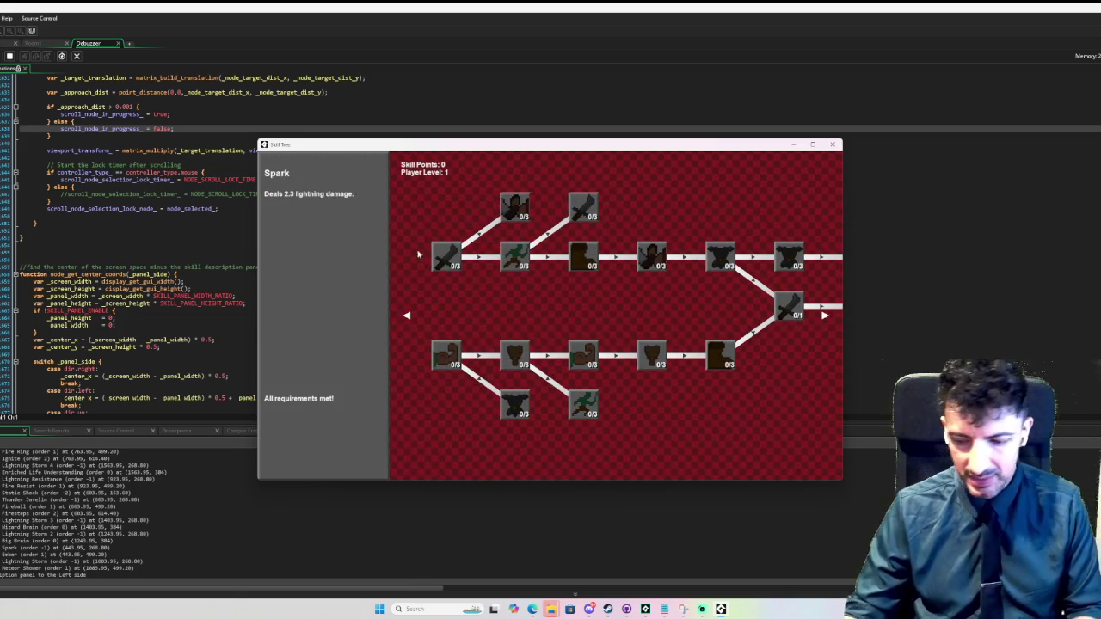
key("p")
key("p")
key("p")
key("p")
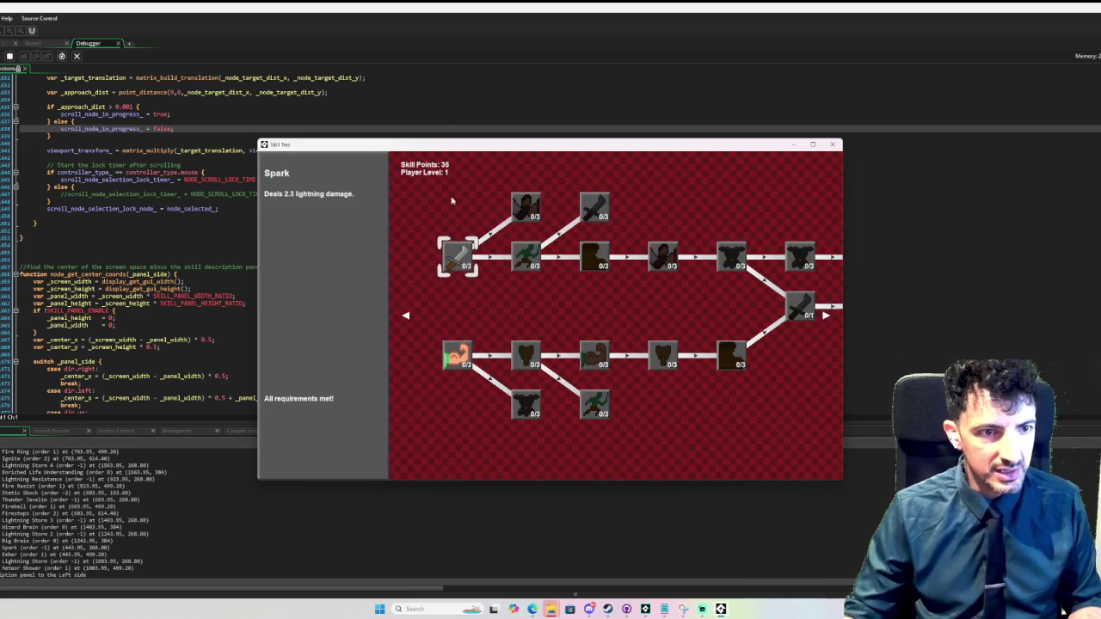
left_click(468, 334)
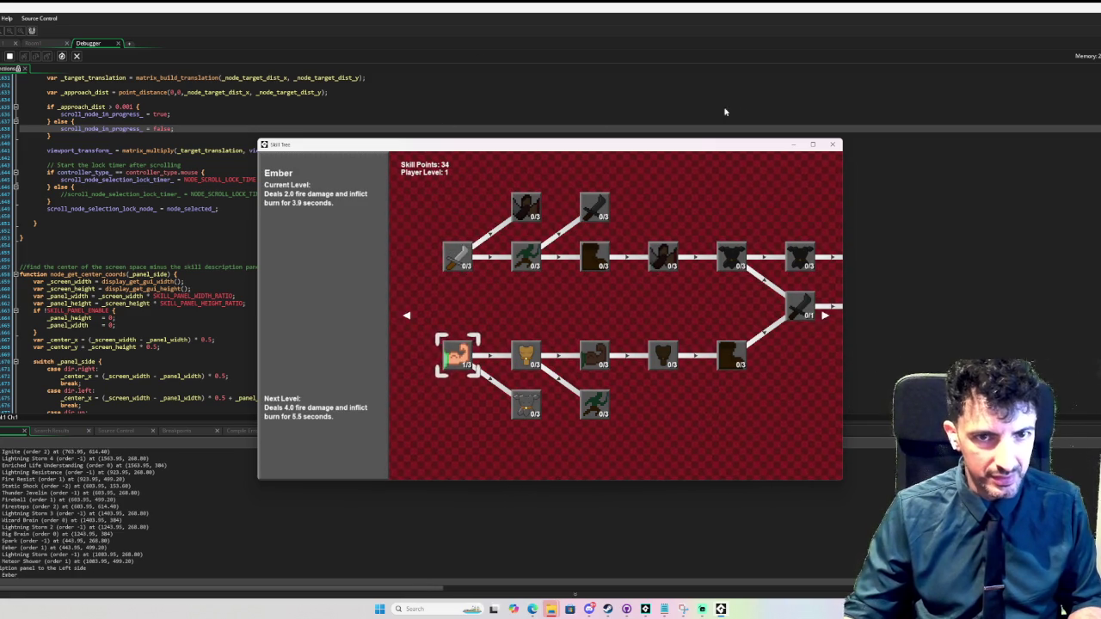
key("super+Up")
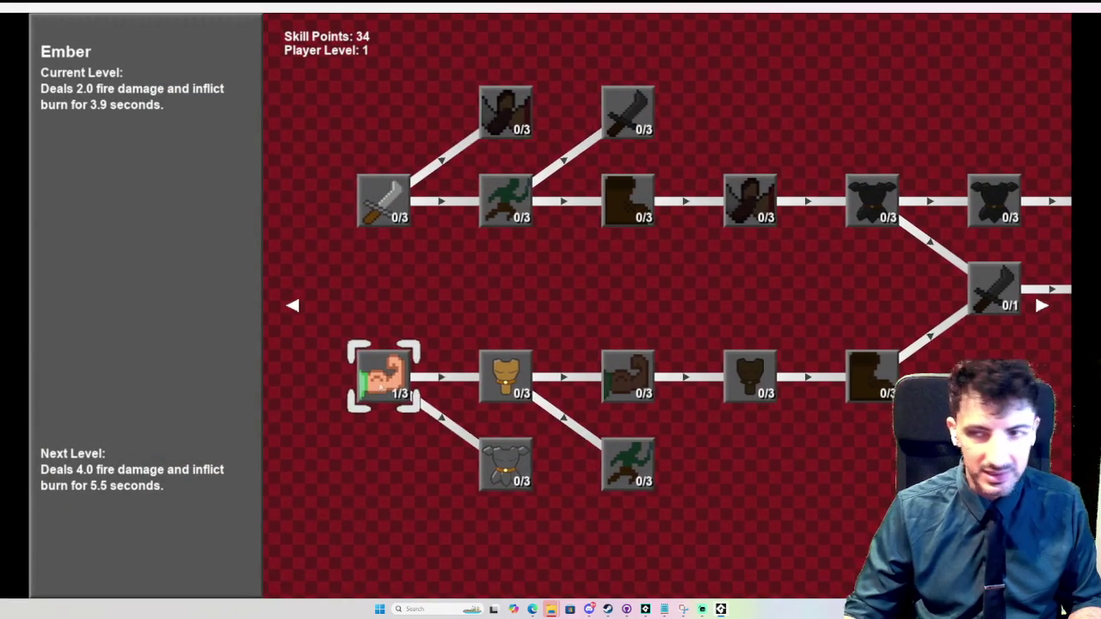
- Level Ember twice more to its 3/3 maximum, leaving 32 skill points
left_click(390, 381)
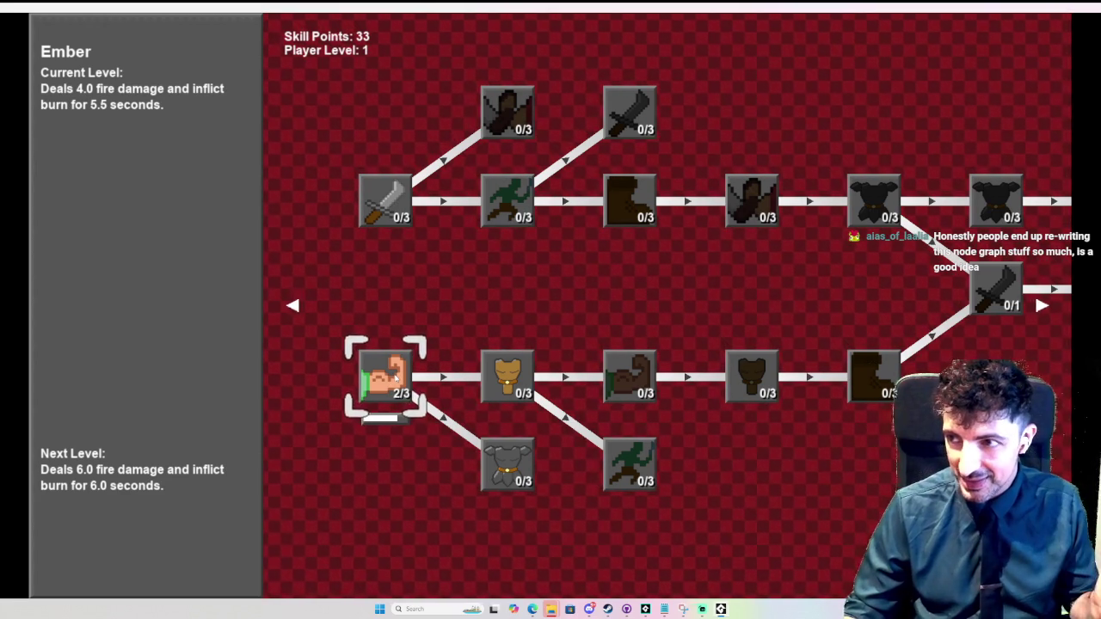
left_click(395, 376)
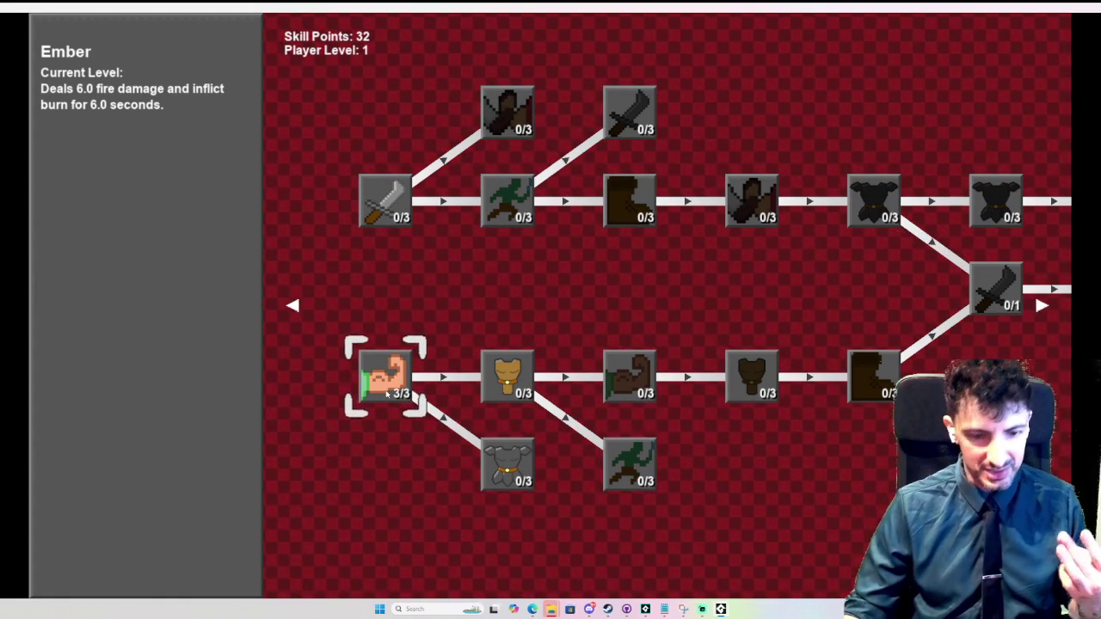
mouse_move(504, 372)
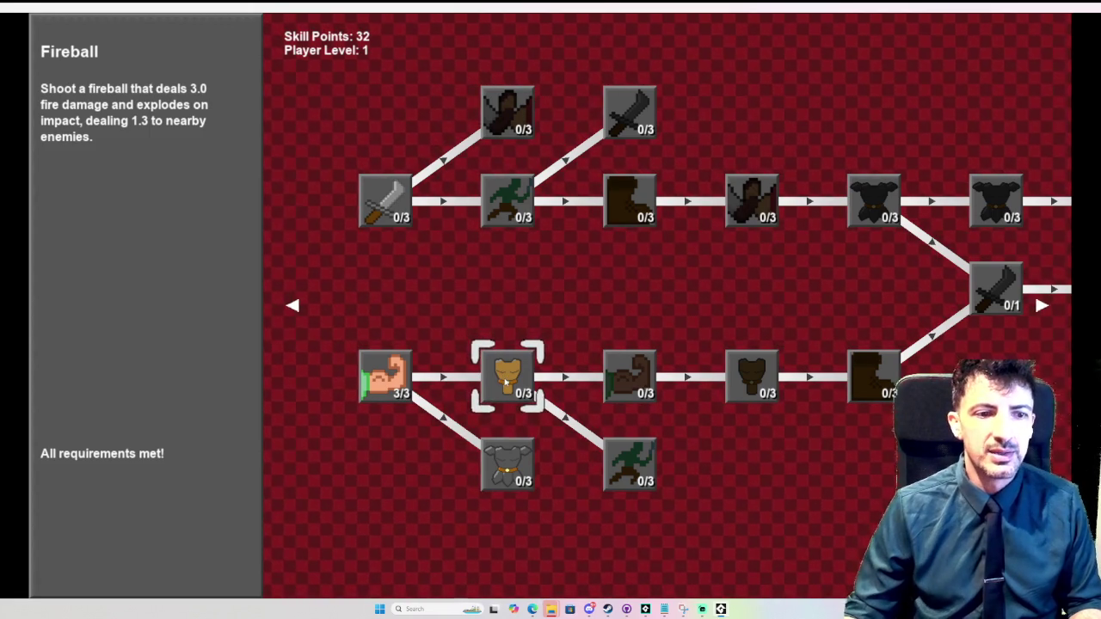
- Raise Fireball to 3/3, Firesteps to 2/3 and Fire Ring to 1/3, leaving 26 points
left_click(504, 373)
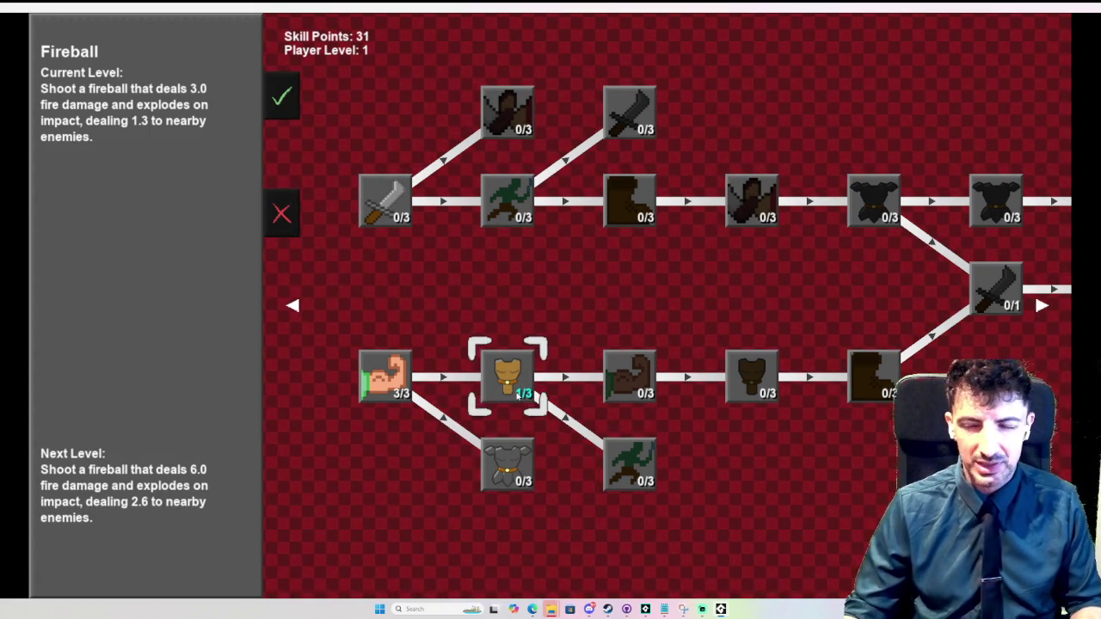
left_click(520, 392)
left_click(522, 390)
left_click(517, 461)
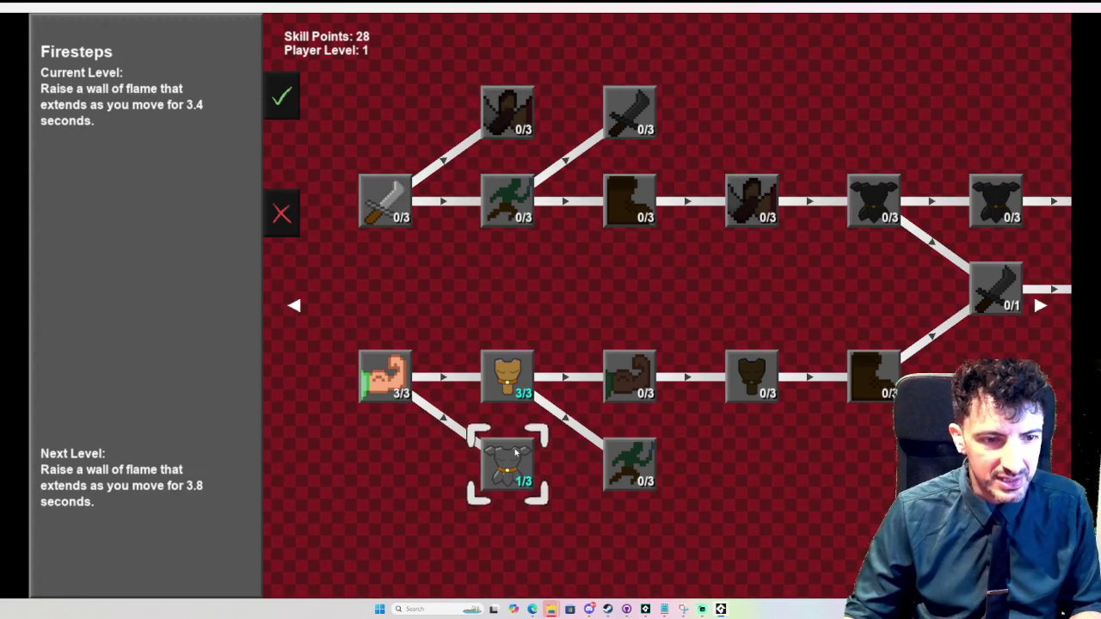
left_click(516, 460)
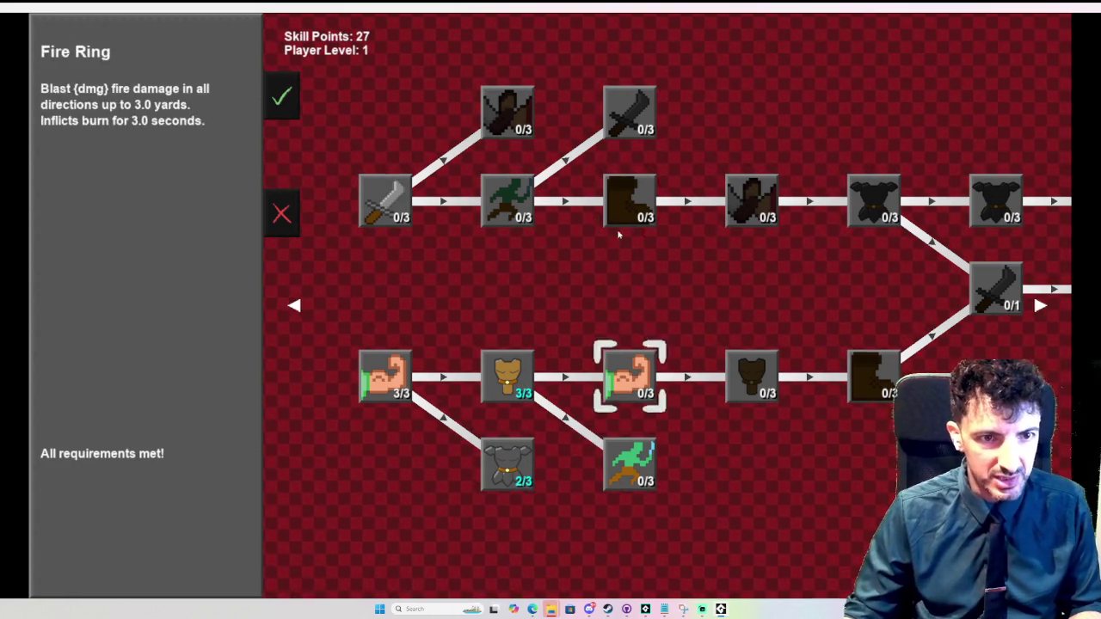
scroll(619, 270, "up", 1)
left_click(628, 371)
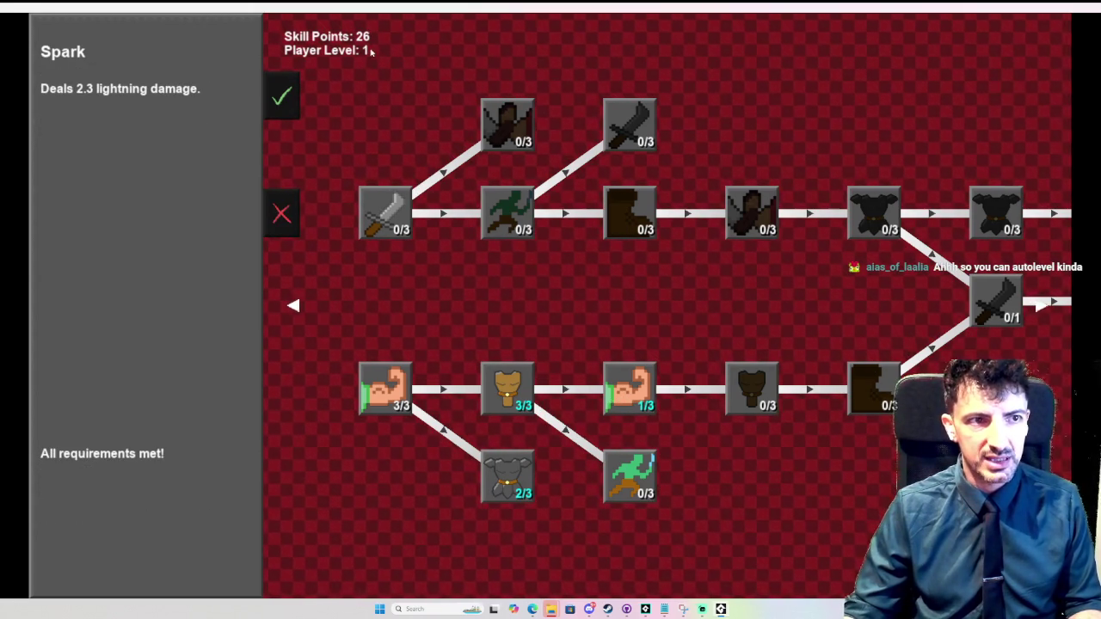
- Cancel the fire upgrades, level Spark, Thunder Javelin, Static Shock and Thunderblast, and confirm
left_click(286, 215)
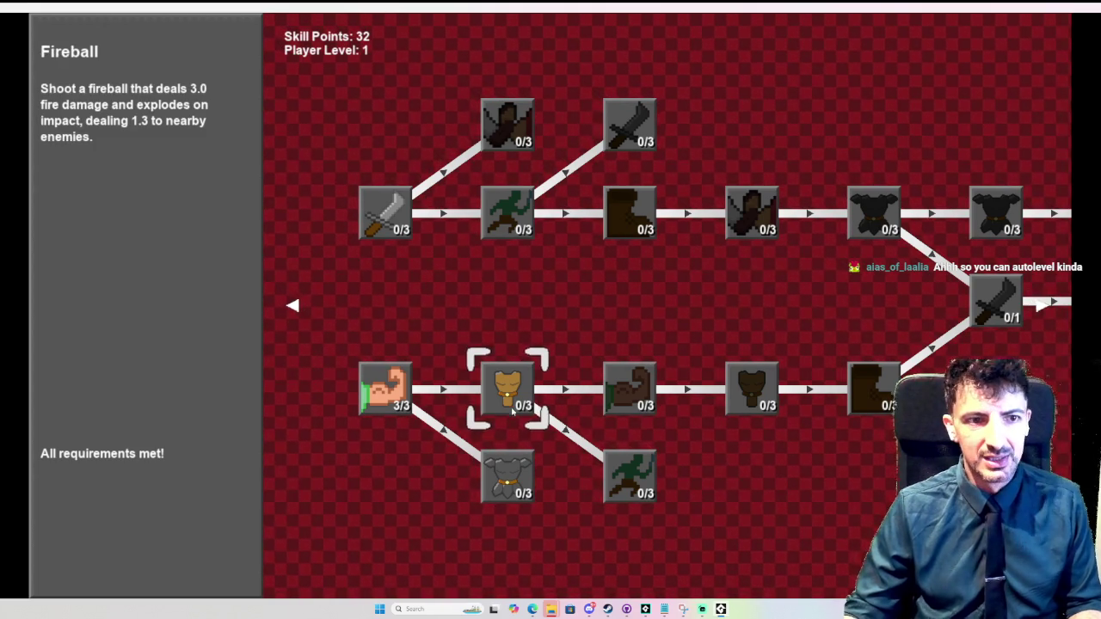
left_click(388, 206)
left_click(398, 203)
left_click(508, 212)
left_click(508, 212)
left_click(507, 126)
left_click(508, 127)
left_click(508, 221)
left_click(604, 210)
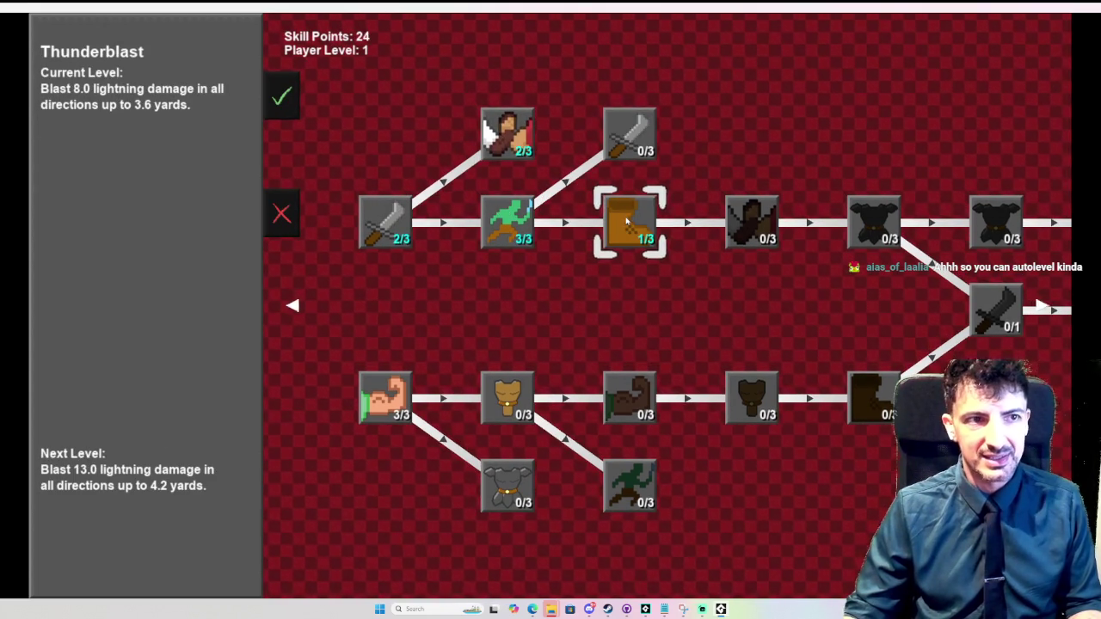
left_click(282, 101)
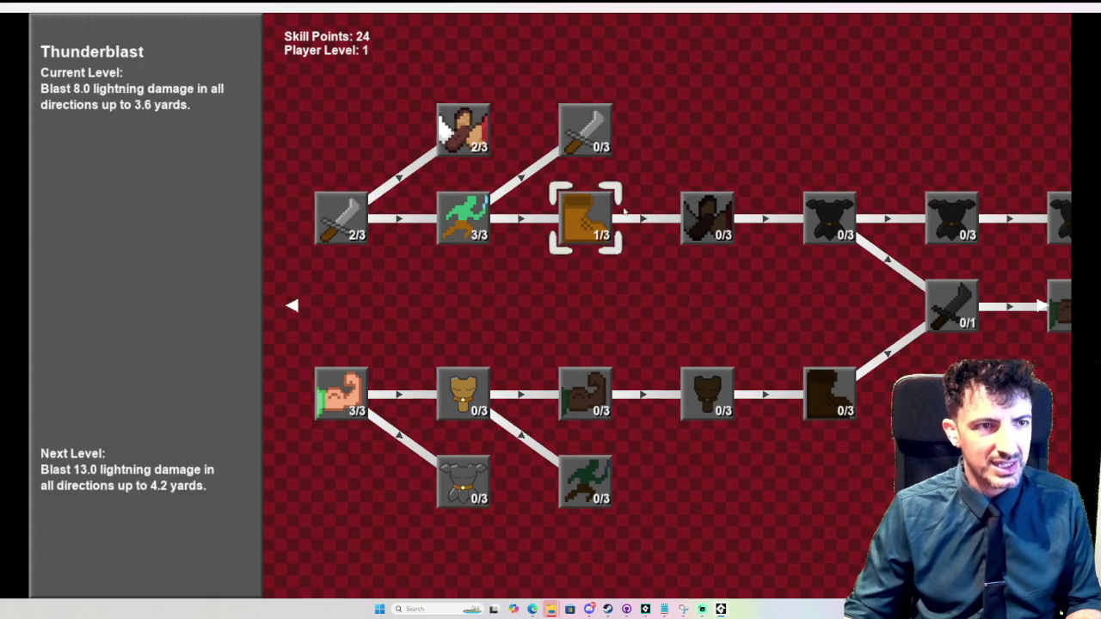
- Zoom in and out over the red skill tree to look over its nodes
scroll(612, 161, "down", 2)
scroll(662, 211, "down", 2)
scroll(607, 225, "up", 2)
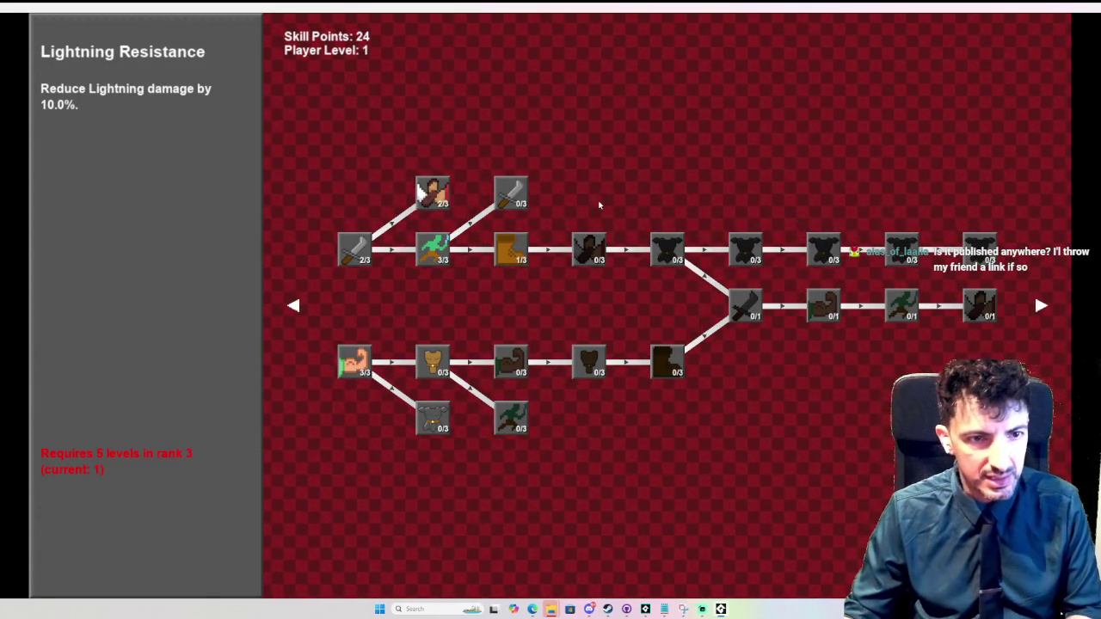
scroll(599, 205, "up", 2)
scroll(670, 223, "down", 2)
scroll(737, 238, "up", 2)
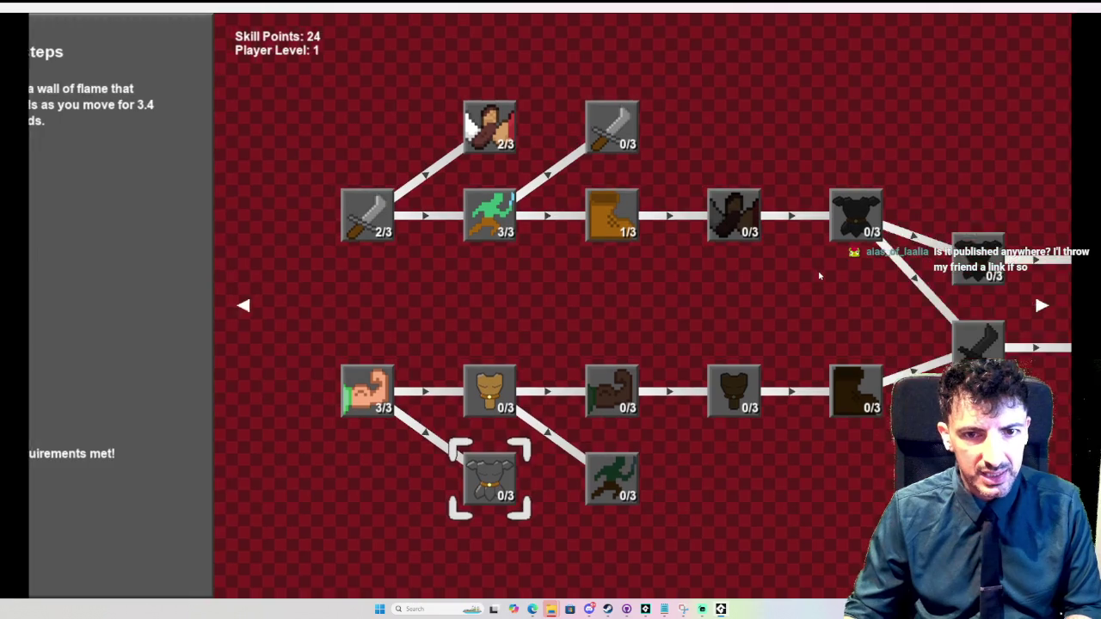
scroll(829, 278, "down", 2)
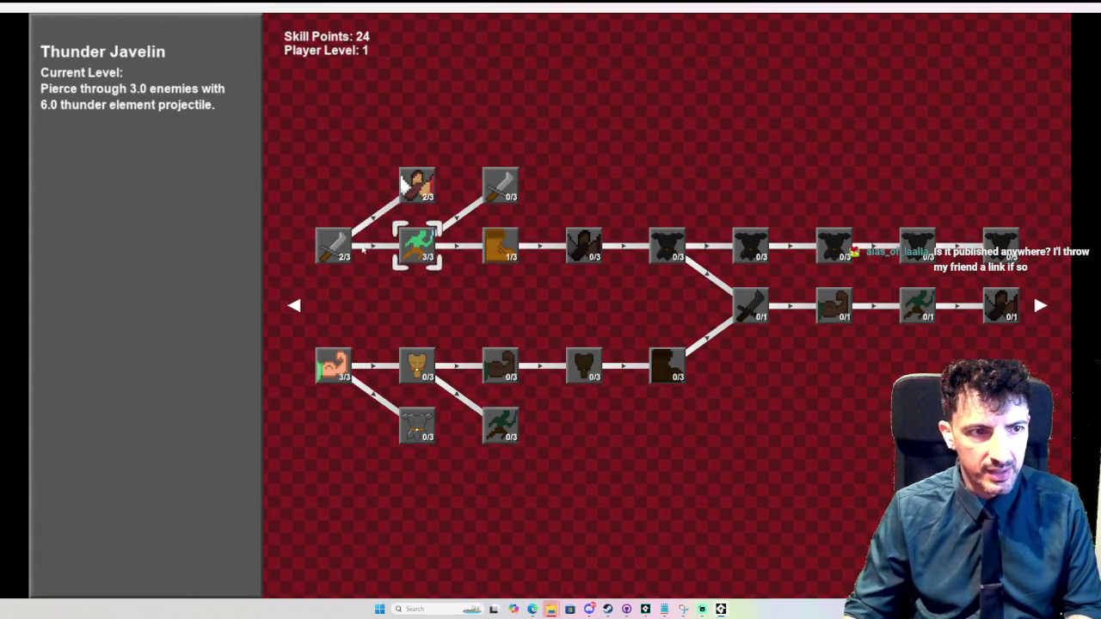
- Step the selection back to Wizard Brain, then switch to the purple Basic Attack tree
key("Left")
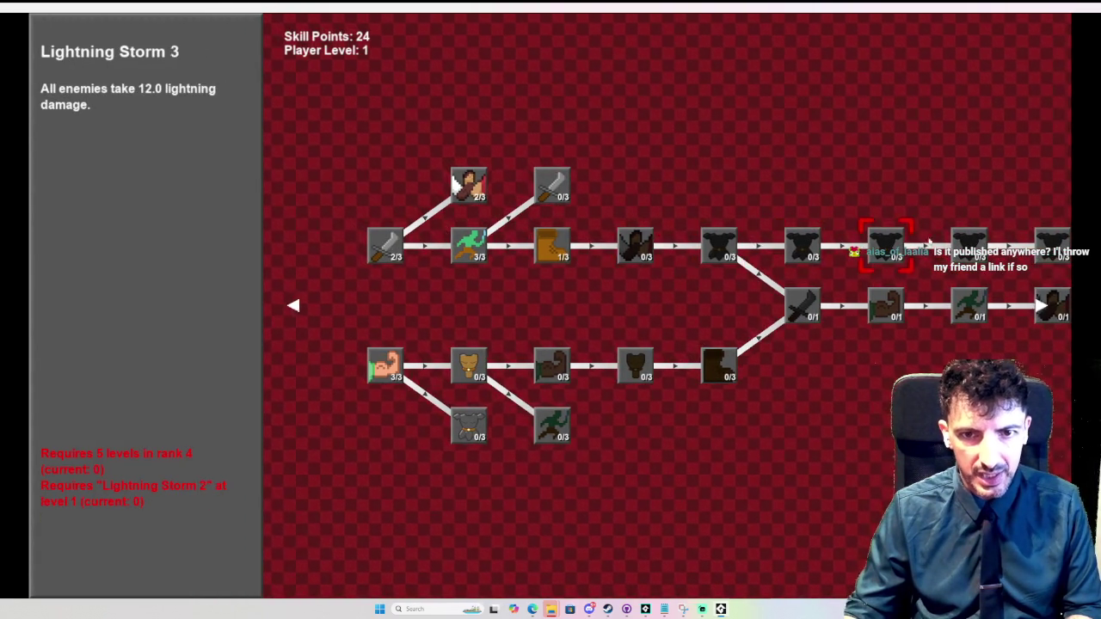
key("Right")
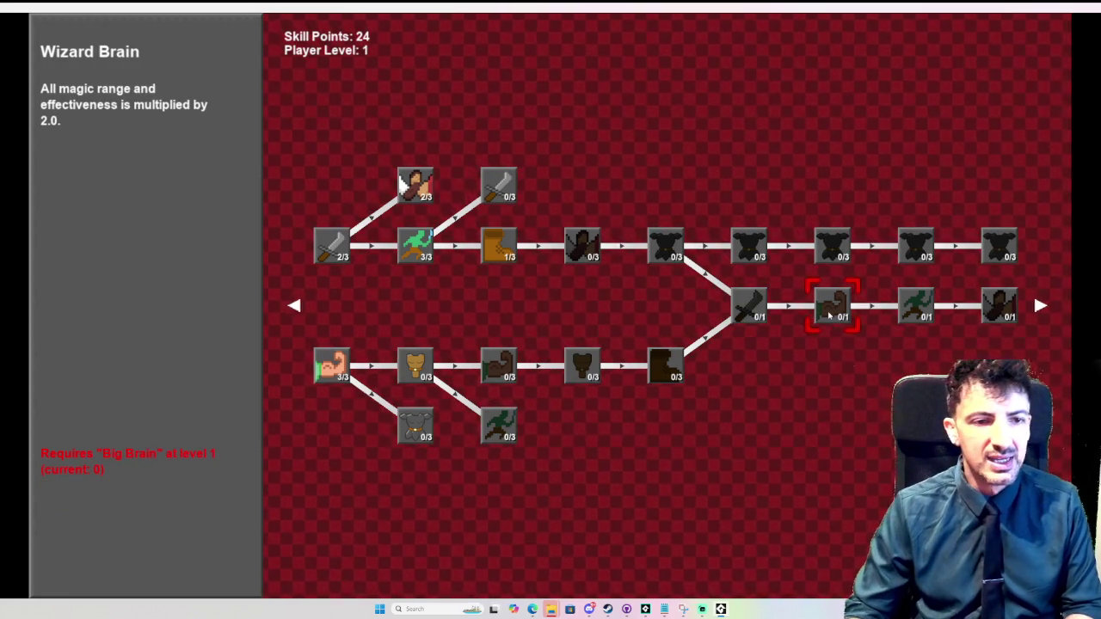
key("Tab")
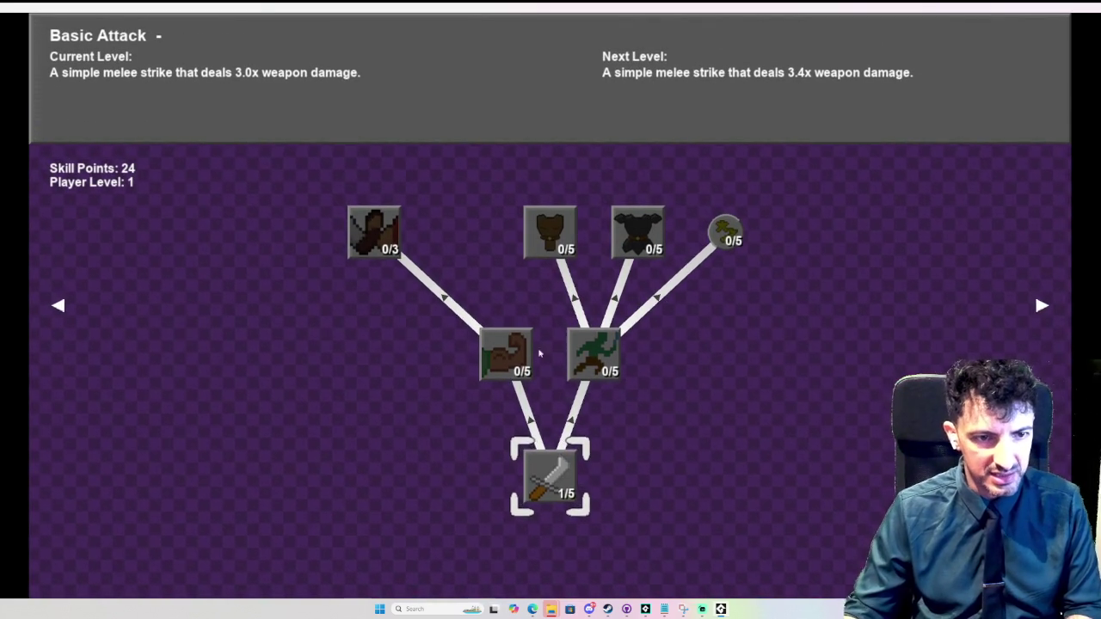
- Select Quick Attack and Heavy Attack, then pan across the tree to the later nodes and back
left_click(561, 375)
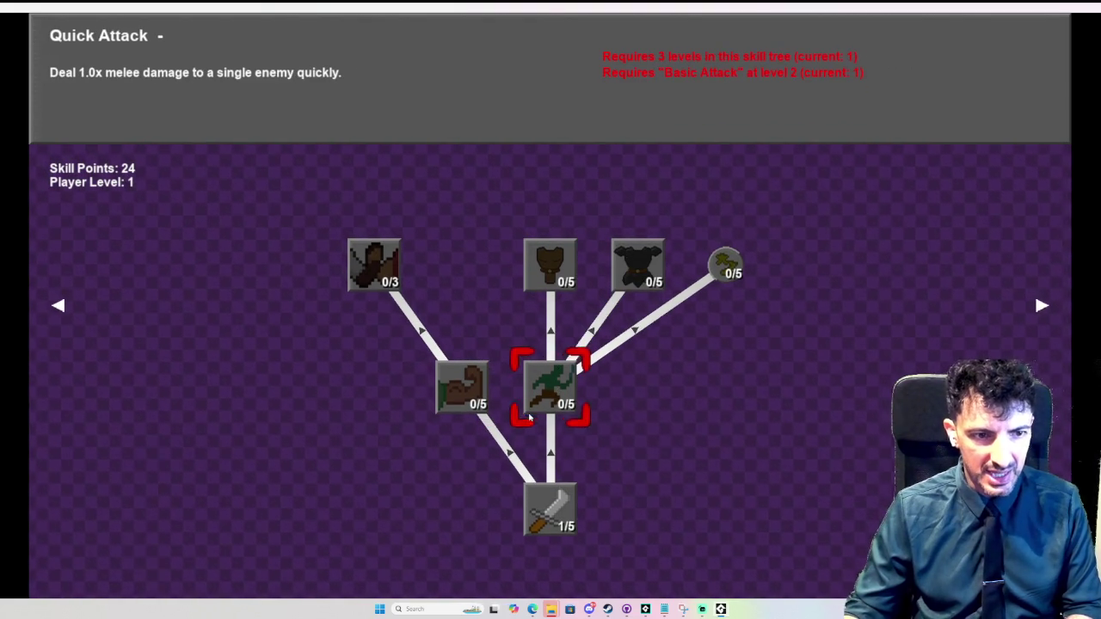
left_click(467, 382)
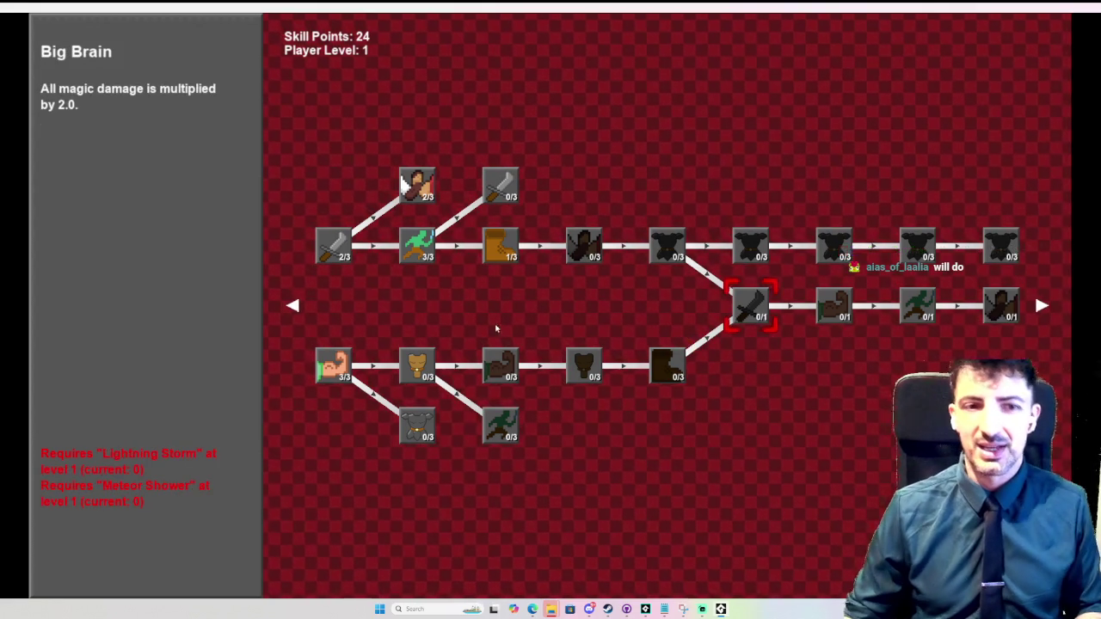
scroll(550, 339, "up", 2)
left_click_drag(843, 306, 622, 306)
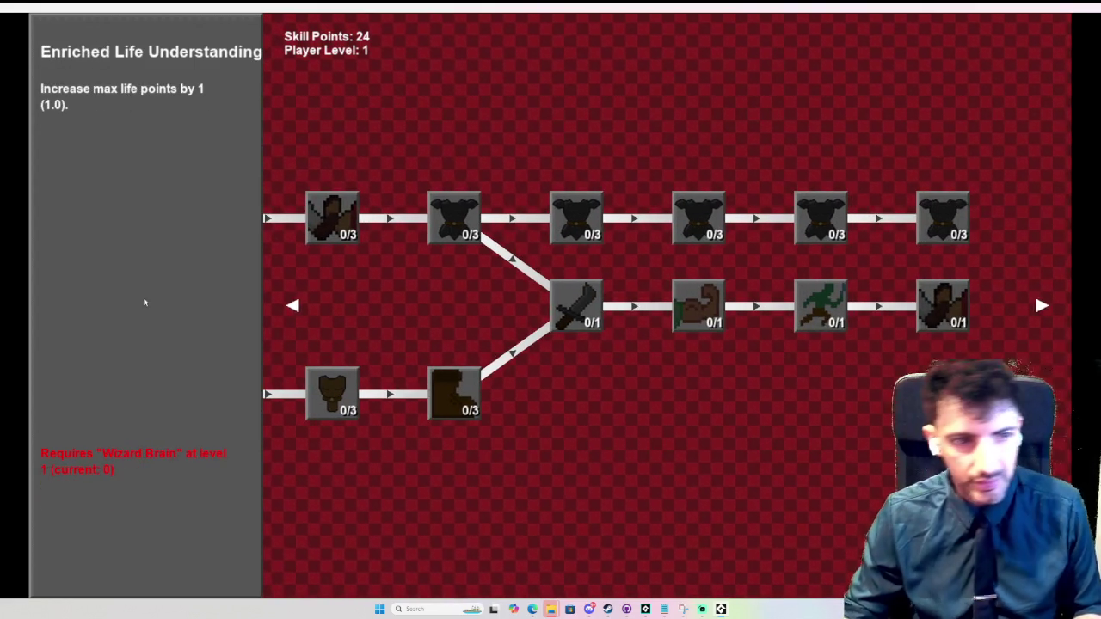
left_click_drag(269, 120, 516, 127)
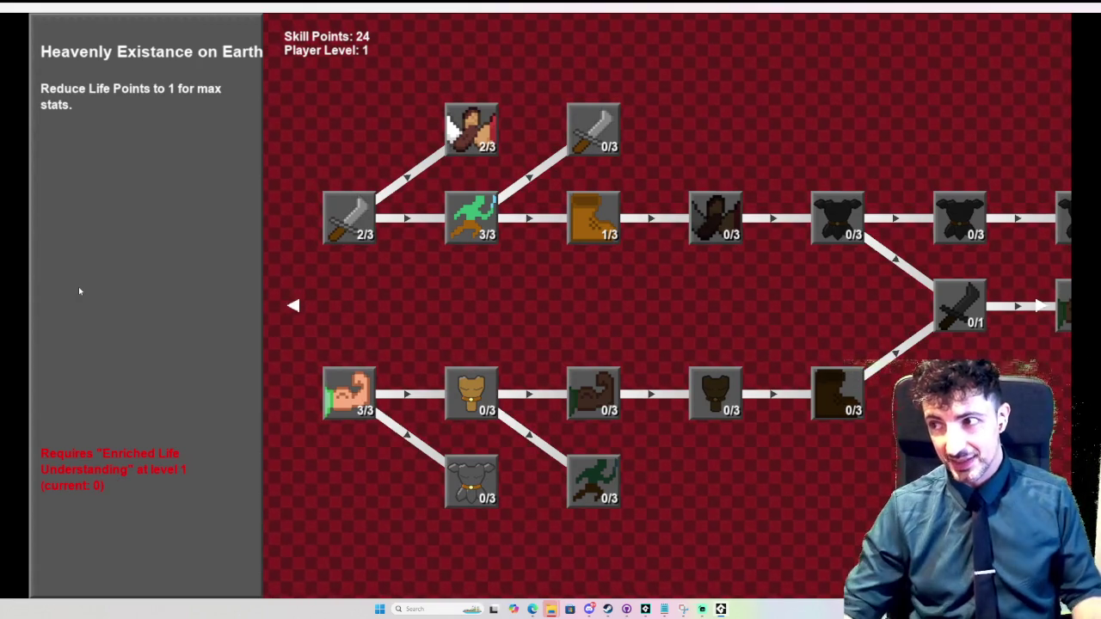
- Arrow through Wizard Brain, Big Brain, Spark and Lightning Storm 2 back to Ember
key("Left")
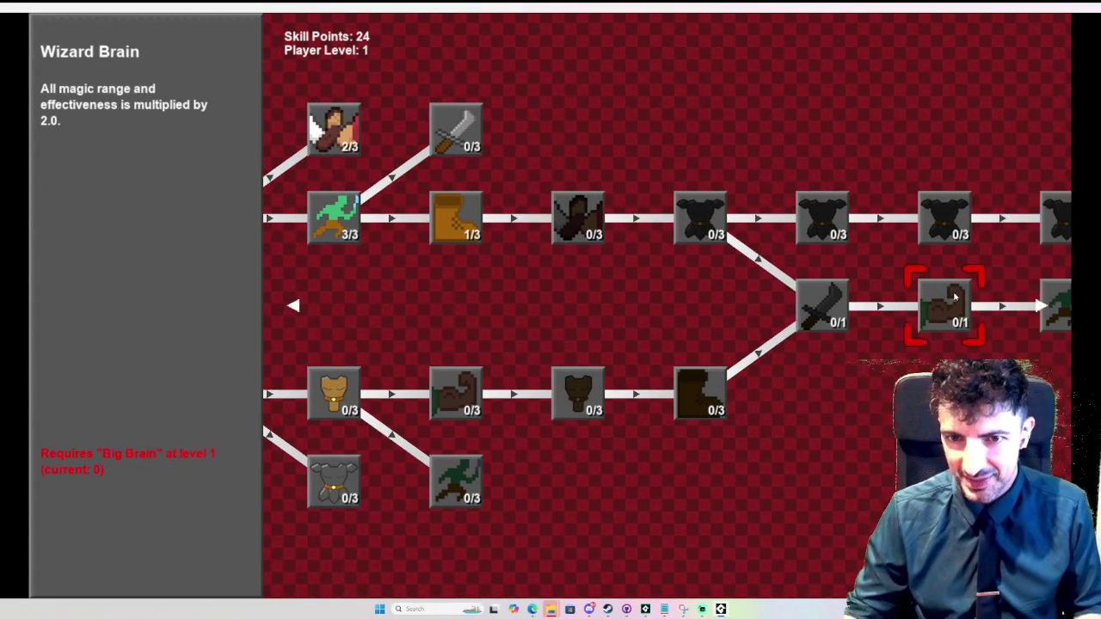
key("Left")
key("Left")
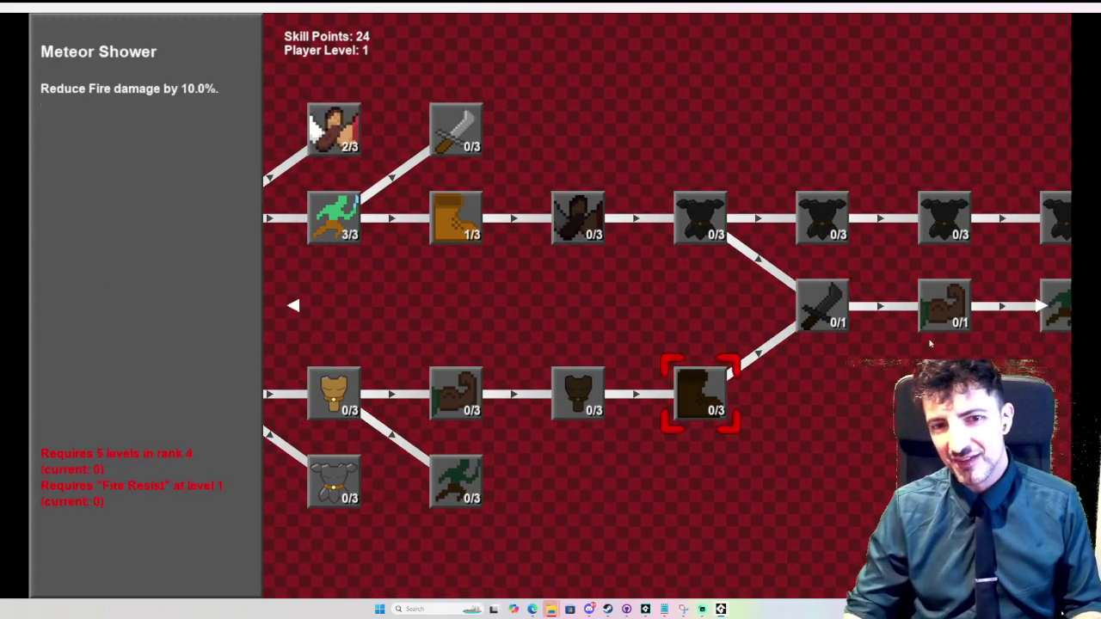
key("Right")
key("Right")
key("Left")
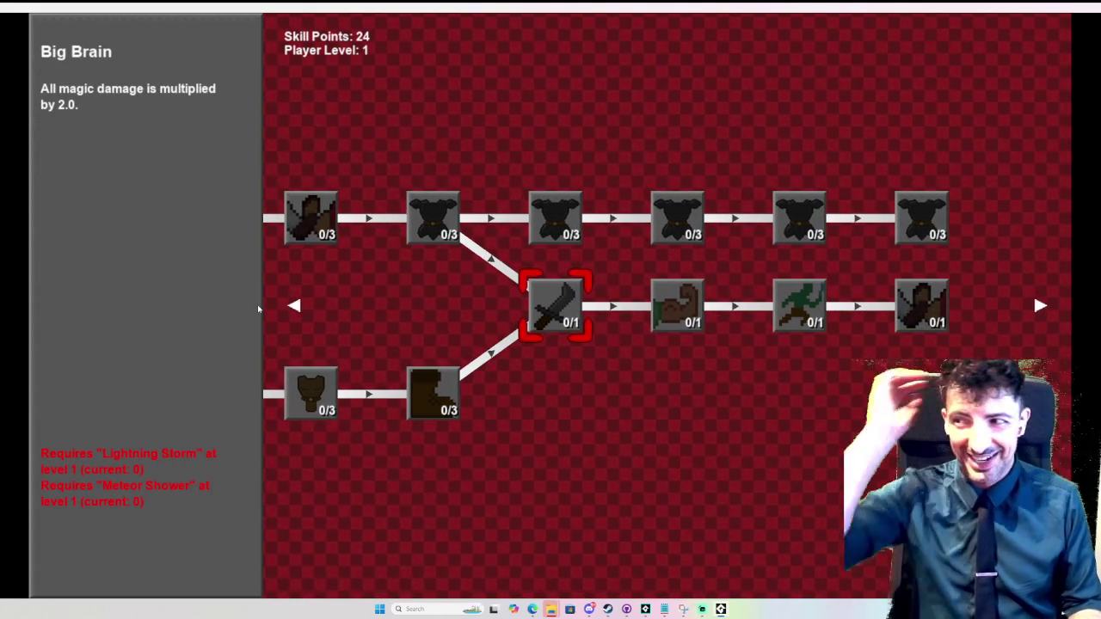
key("Escape")
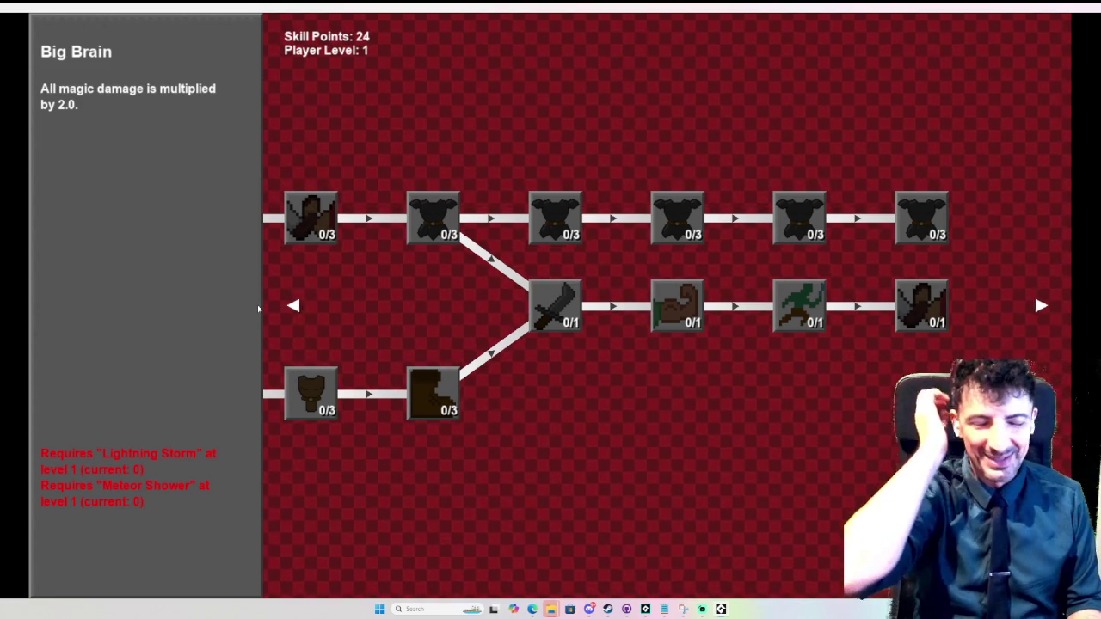
key("Left")
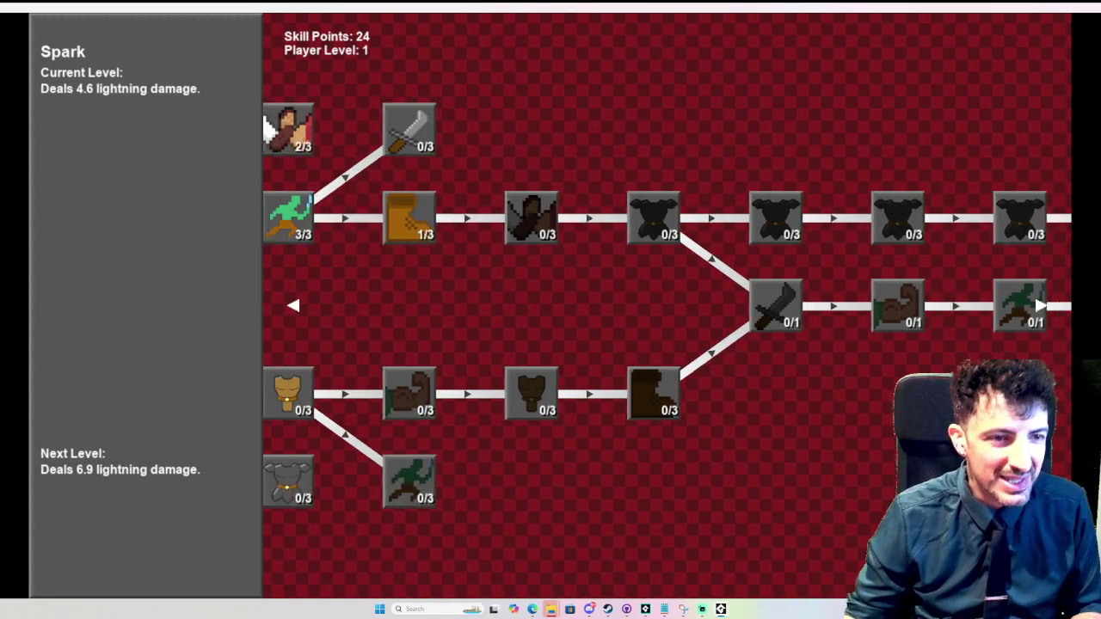
left_click(1041, 305)
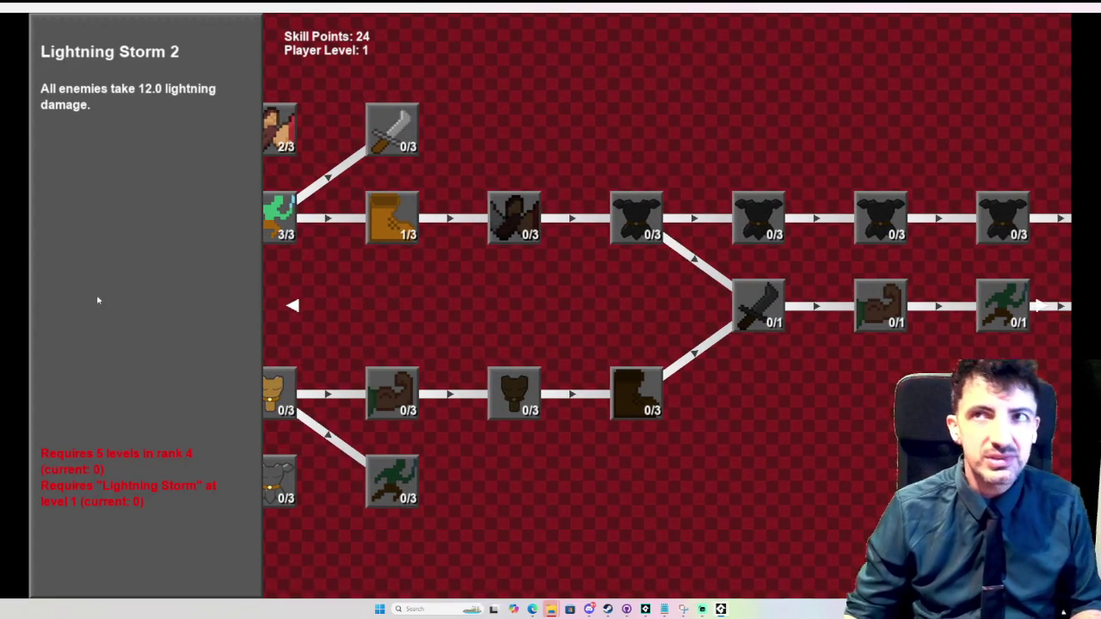
key("Left")
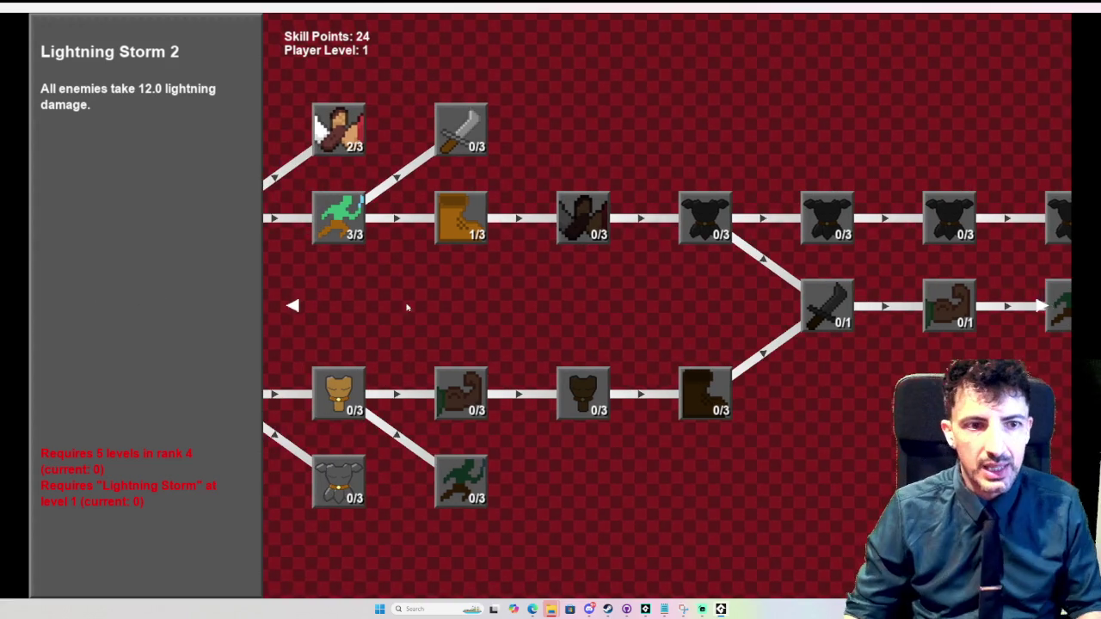
key("Left")
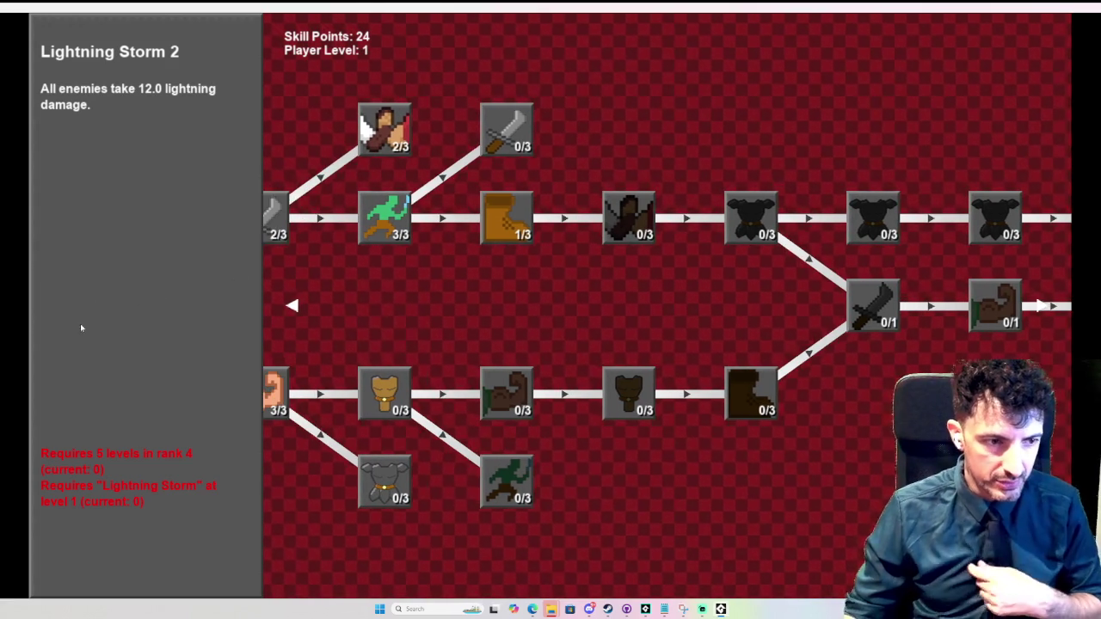
key("Left")
key("Left")
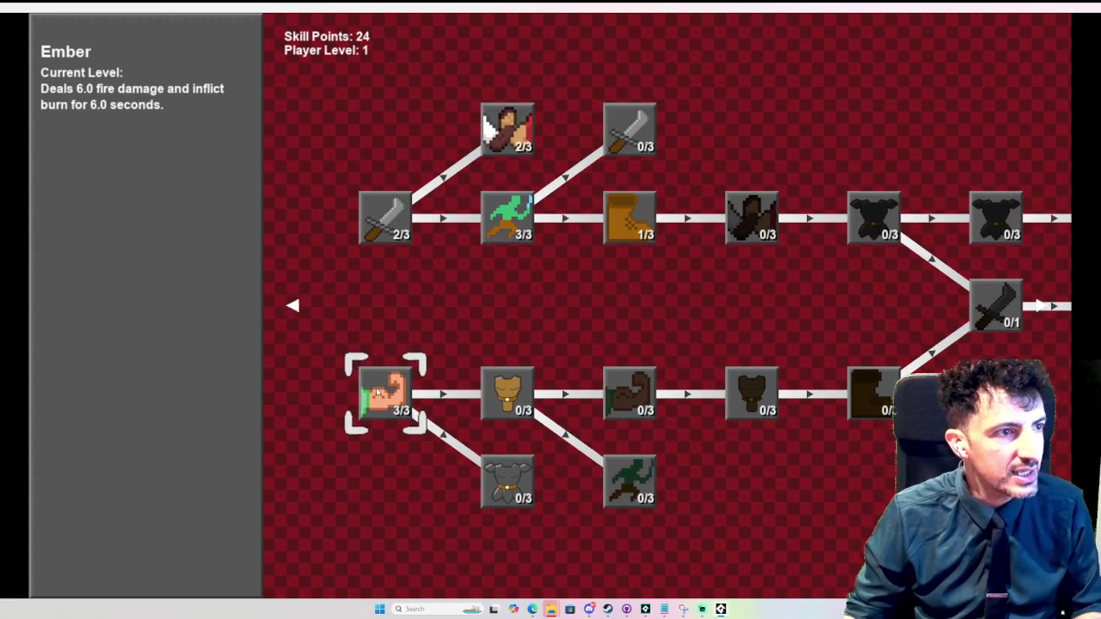
- Select Lightning Resistance, exit fullscreen with Alt+Enter and close the running demo
mouse_move(485, 387)
mouse_move(596, 362)
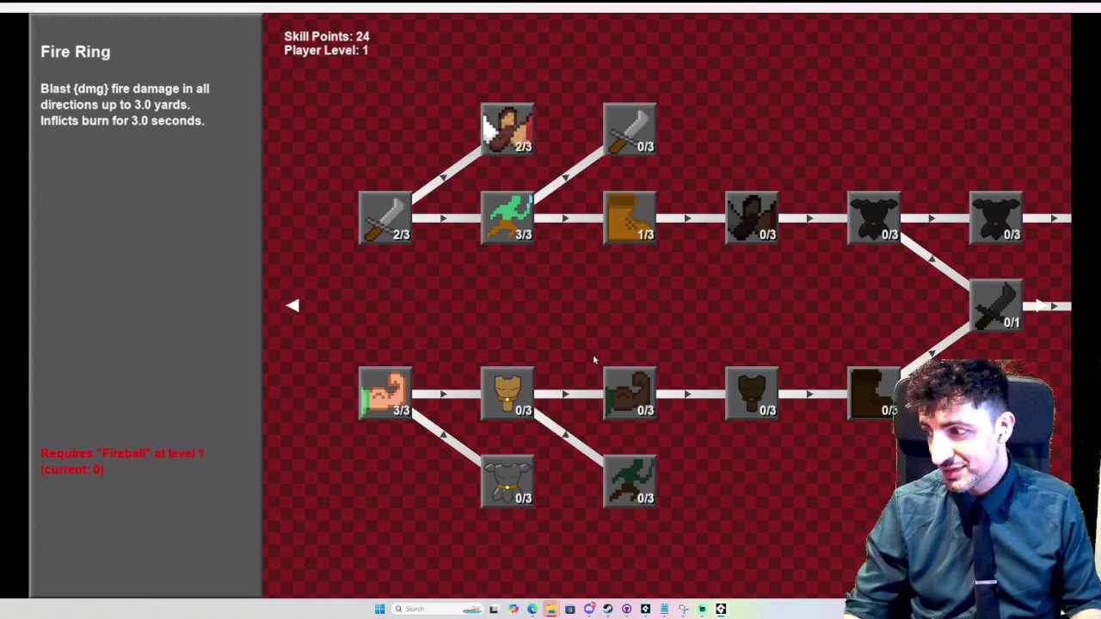
key("Right")
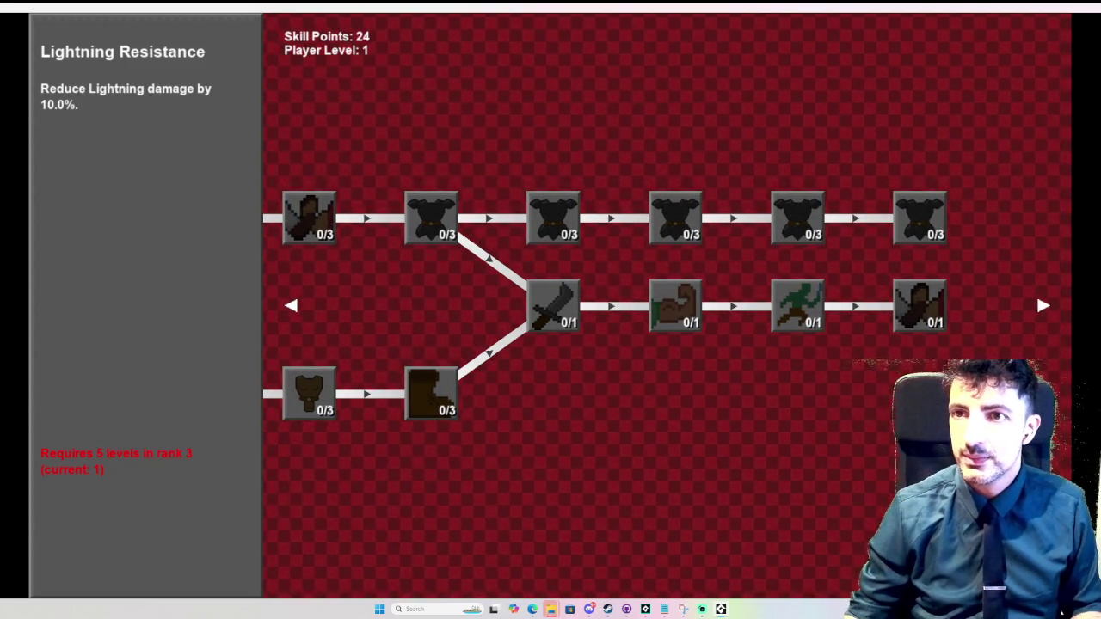
key("alt+Return")
left_click(833, 145)
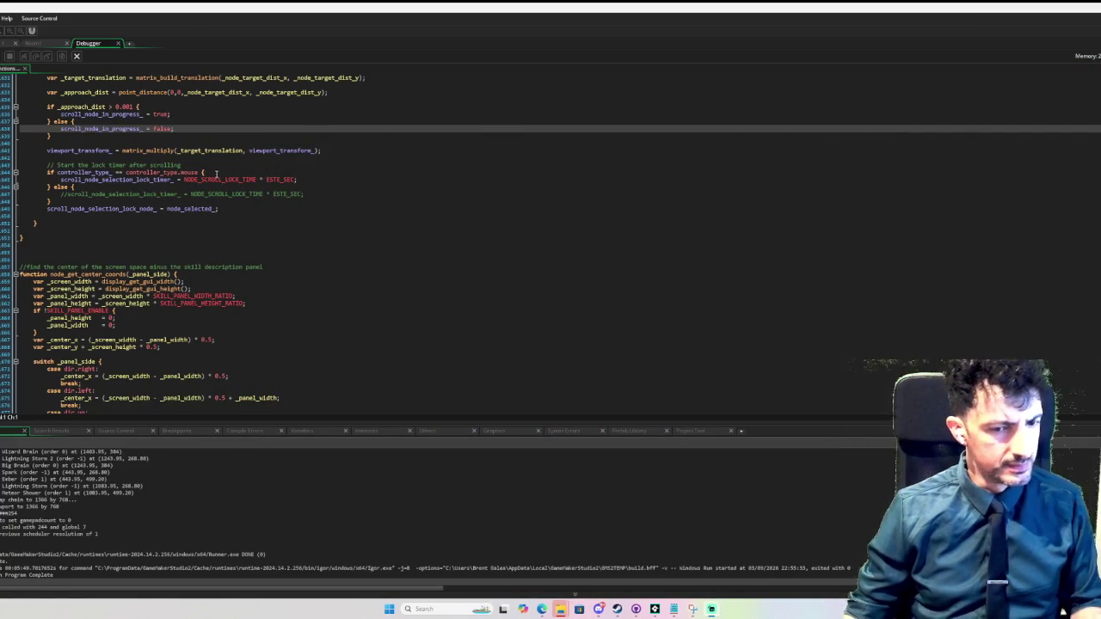
- Minimize the code editor to reveal the Edge of Madness Press Start title screen
mouse_move(655, 608)
left_click(701, 568)
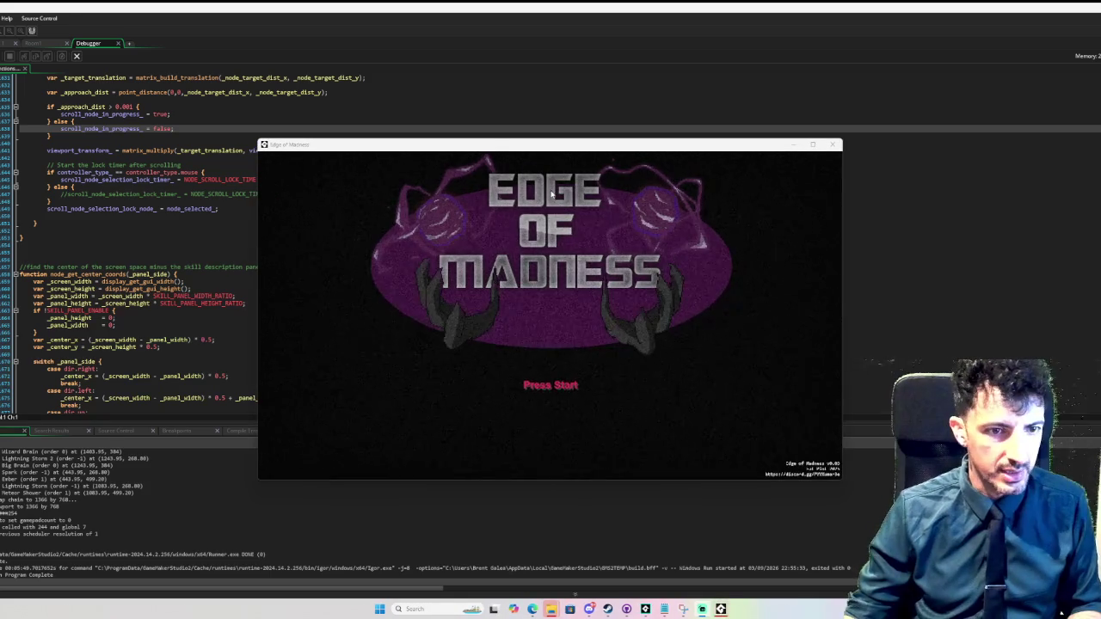
- Maximize the game window and start Level 1 as the tank via Fight For Humanity
double_click(632, 147)
key("Return")
key("Return")
key("Left")
key("Return")
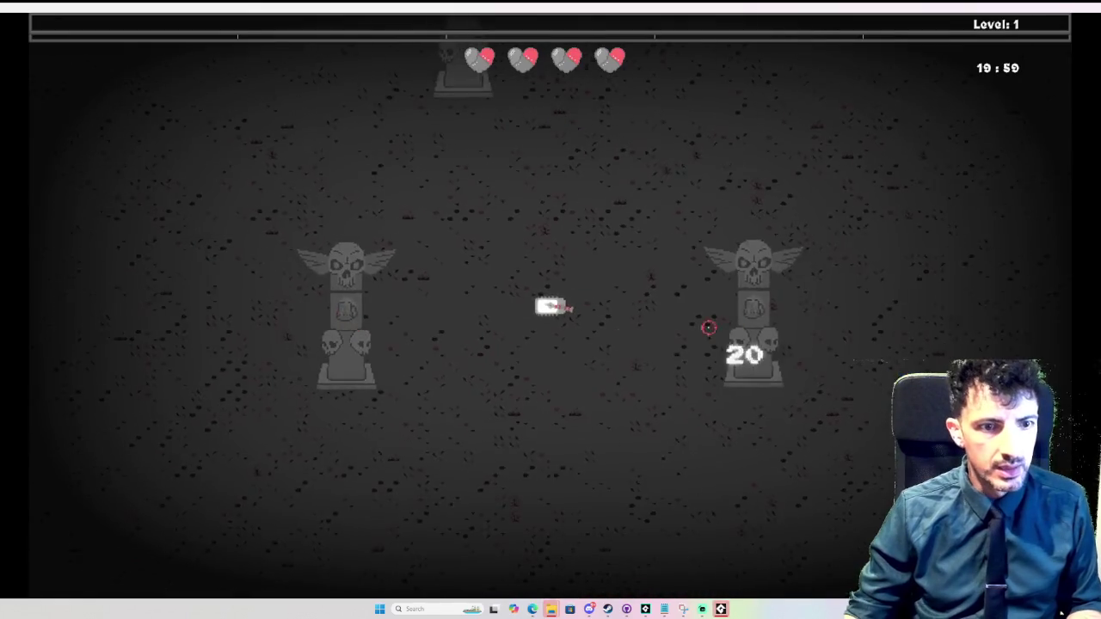
- Move around the arena with WASD, shoot at enemies, and open the offensive skill tree
key("w")
key("s")
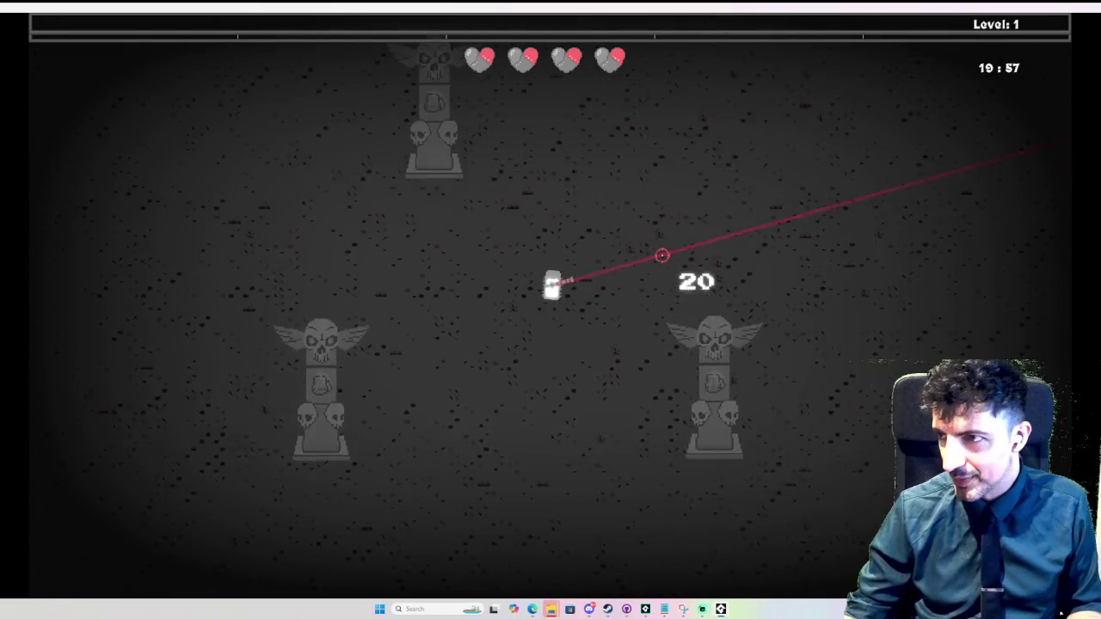
key("w")
key("d")
left_click(619, 413)
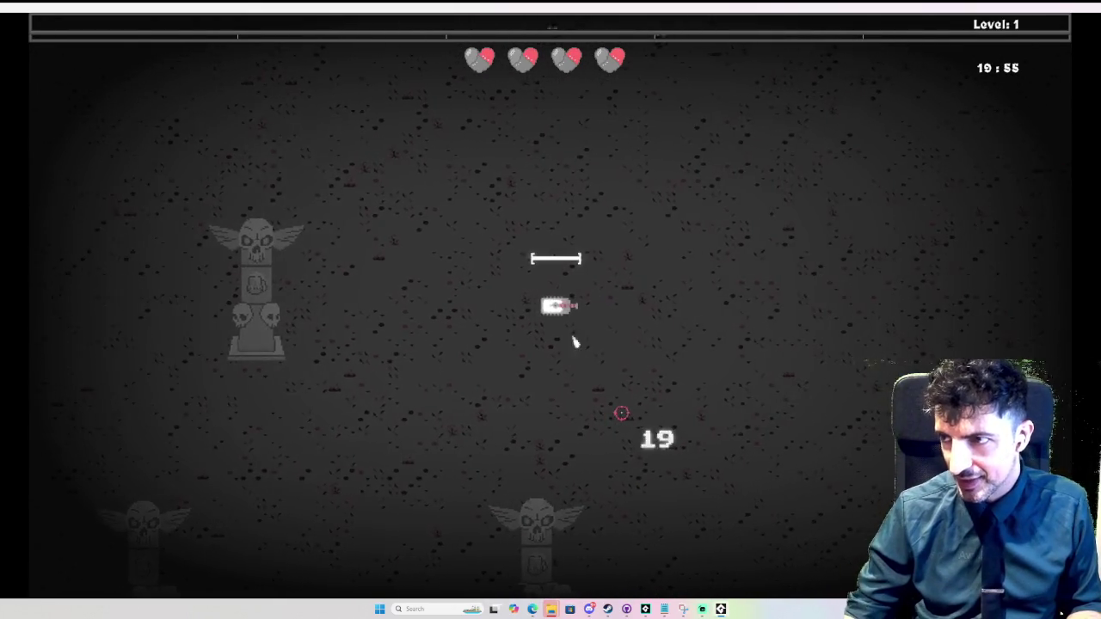
key("d")
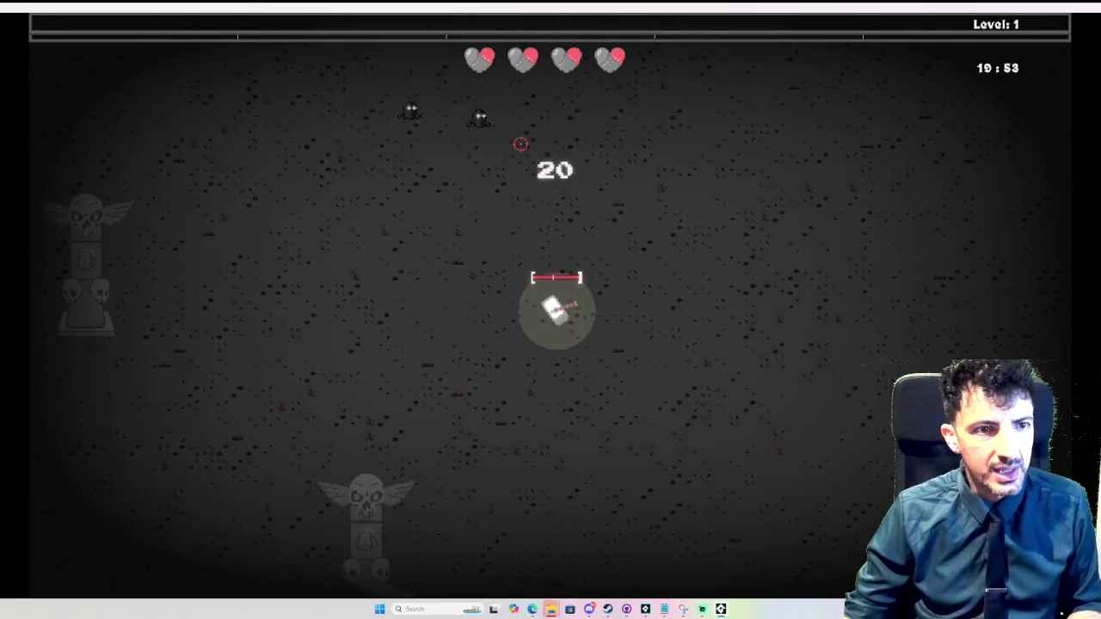
key("d")
left_click(423, 165)
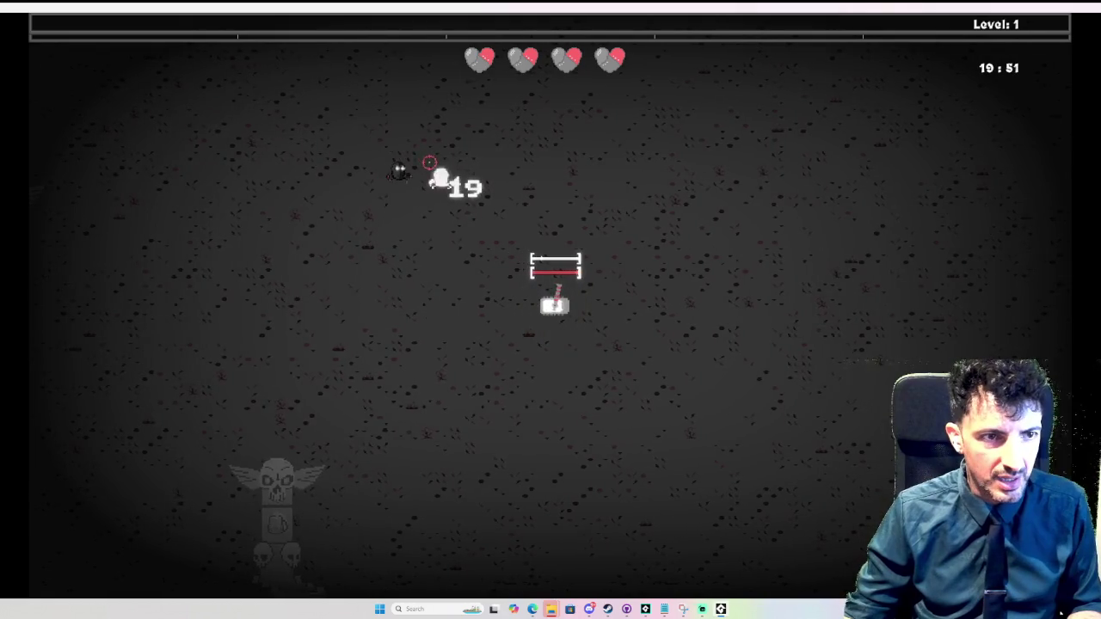
key("d")
left_click(411, 183)
left_click(404, 214)
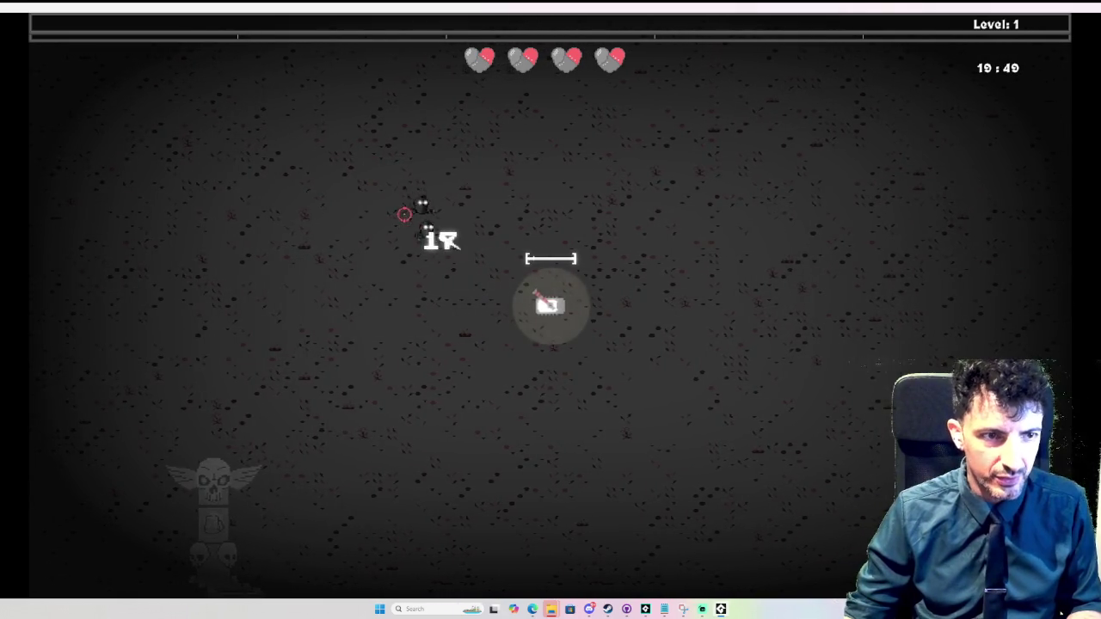
key("Tab")
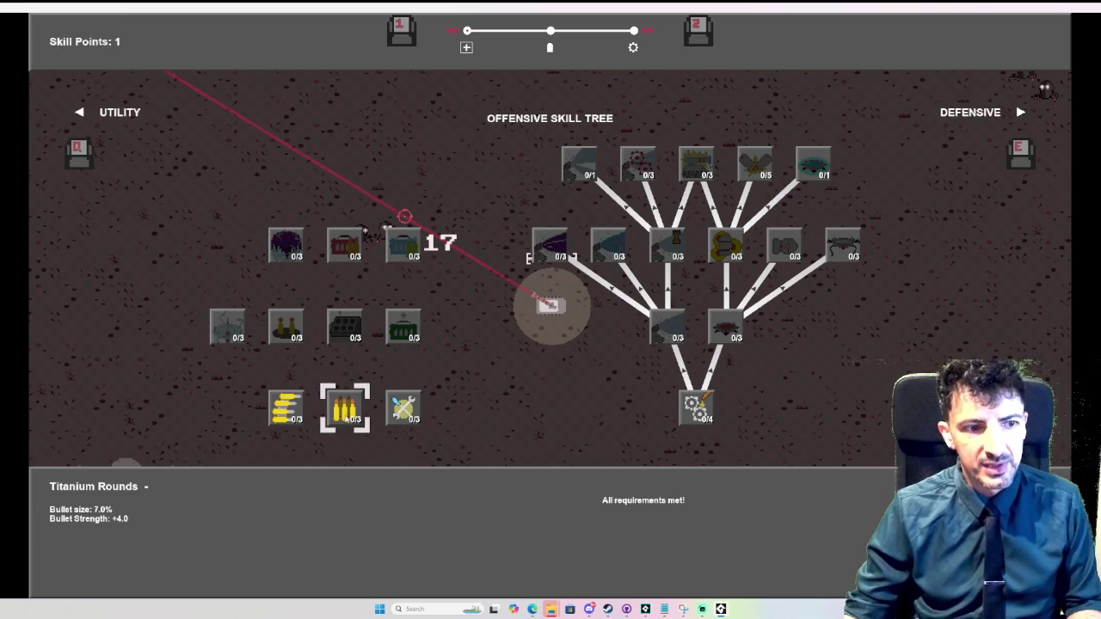
- Buy Titanium Rounds, resume play and shoot, reopen the tree to read it, then quit
left_click(346, 415)
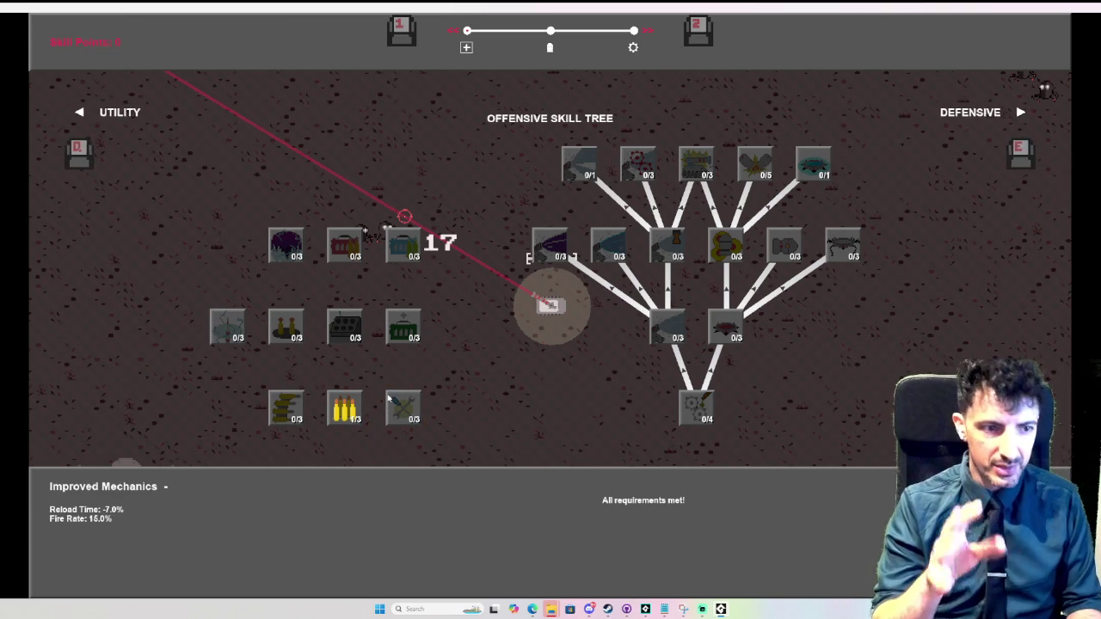
key("Escape")
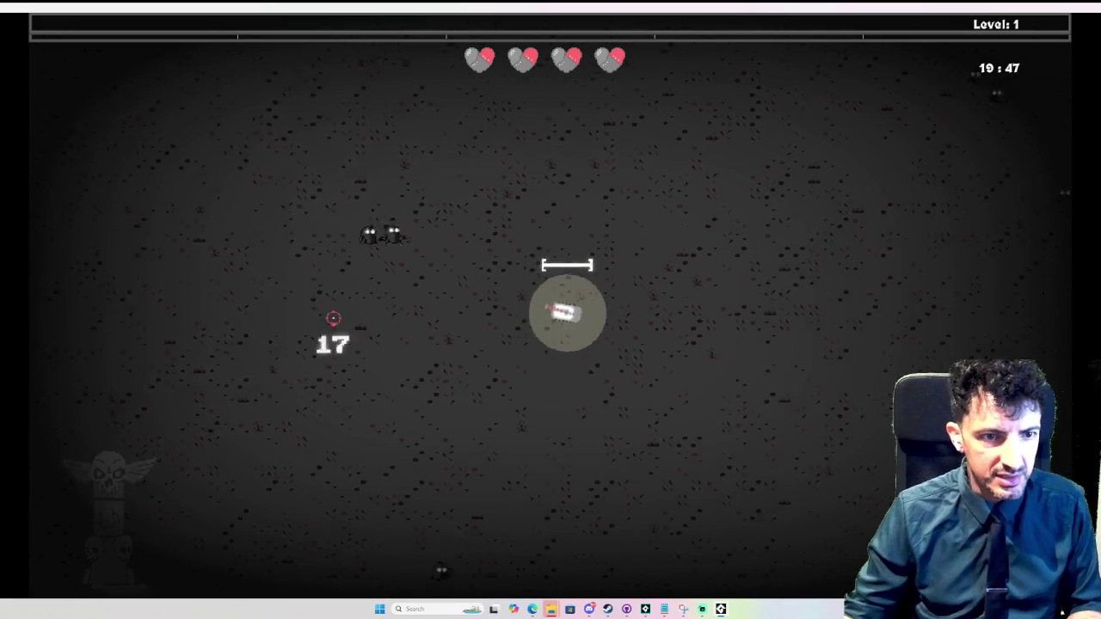
left_click(370, 349)
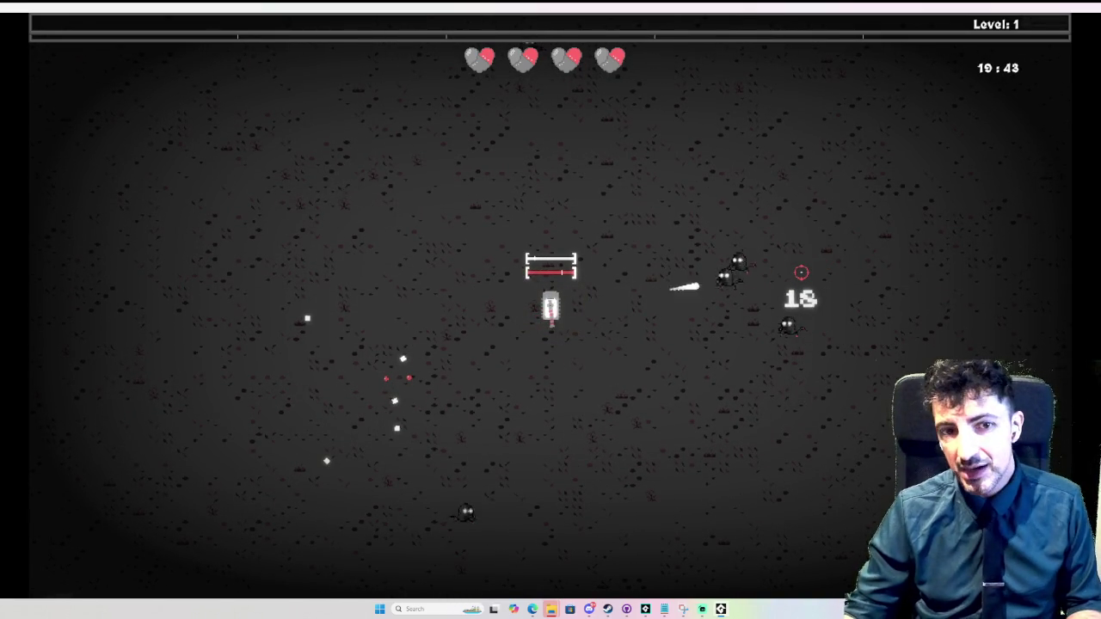
key("Tab")
left_click(344, 409)
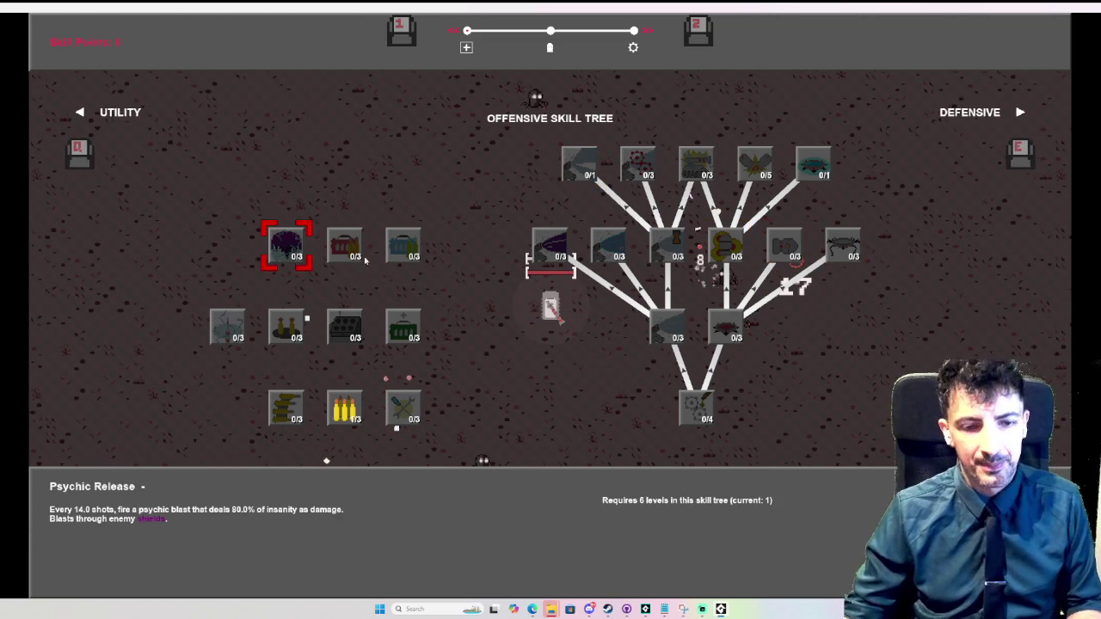
key("Escape")
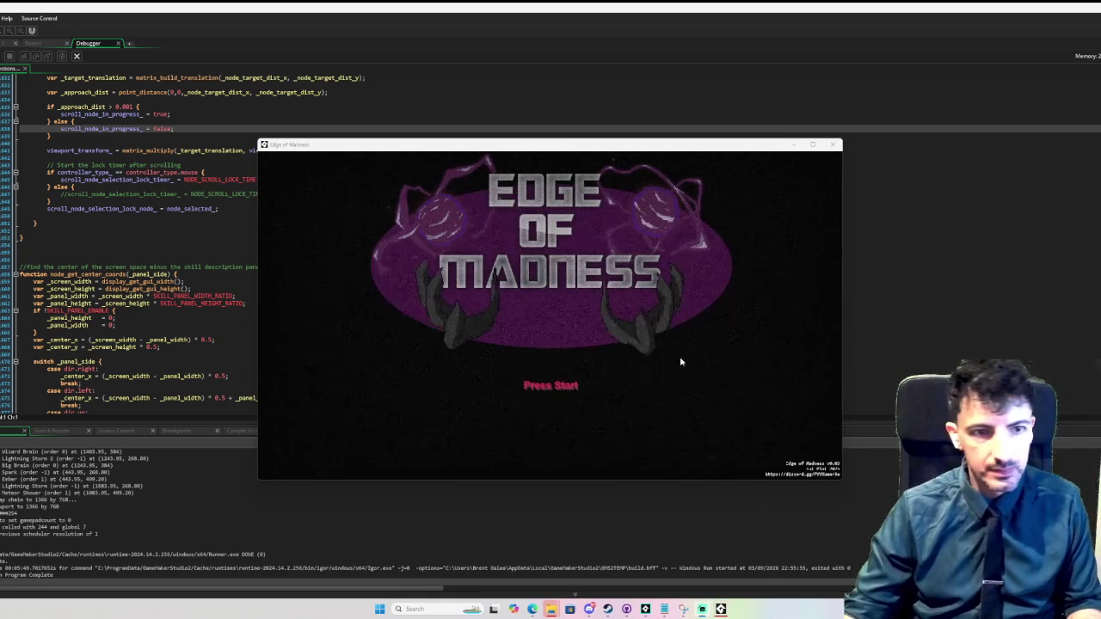
- Relaunch the Edge of Madness test, choose the left character and start level 1
left_click(675, 348)
key("Return")
key("Left")
key("Return")
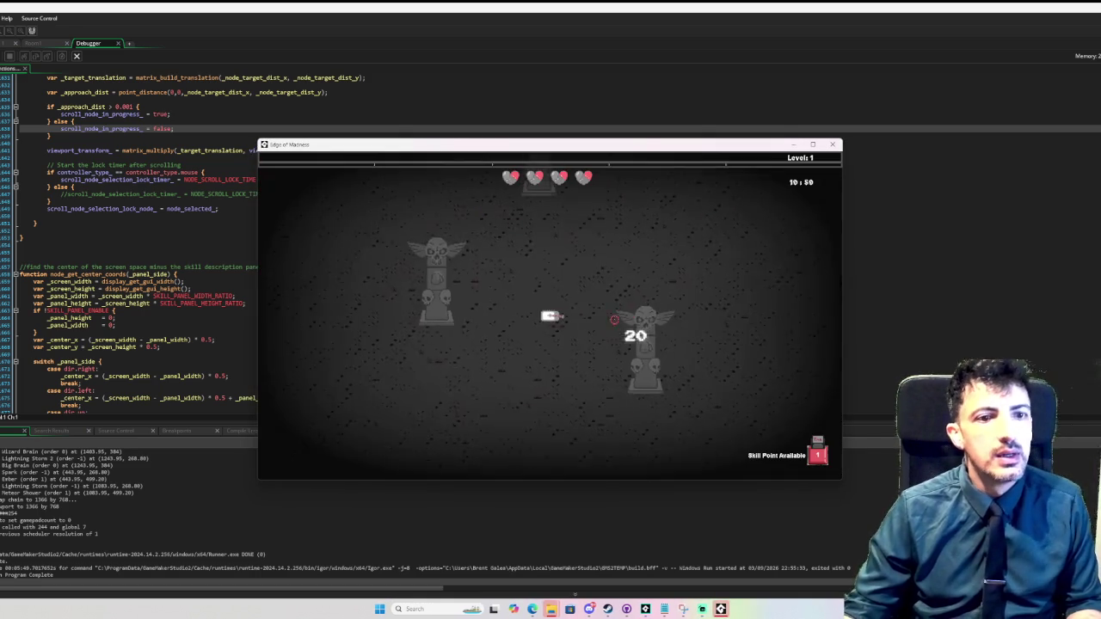
key("d")
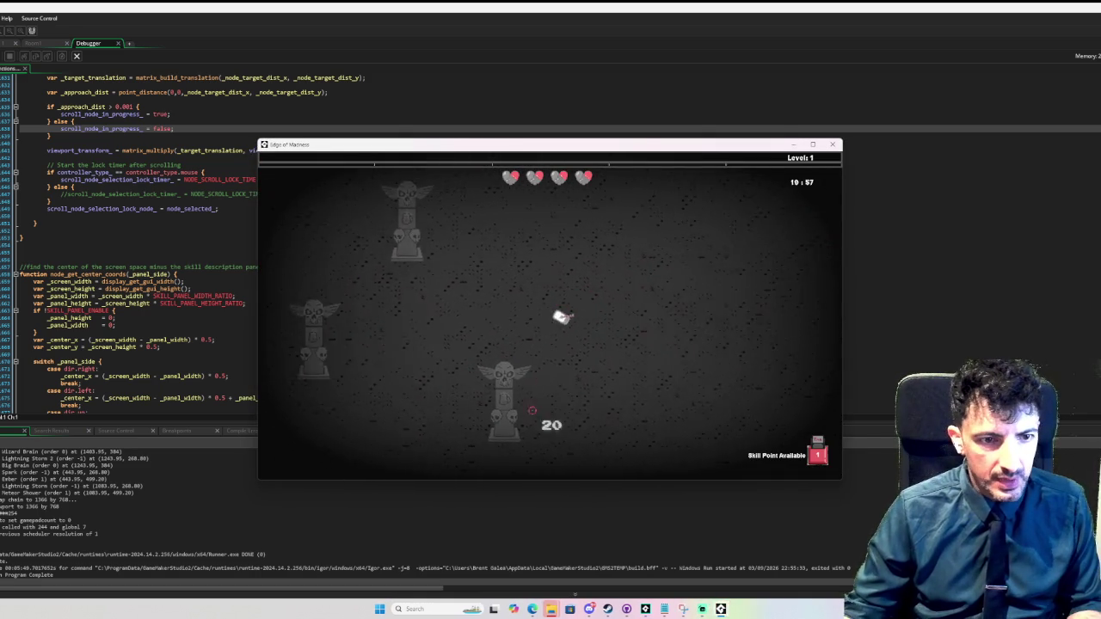
key("s")
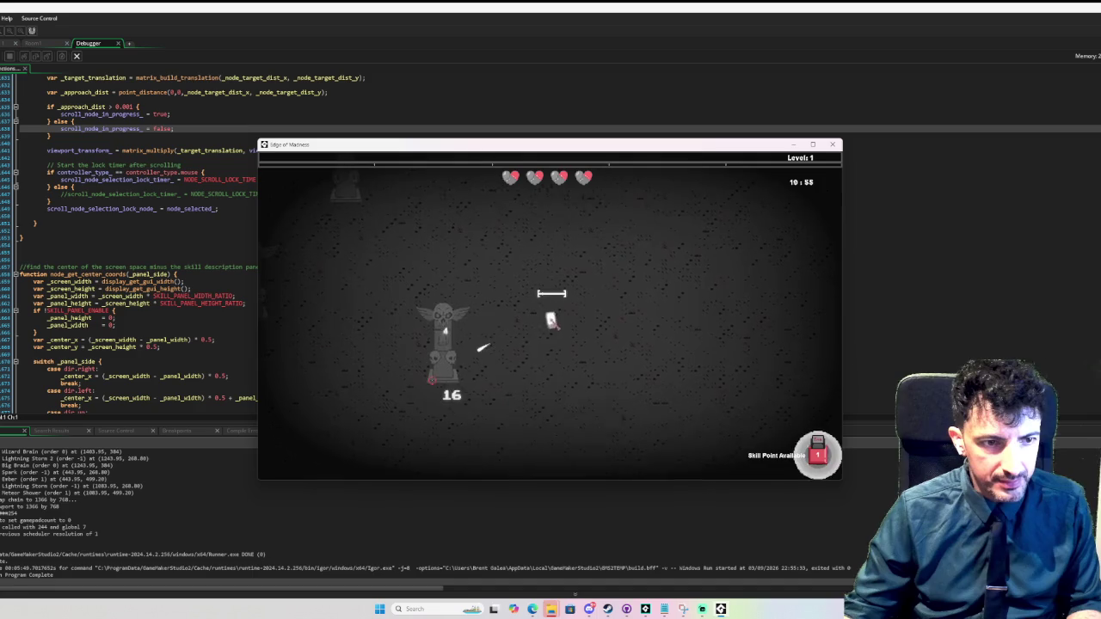
- Add debug skill points up to 27 and buy a level of Improved Mechanics
key("Tab")
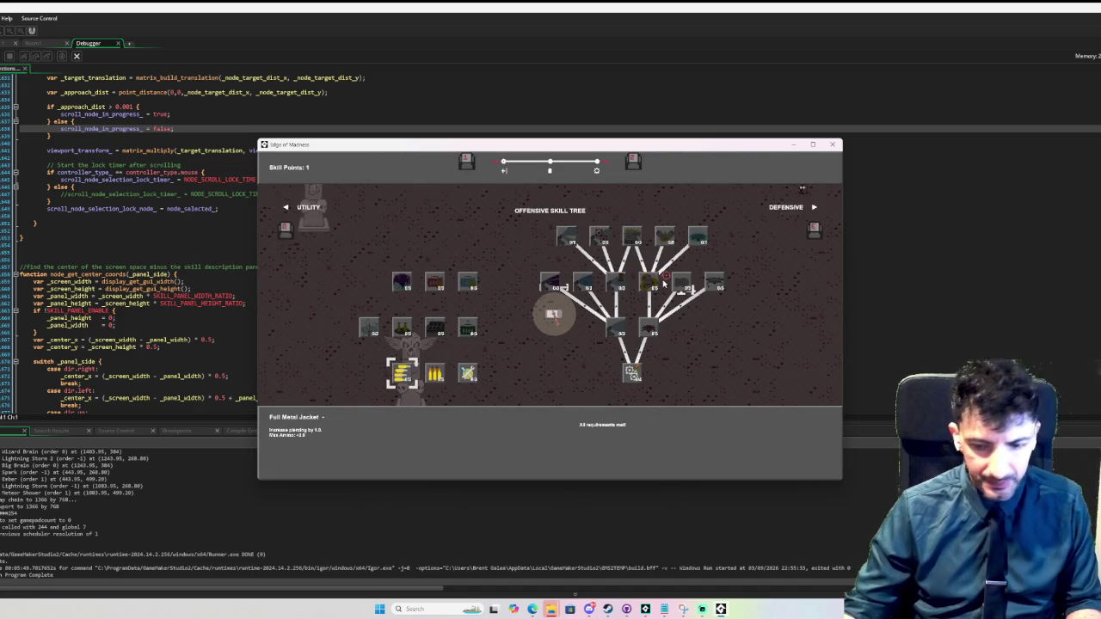
key("p")
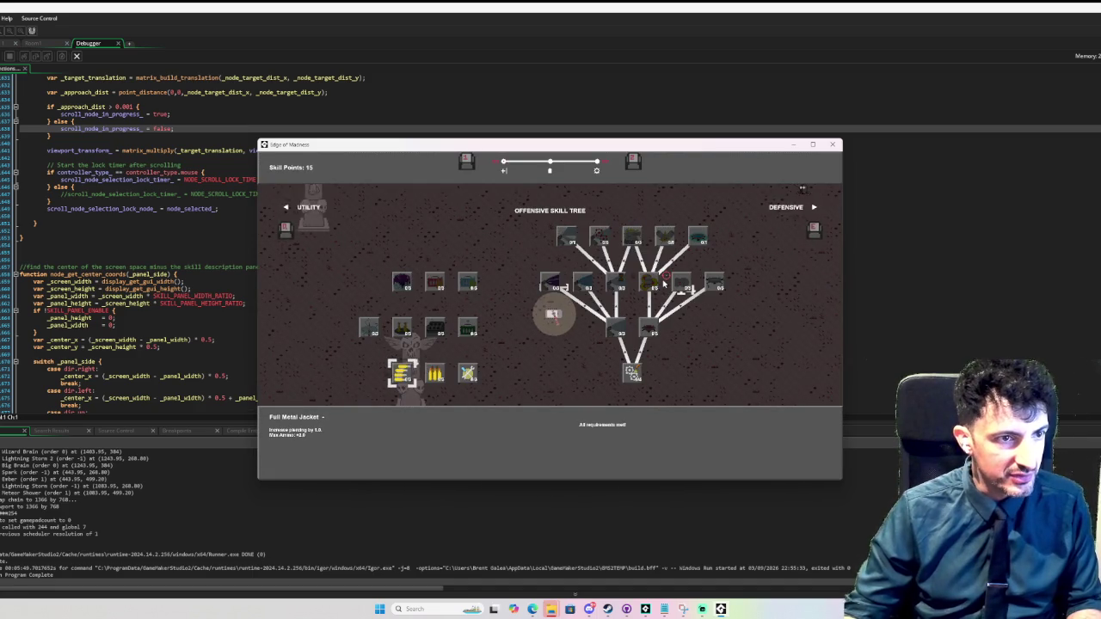
key("p")
key("p")
key("p")
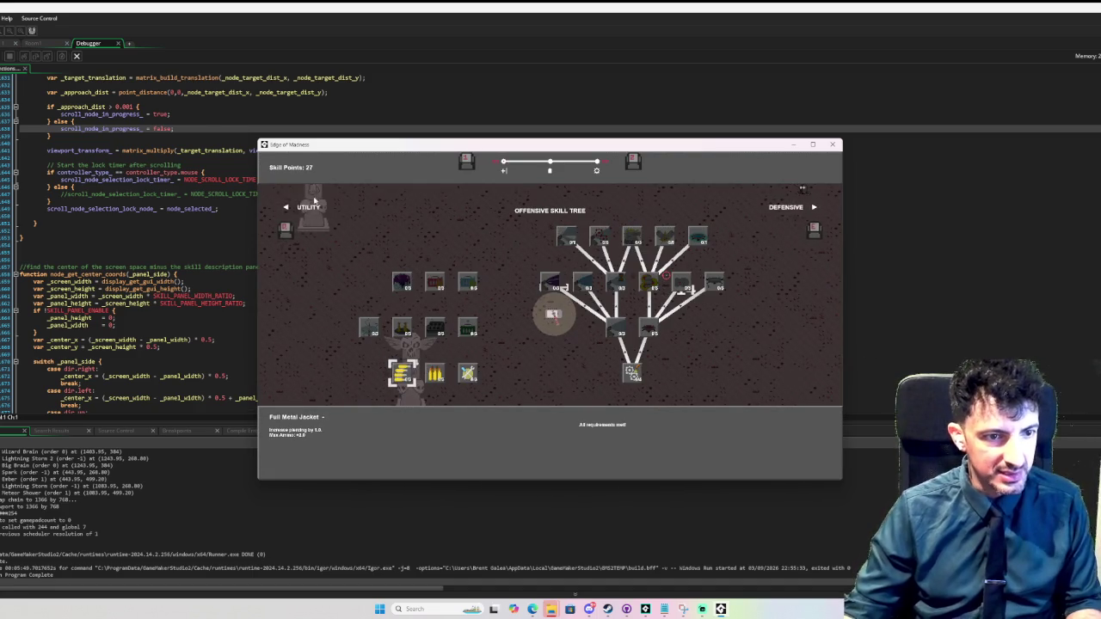
left_click(471, 376)
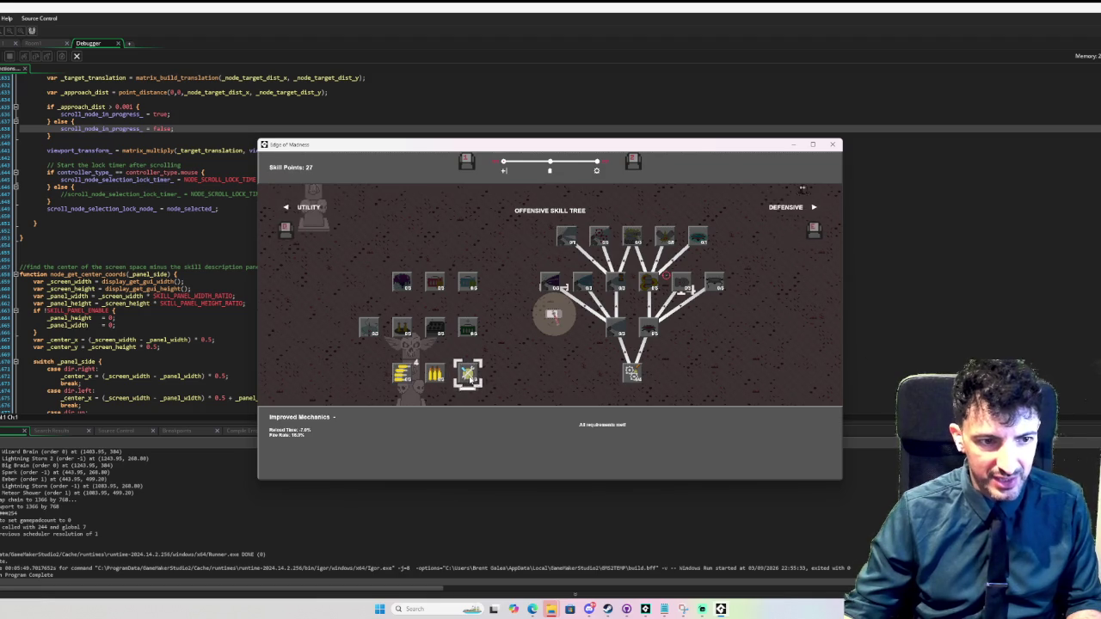
left_click(471, 376)
key("Escape")
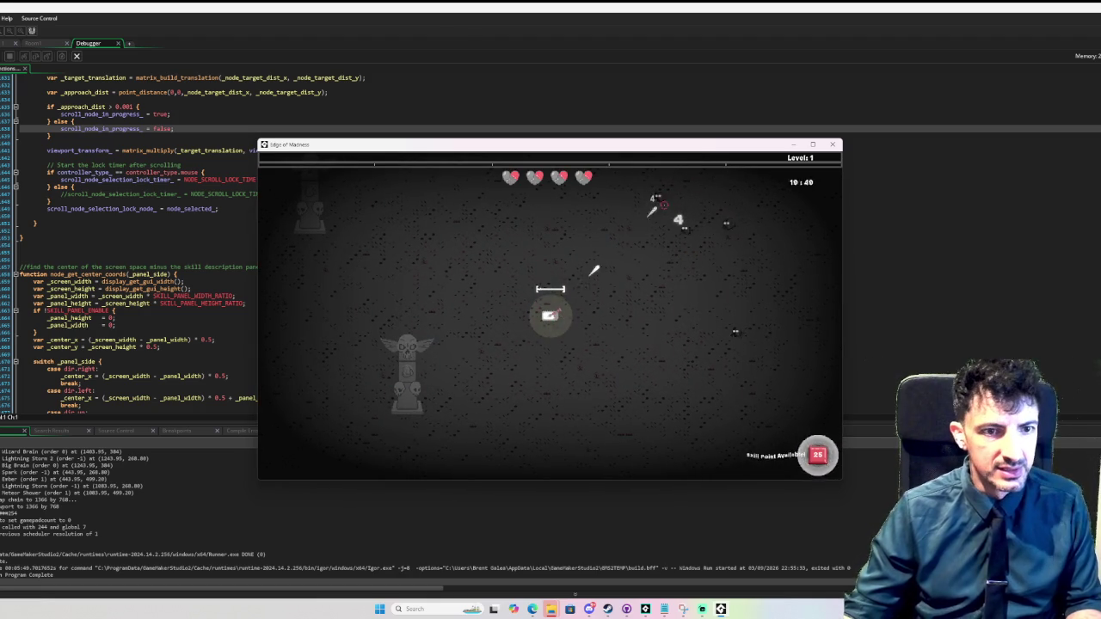
- Buy Oiled Gears in the offensive tree, then move around the level
key("Tab")
left_click(632, 372)
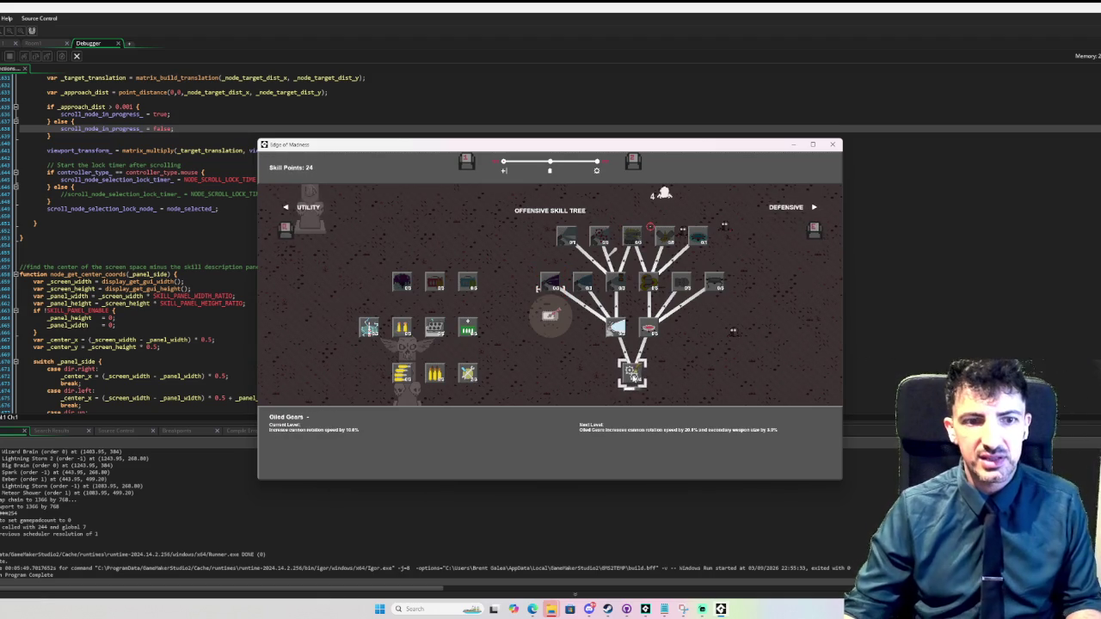
key("Tab")
key("w")
key("s")
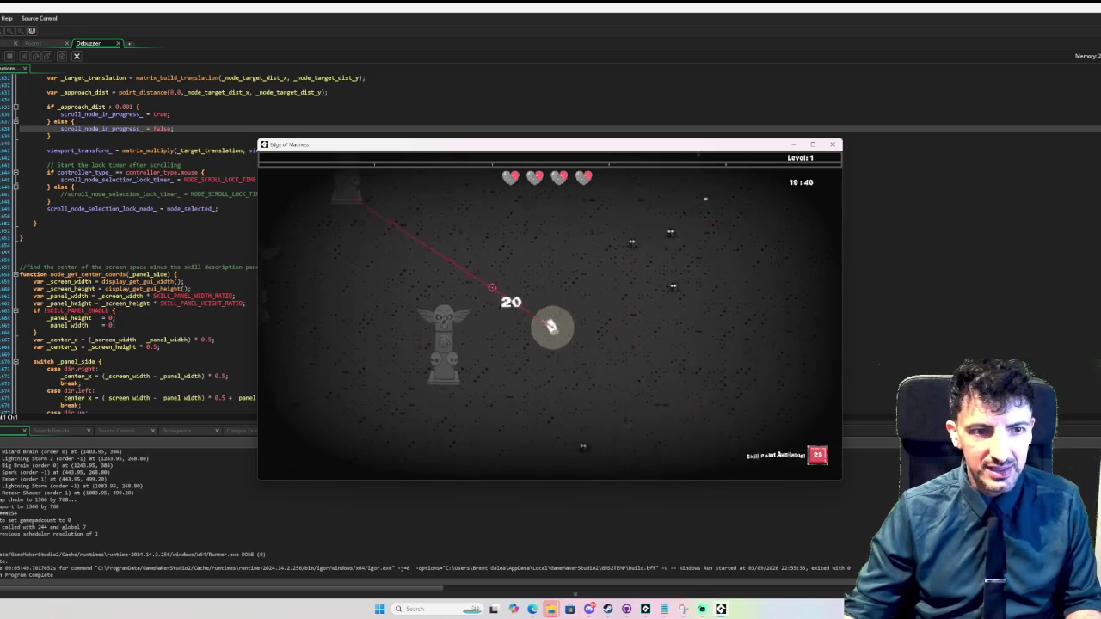
key("d")
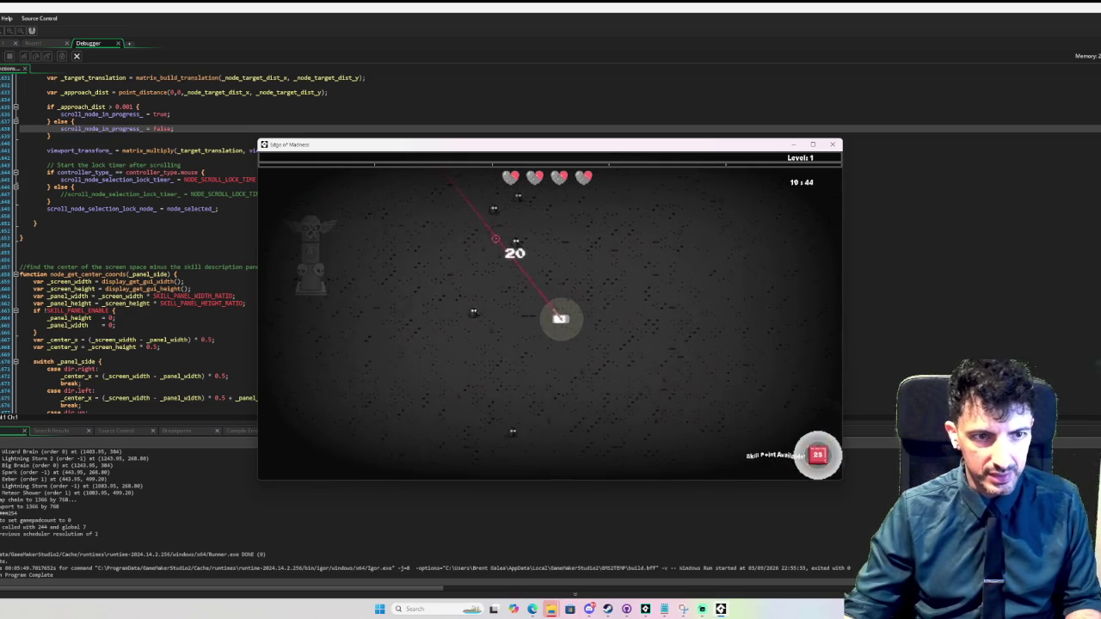
key("w")
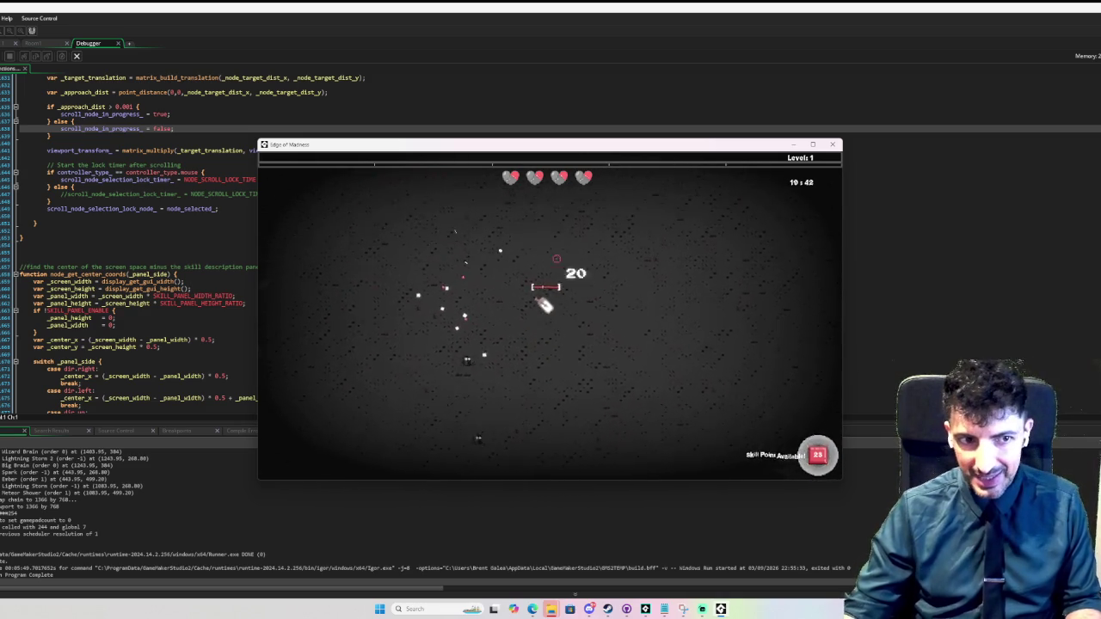
key("a")
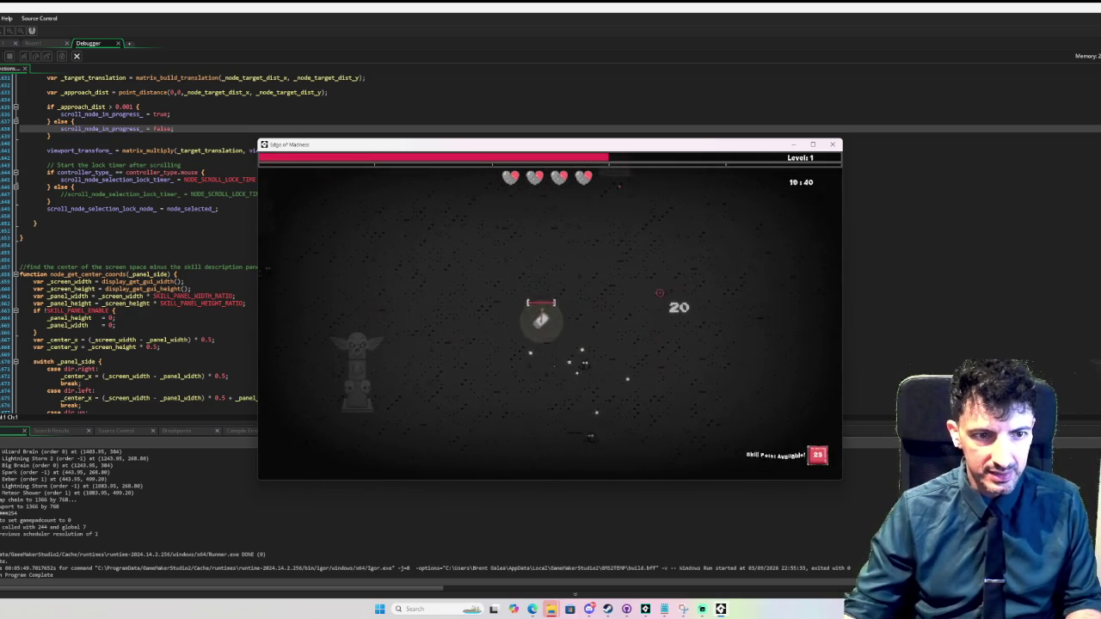
key("s")
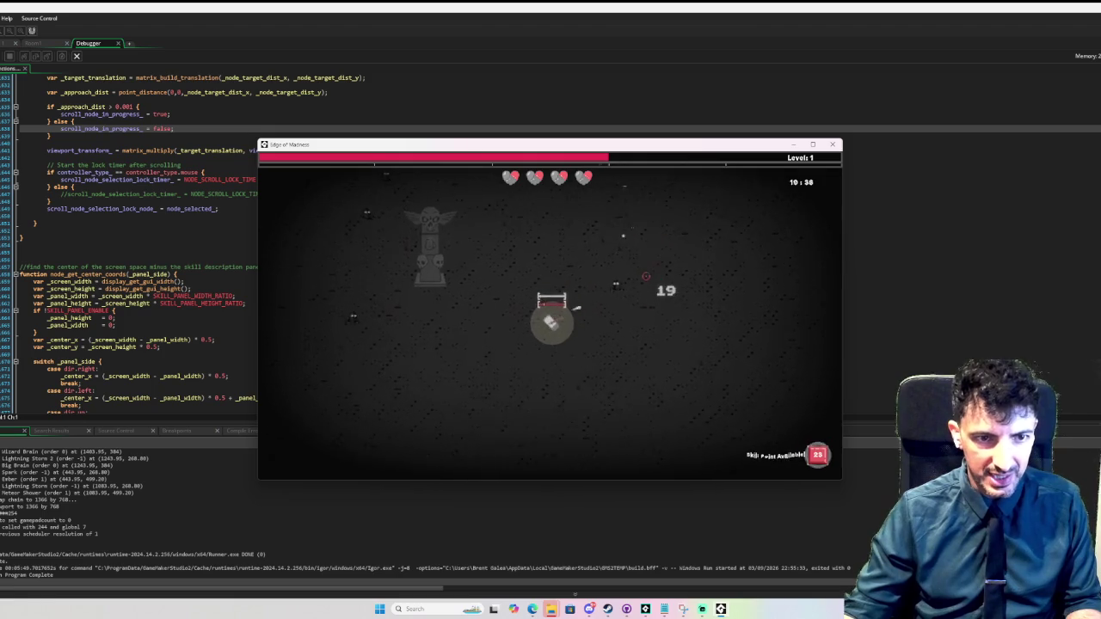
- Buy Love Beam, play a little more, then reopen the offensive tree
key("Tab")
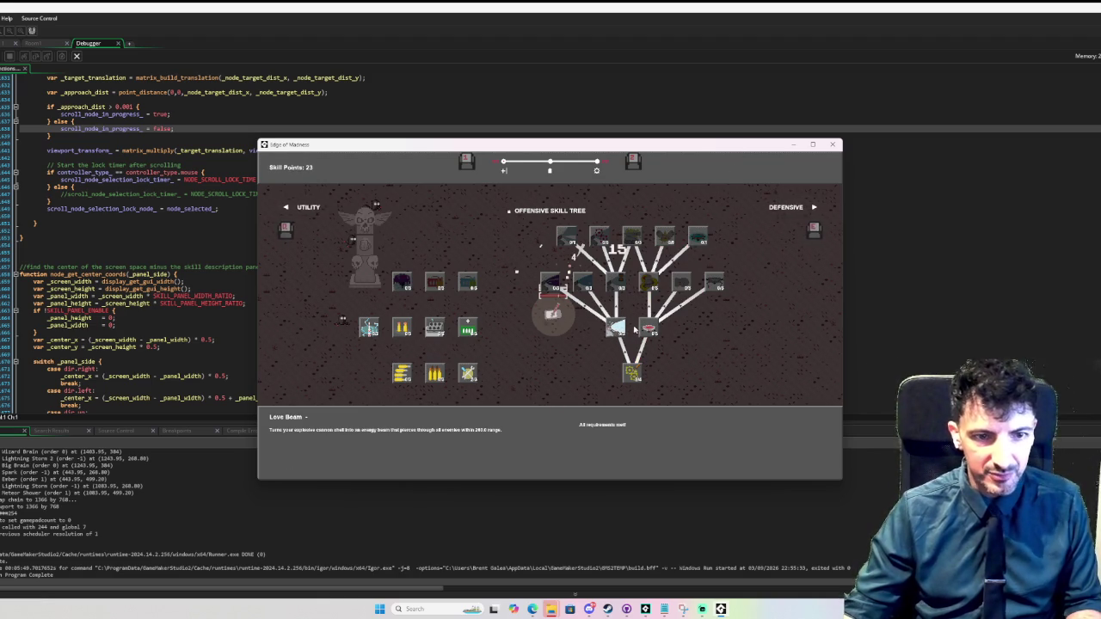
left_click(616, 327)
key("Escape")
key("a")
key("s")
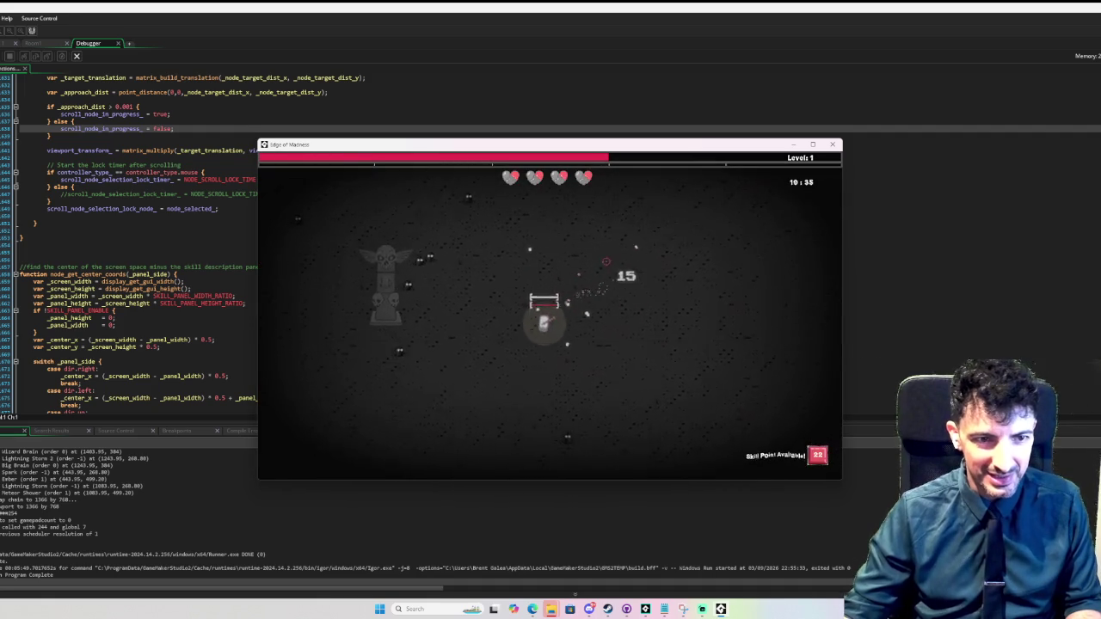
key("a")
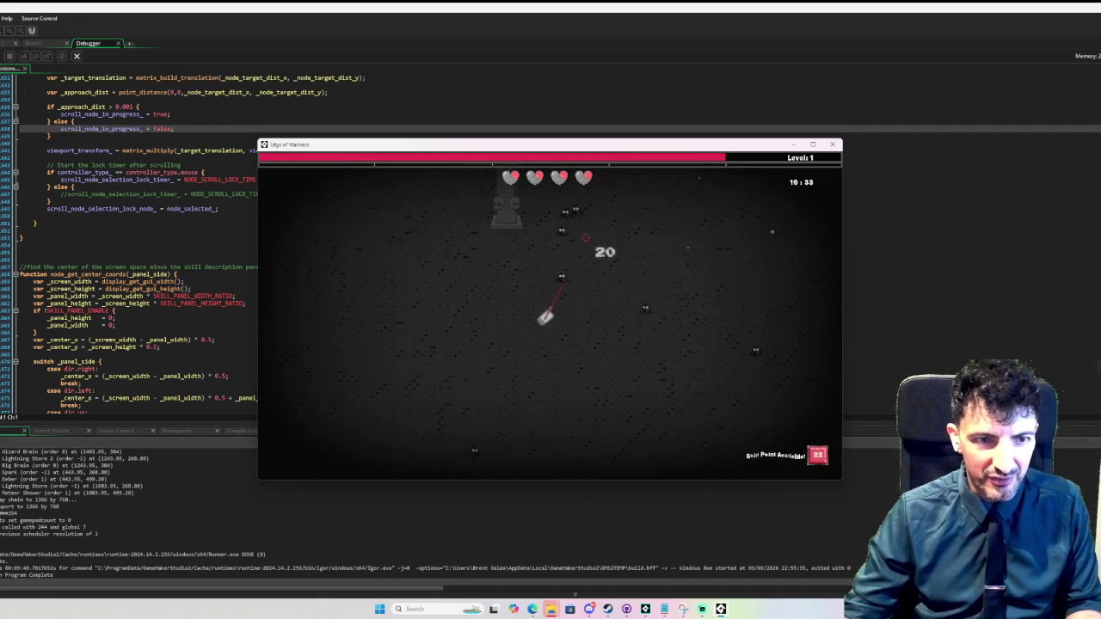
key("a")
key("w")
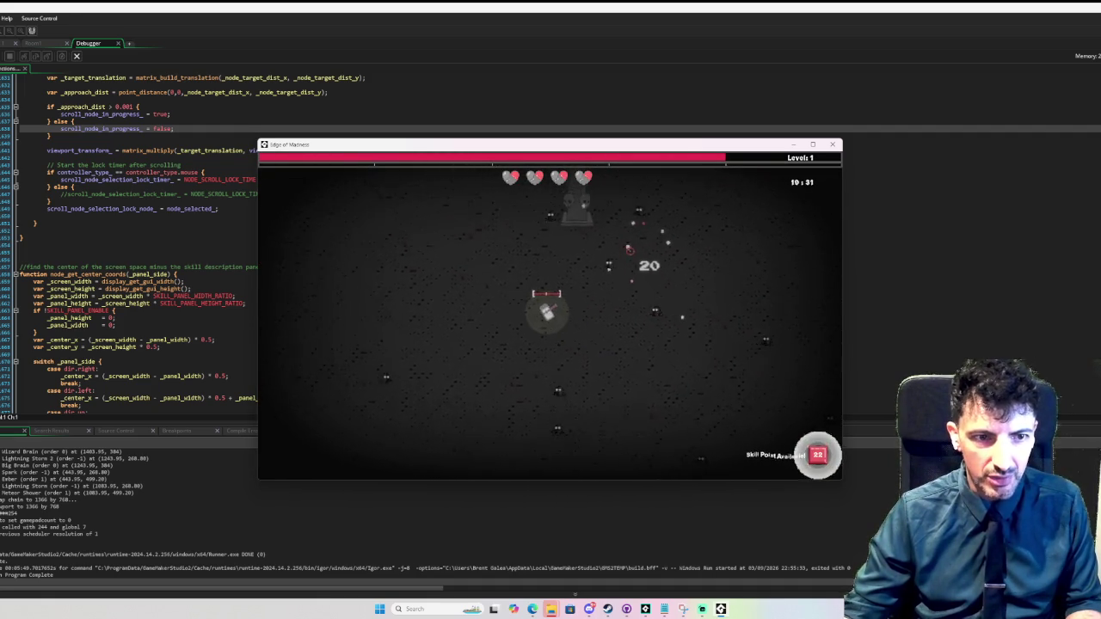
key("a")
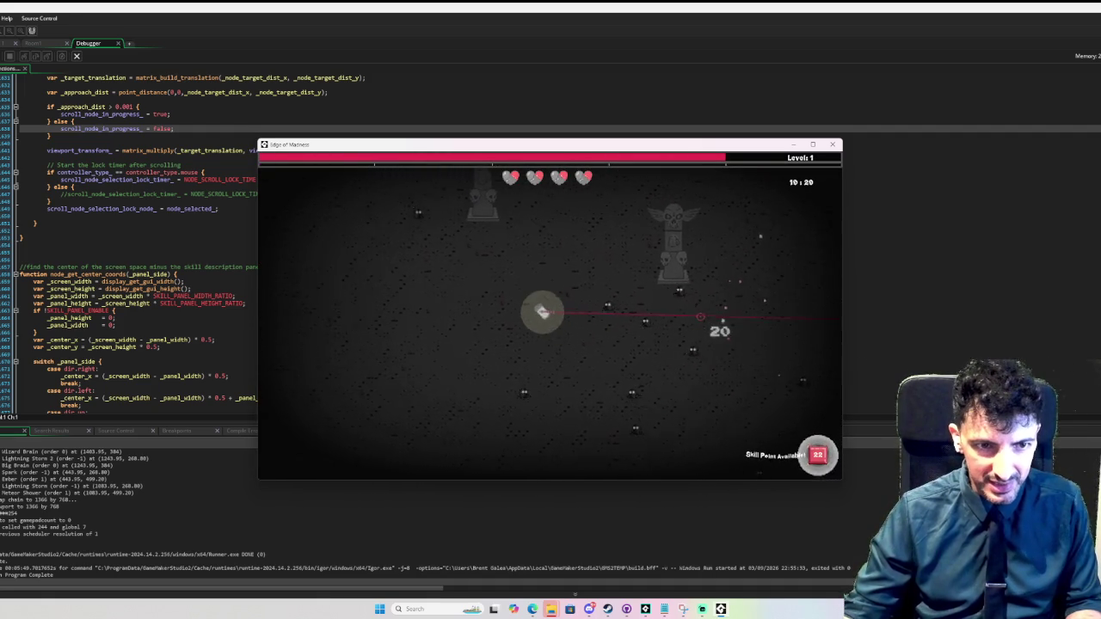
key("Tab")
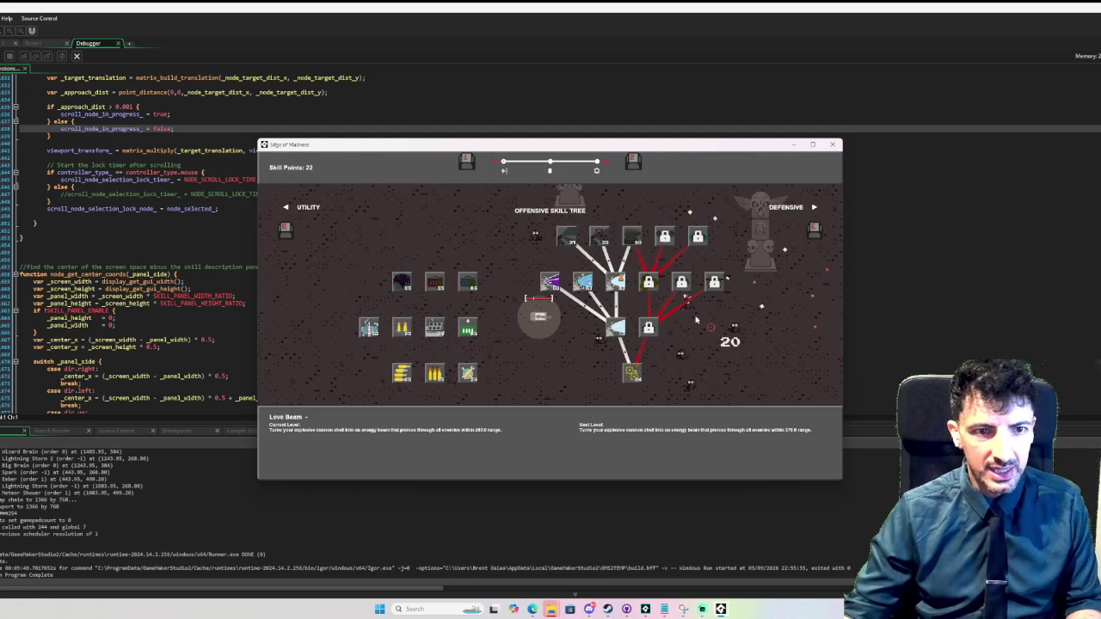
- Buy Harnessed Energy with the keyboard, play briefly, and reopen the offensive tree
key("w")
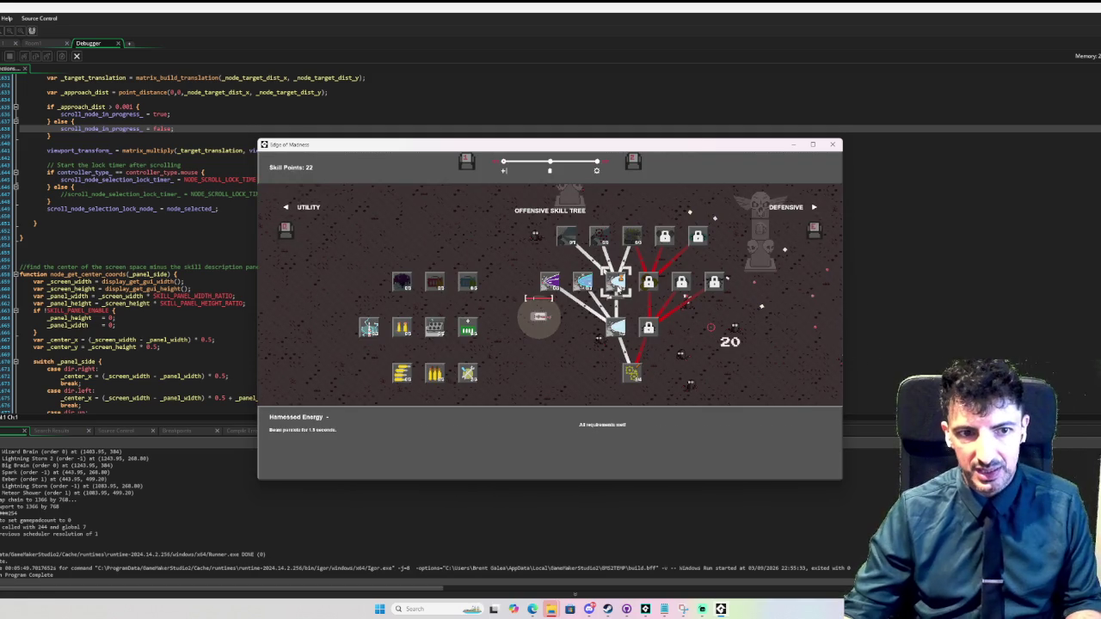
key("space")
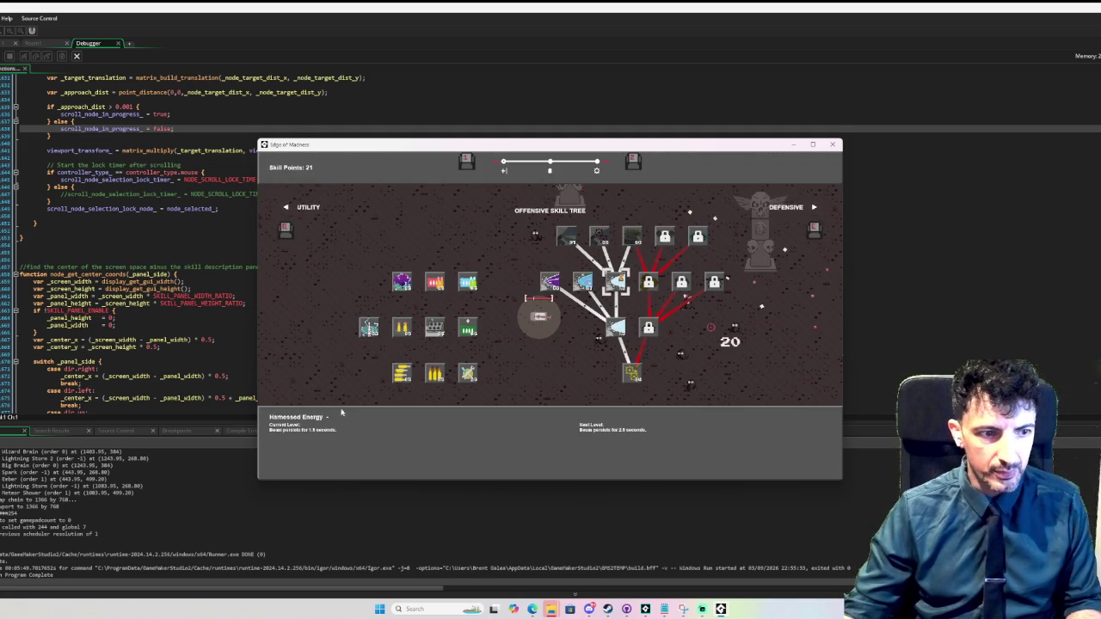
key("Escape")
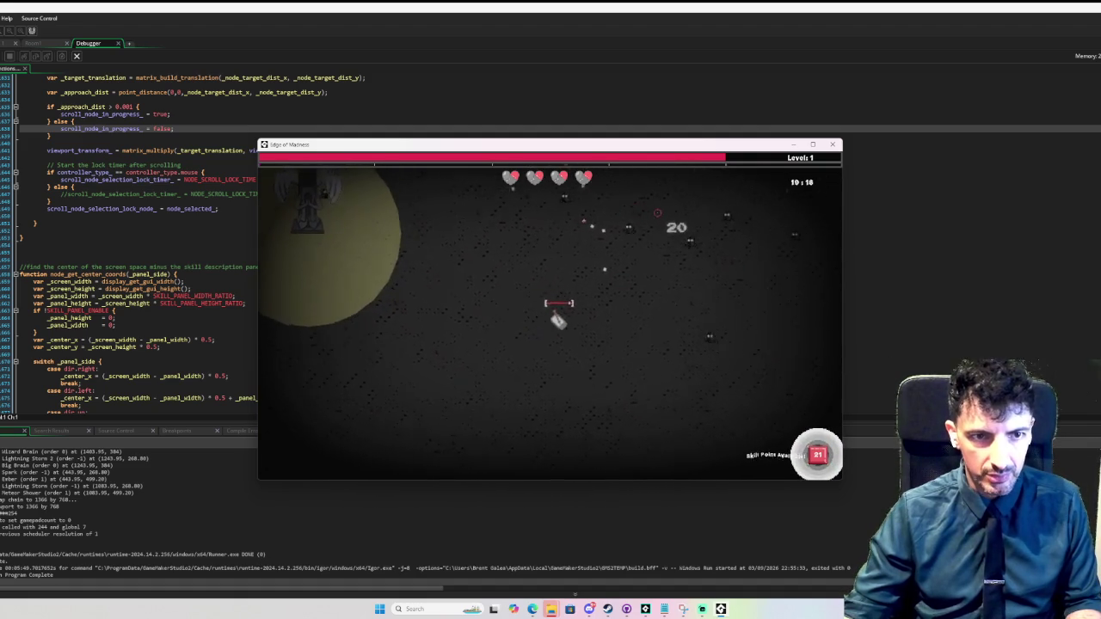
key("Tab")
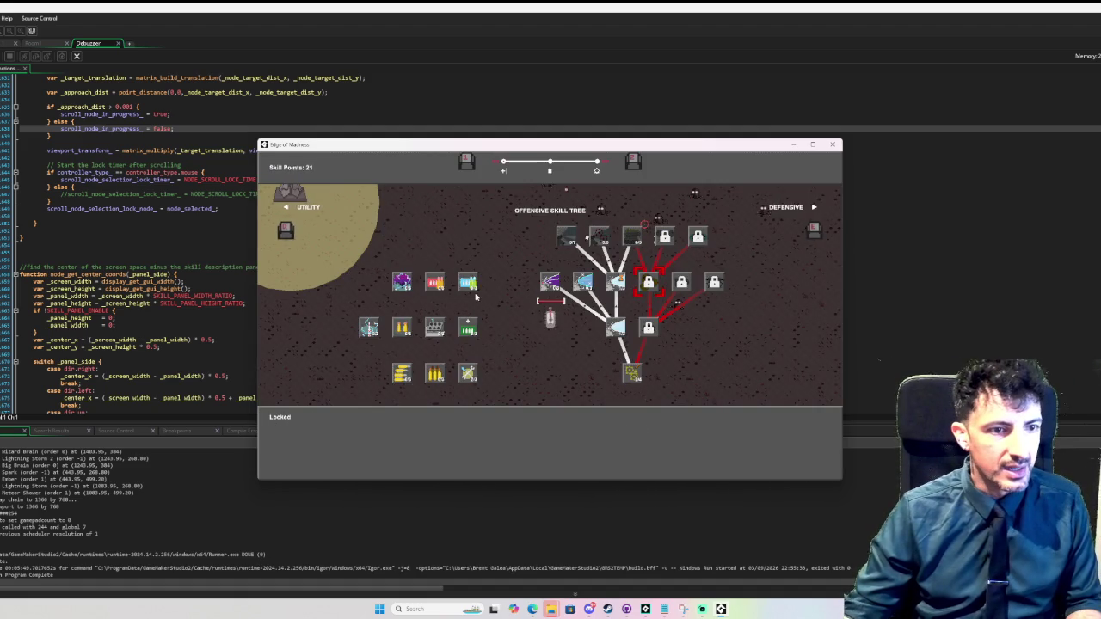
- Cycle through the skill tree tabs with Q and E, ending on the Defensive tree
mouse_move(550, 281)
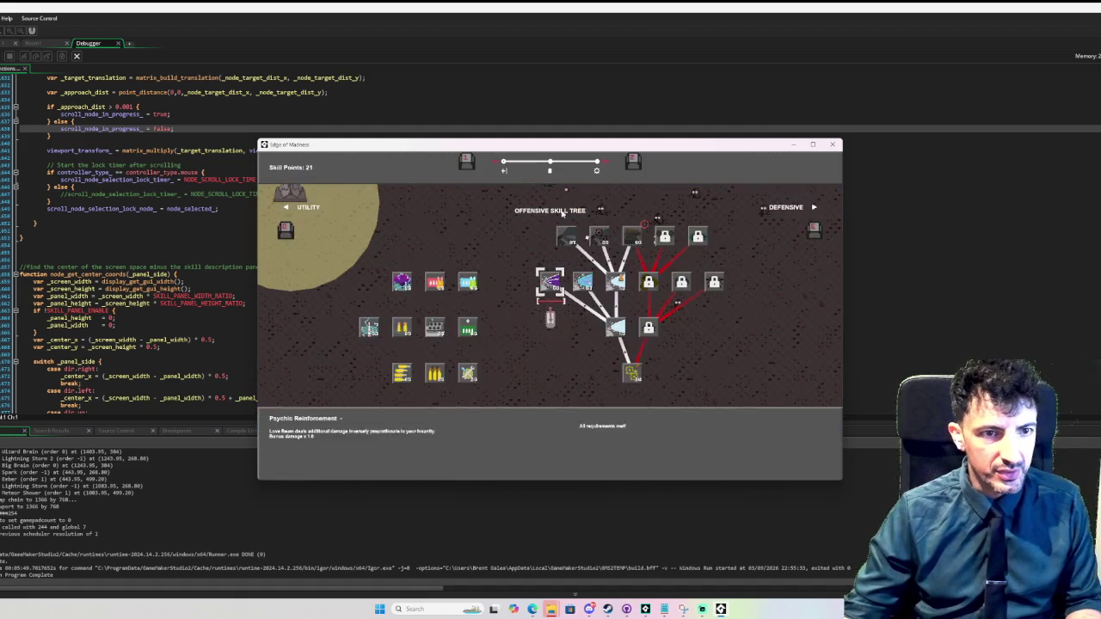
key("q")
key("e")
key("q")
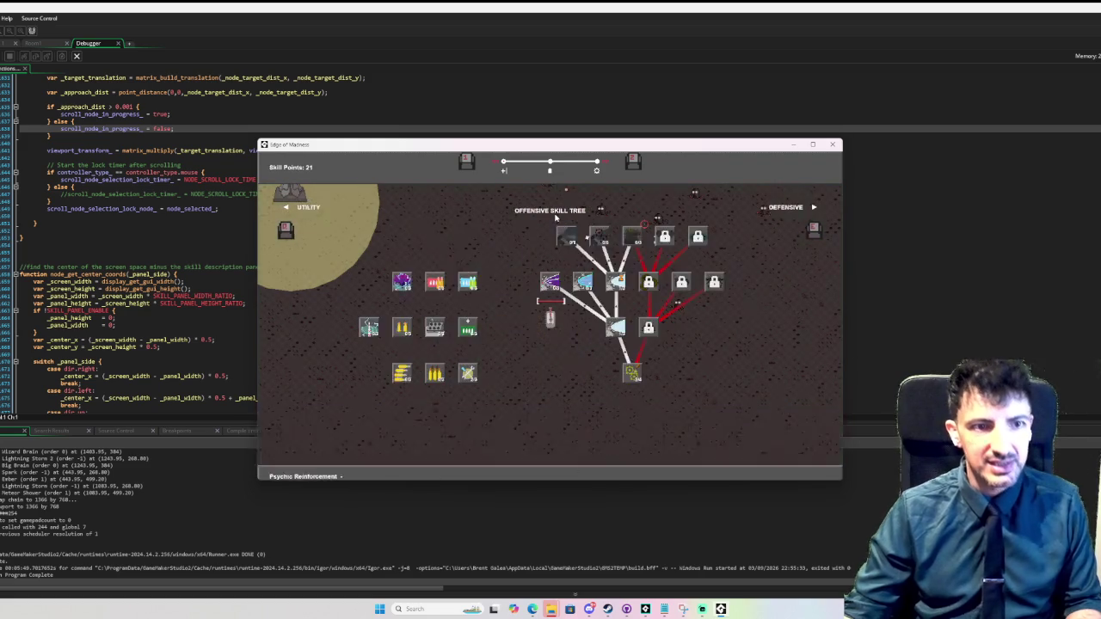
key("q")
mouse_move(526, 310)
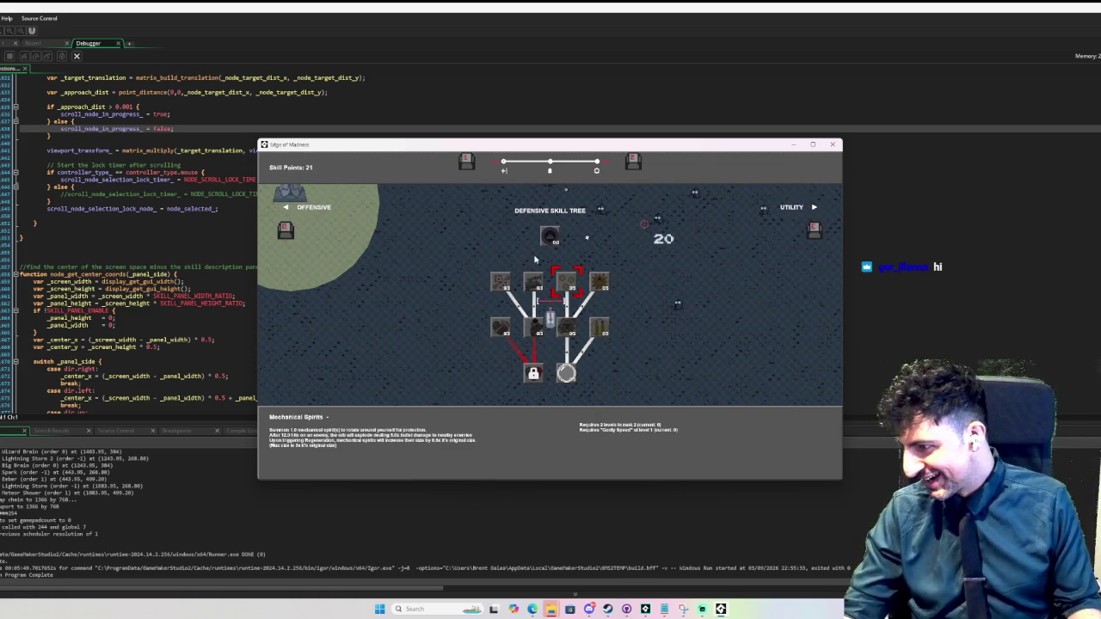
- Read Lucky Dodge and Godly Speed, then select Shield Explosion Shrapnel for its description
mouse_move(602, 282)
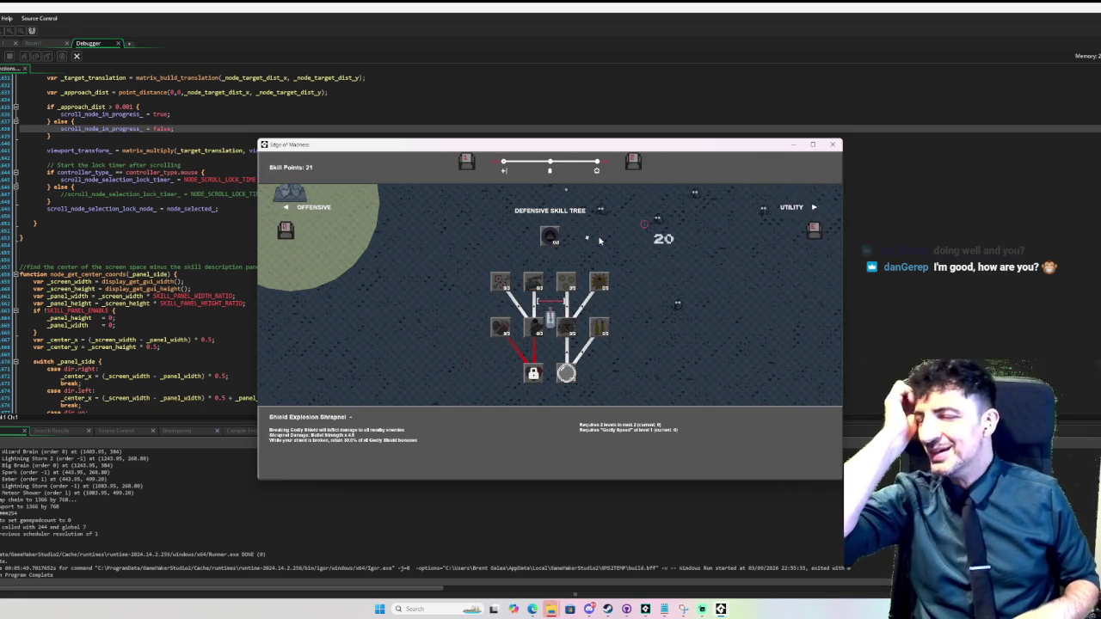
key("Up")
key("Left")
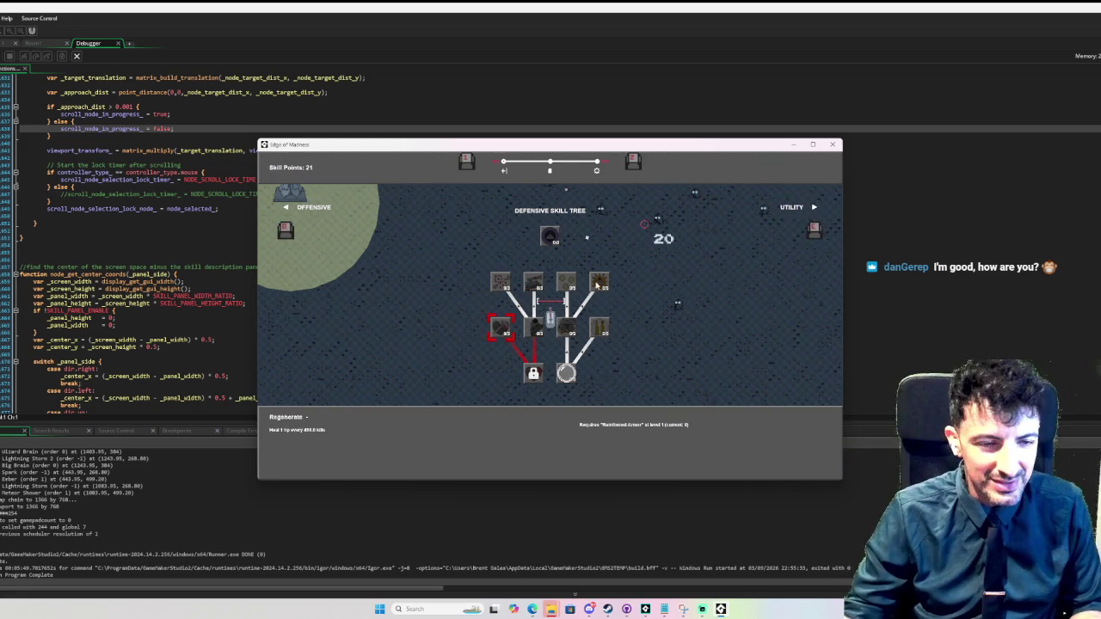
key("Right")
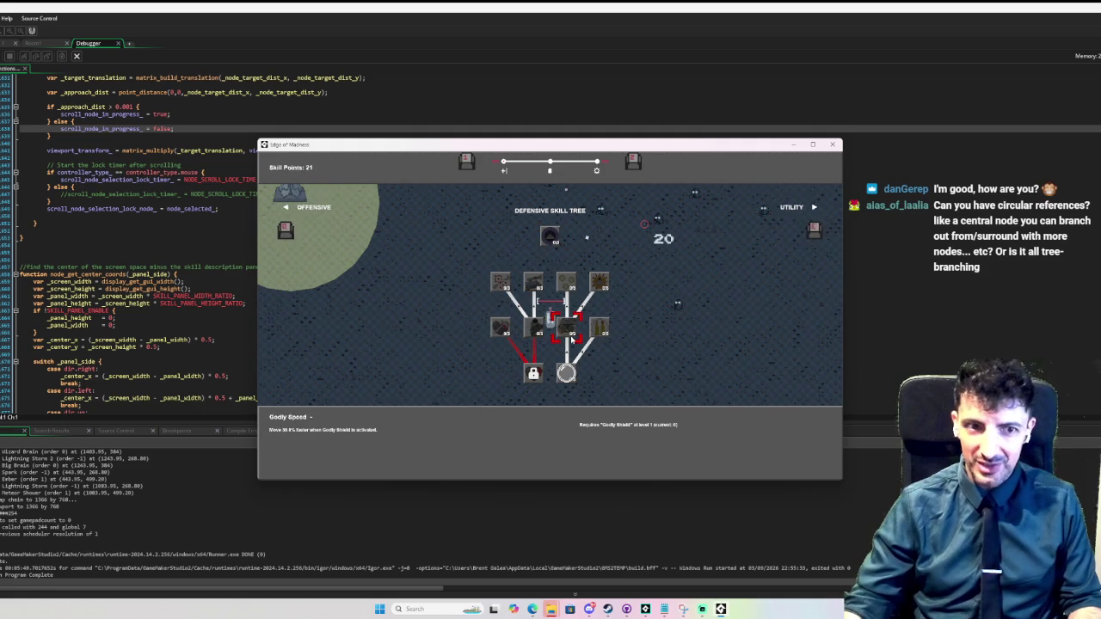
left_click(601, 283)
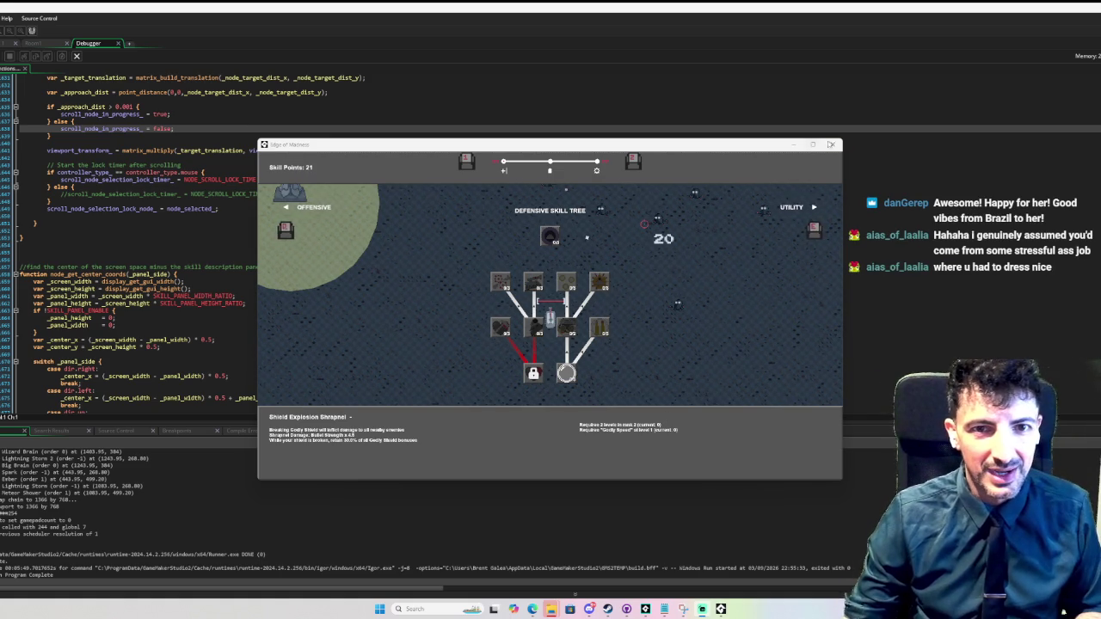
- Close the Edge of Madness game window with its title-bar X
left_click(831, 144)
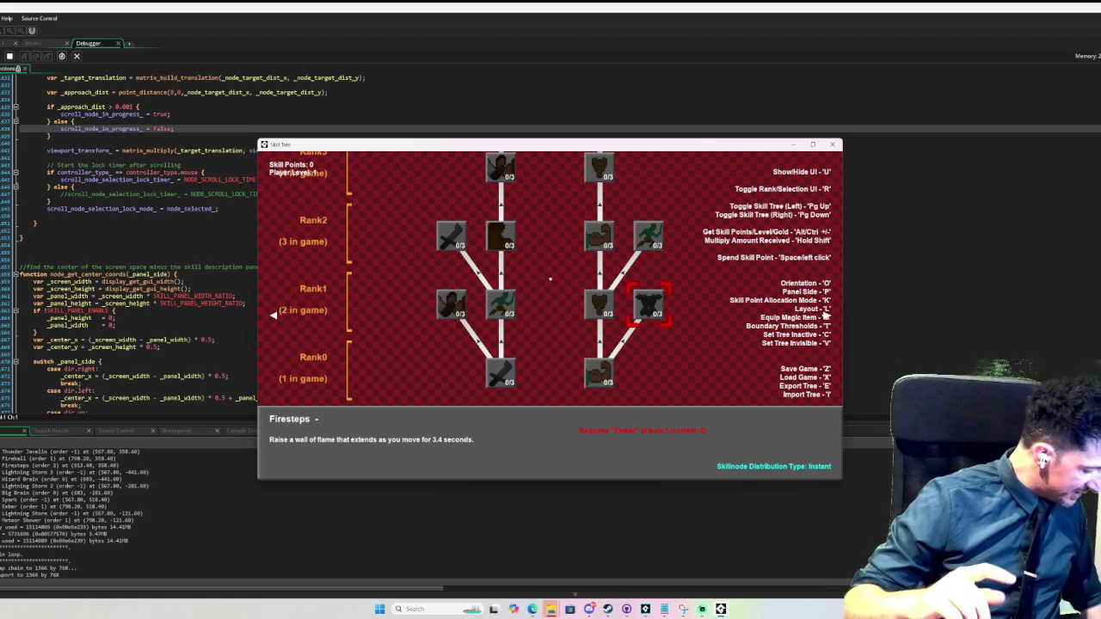
- Move the Skill Tree demo's selection up toward the Ignite skill
key("Up")
- Step the selection through Ignite down to Fireball and scroll the tree
key("Right")
key("Down")
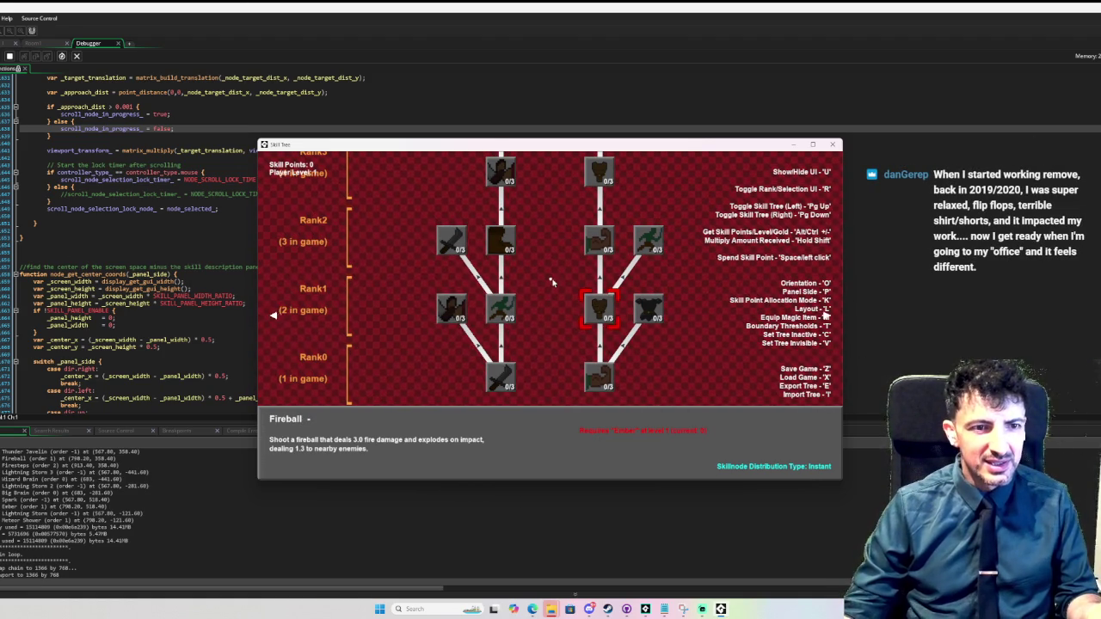
scroll(551, 297, "down", 1)
scroll(552, 297, "up", 1)
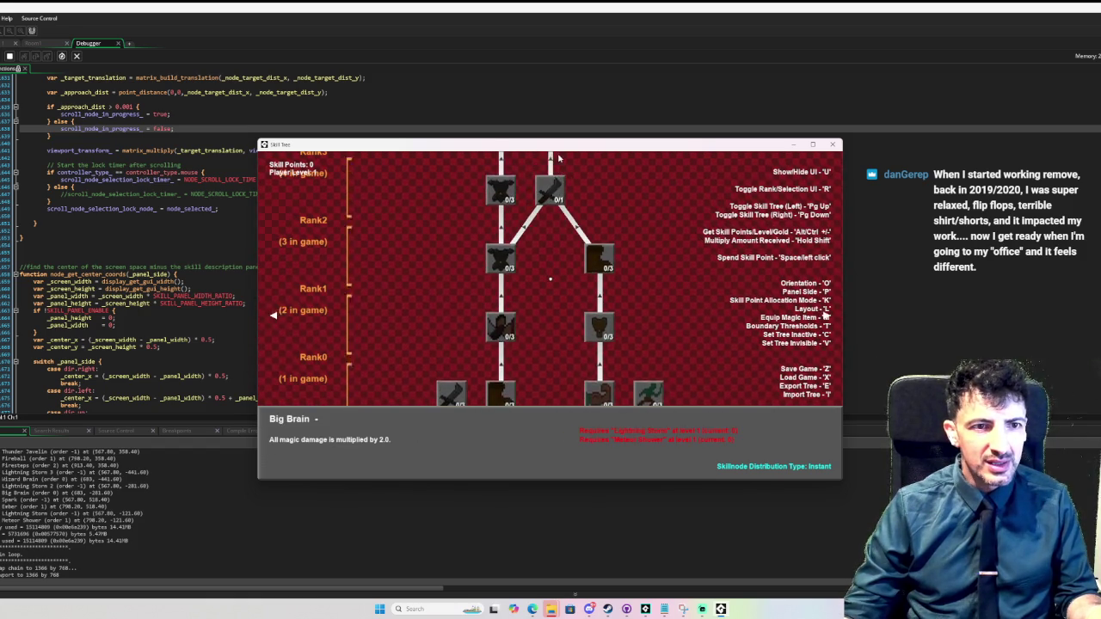
- Cycle the tree layout with L: vertical columns, branching, then further layouts
key("l")
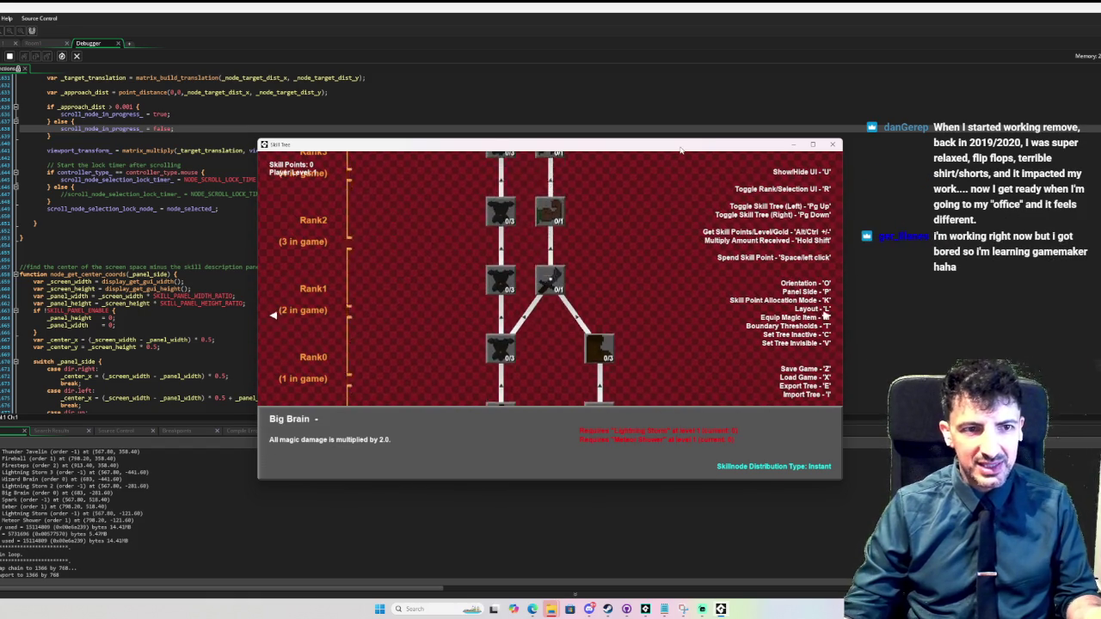
key("l")
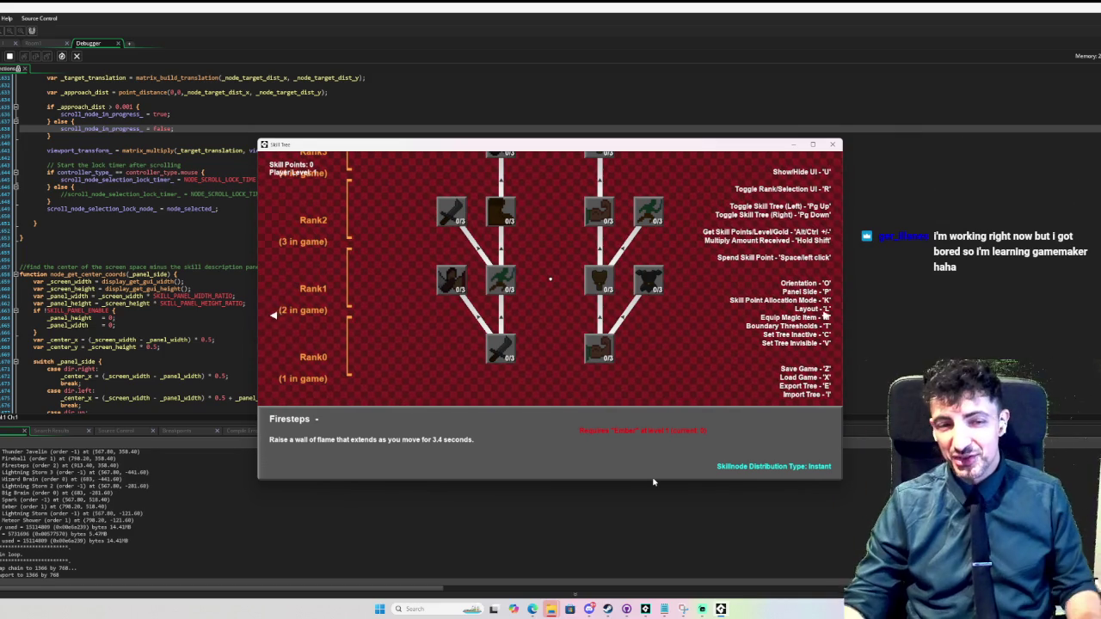
key("l")
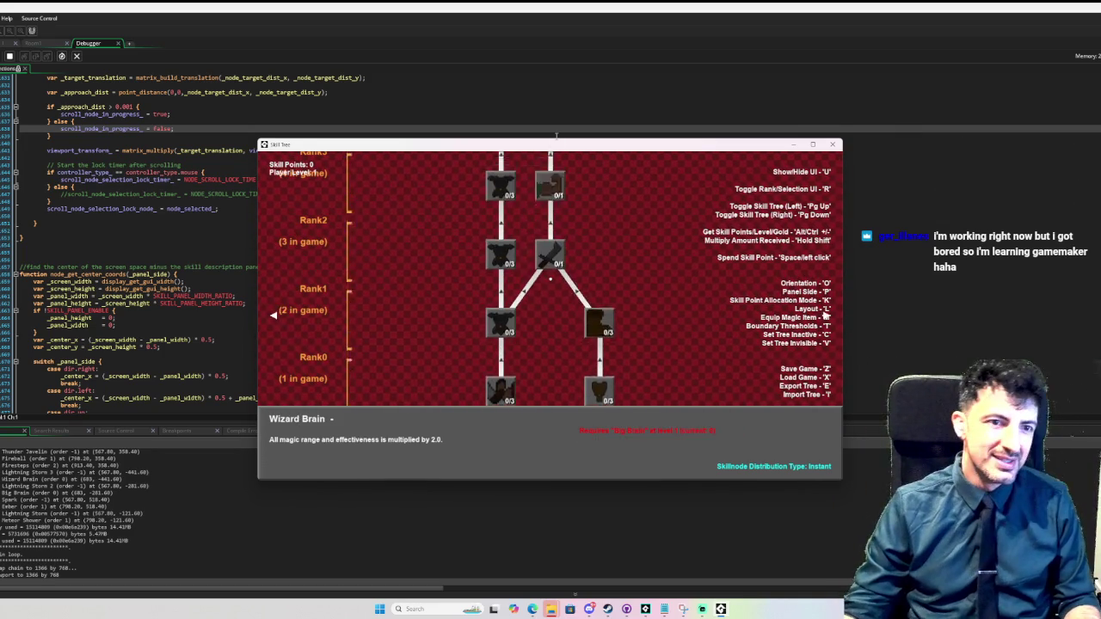
key("l")
key("l")
key("l")
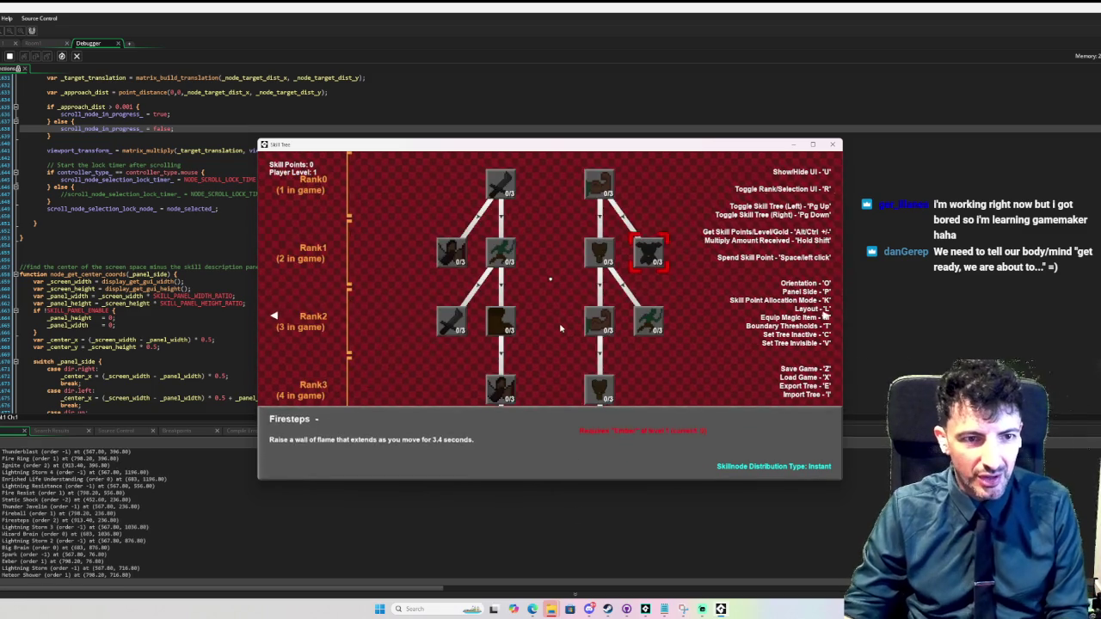
- Switch to a horizontal rank layout and move the description panel to the top
key("l")
key("l")
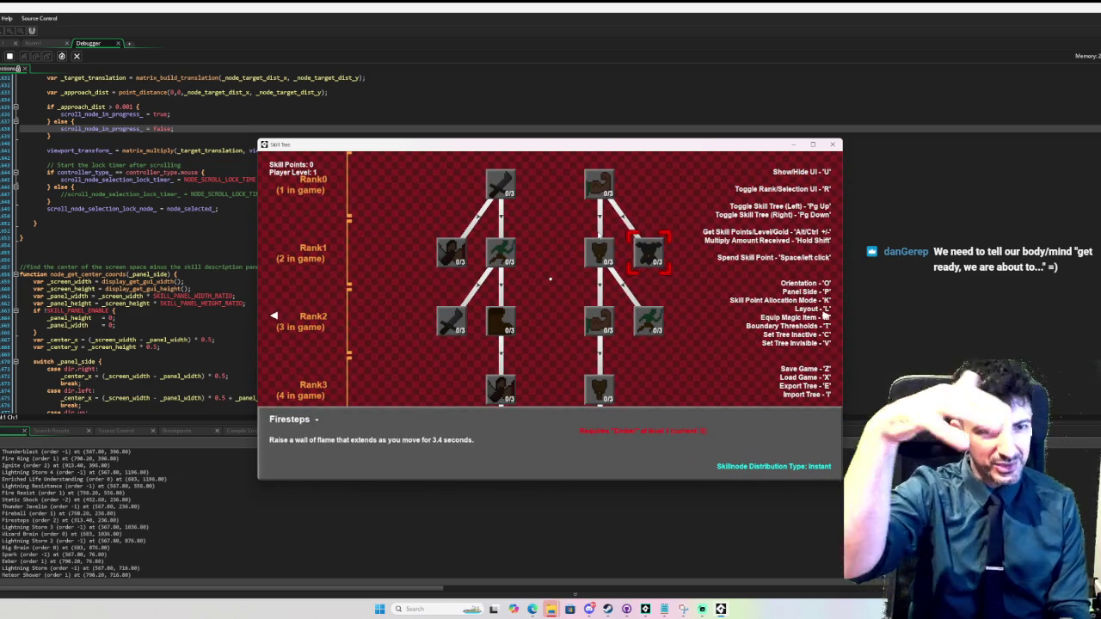
scroll(707, 450, "down", 1)
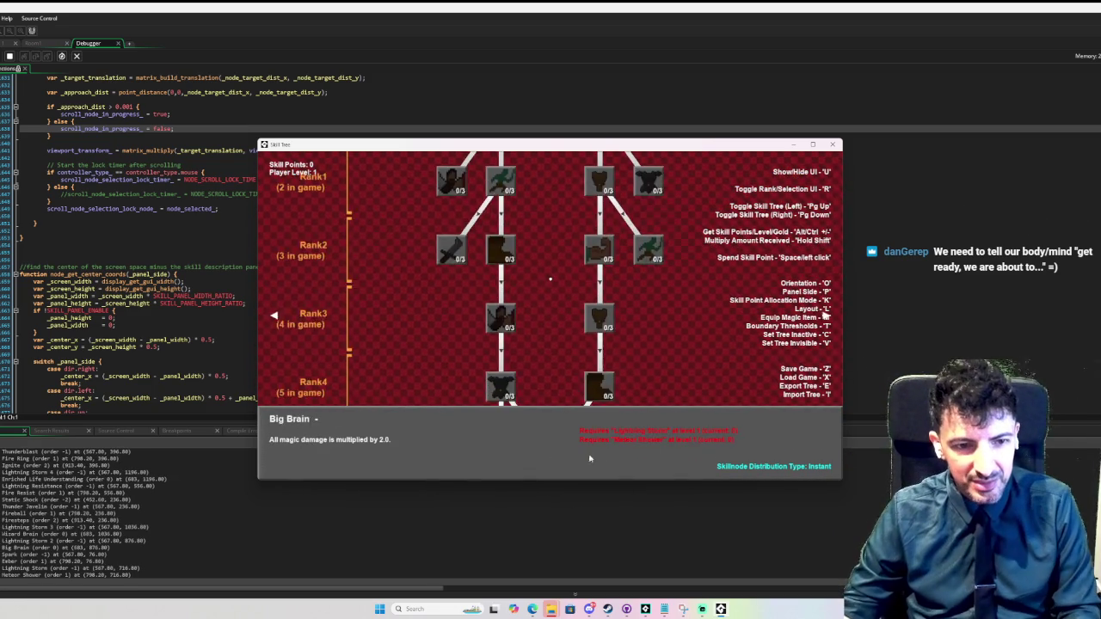
key("p")
key("p")
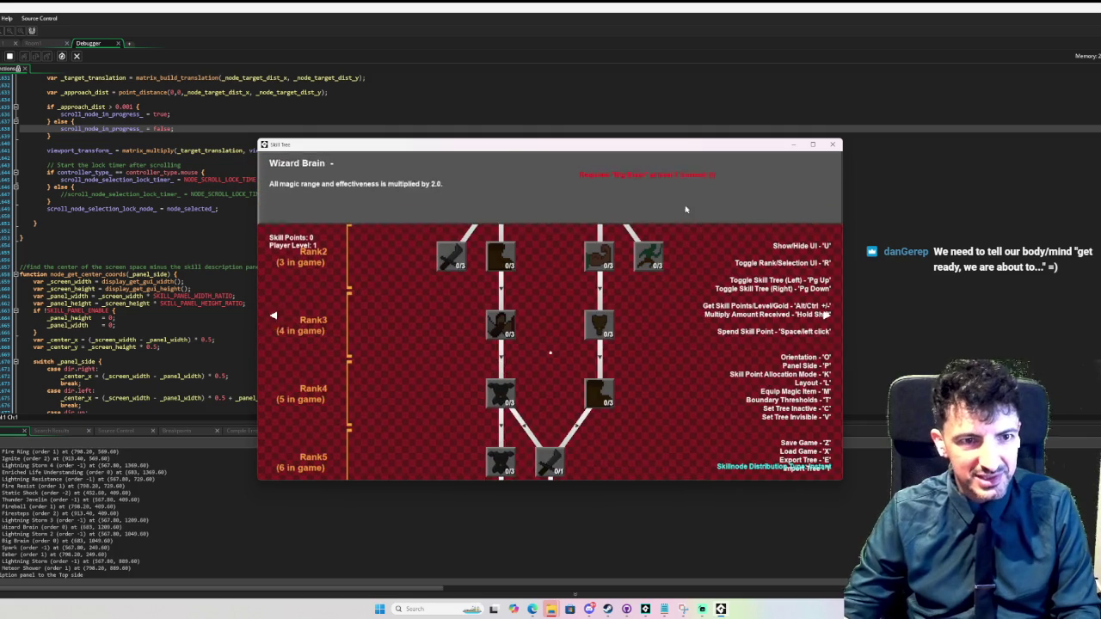
key("p")
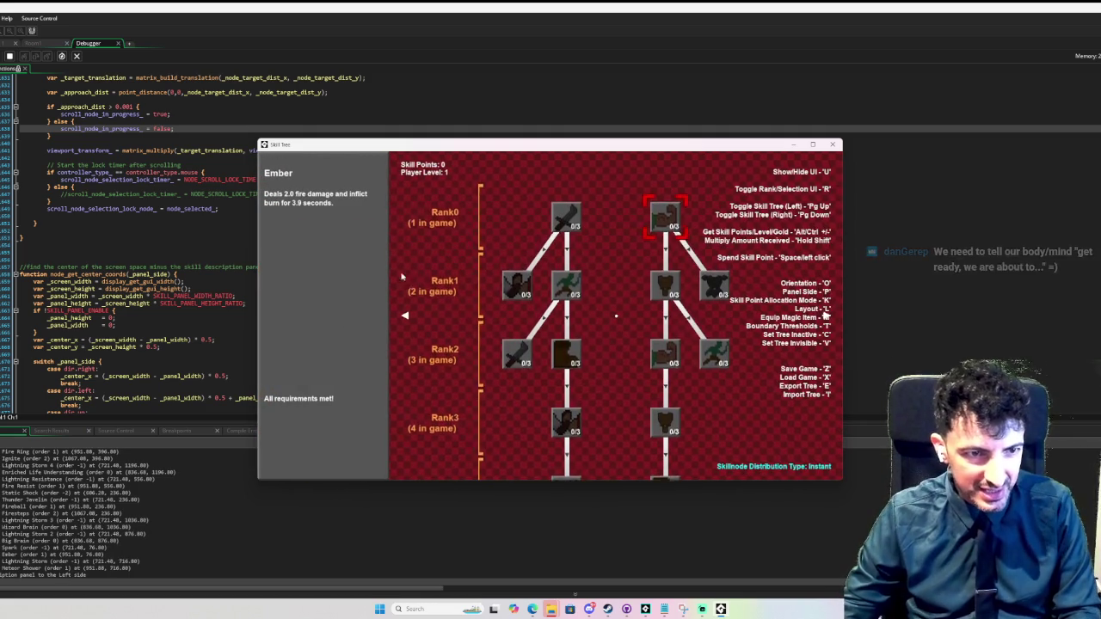
- Try a compact layout and reversed rank orientation, then close the Skill Tree demo
key("l")
key("l")
key("l")
key("l")
key("l")
key("l")
key("l")
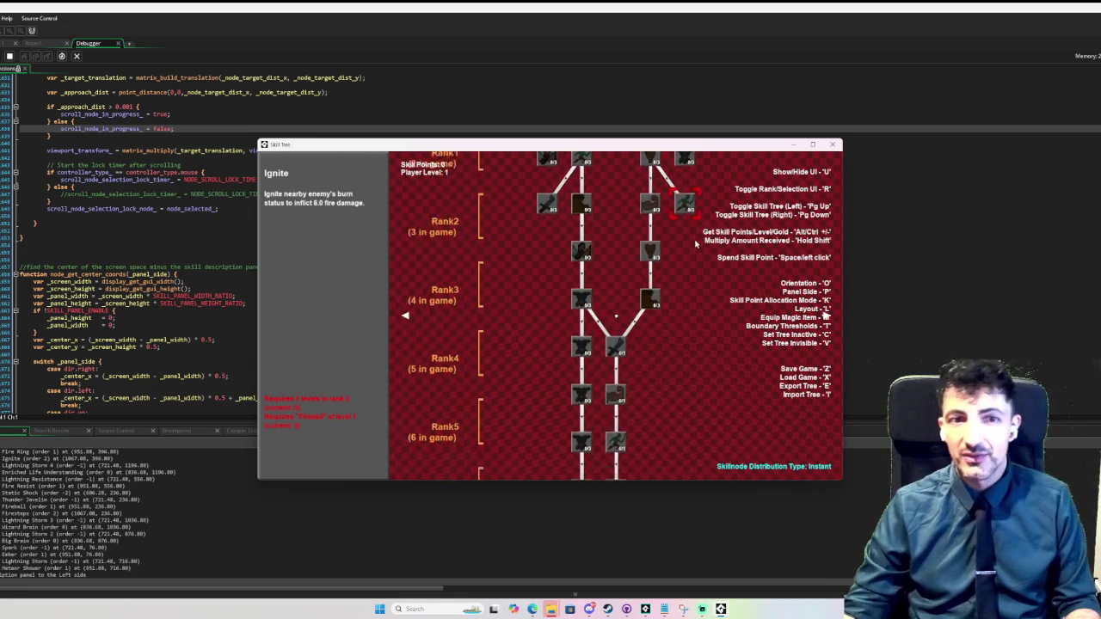
key("l")
key("l")
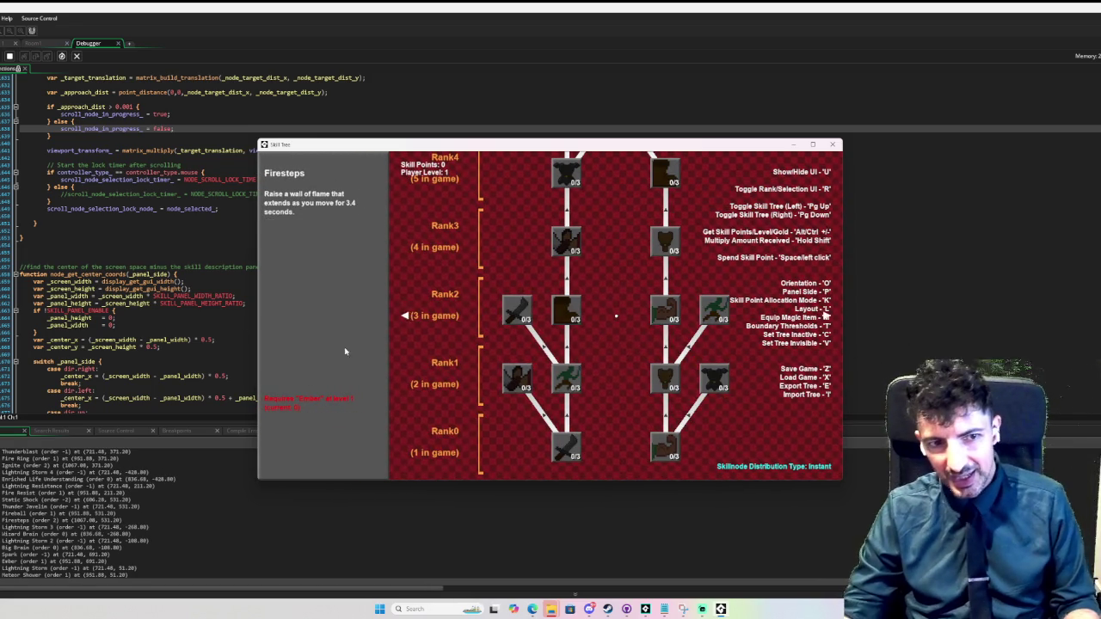
scroll(576, 323, "up", 2)
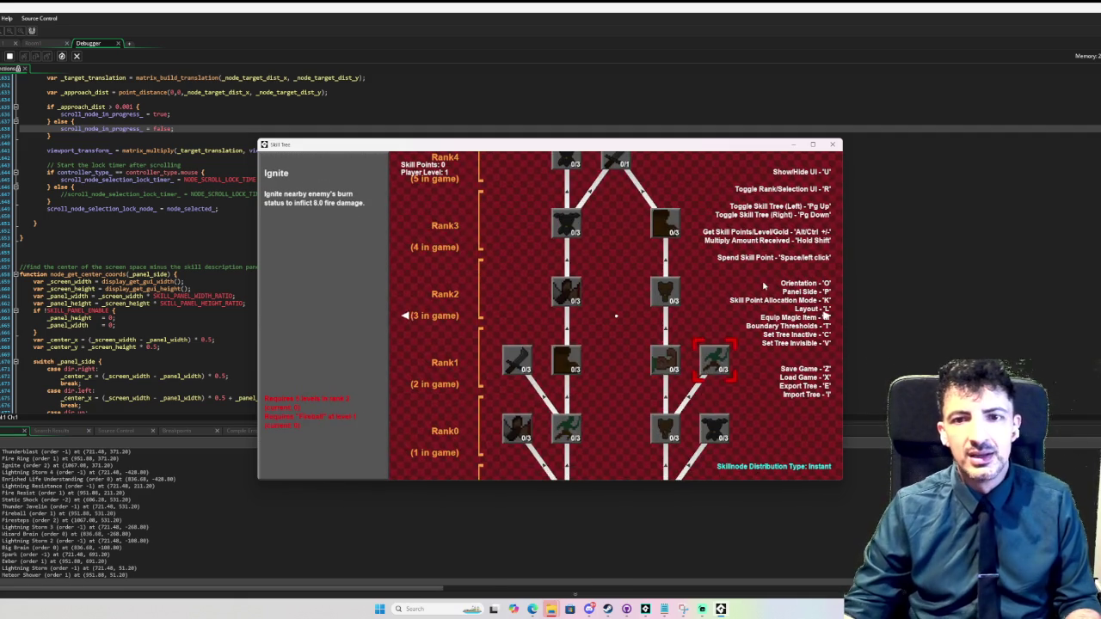
left_click(832, 144)
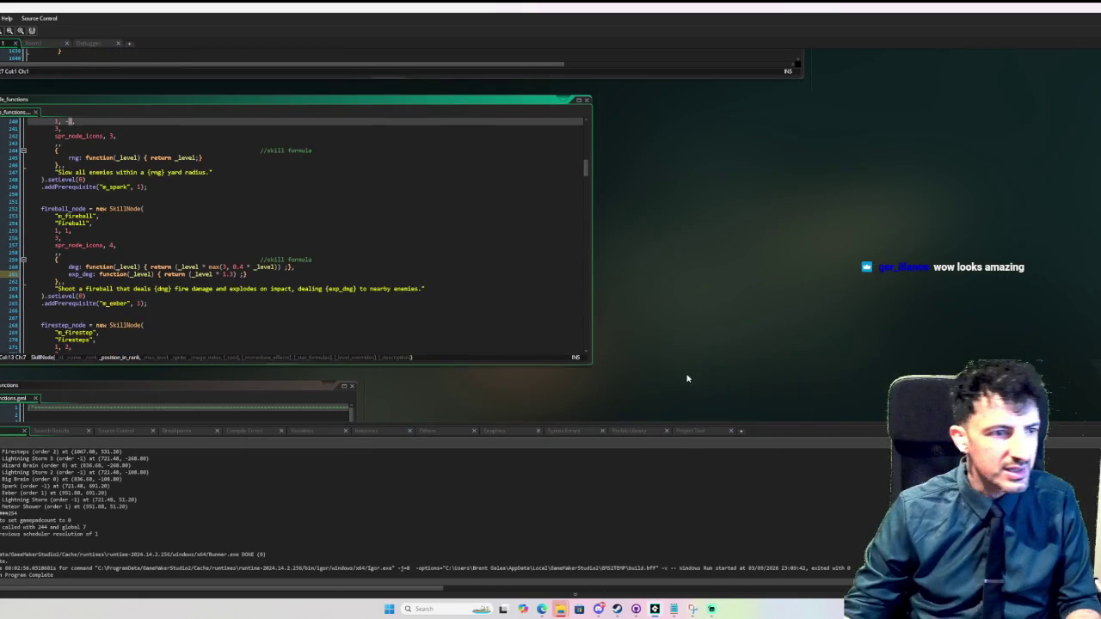
- Change Static Shock's rank position to -4 in the skill functions script
scroll(183, 218, "up", 15)
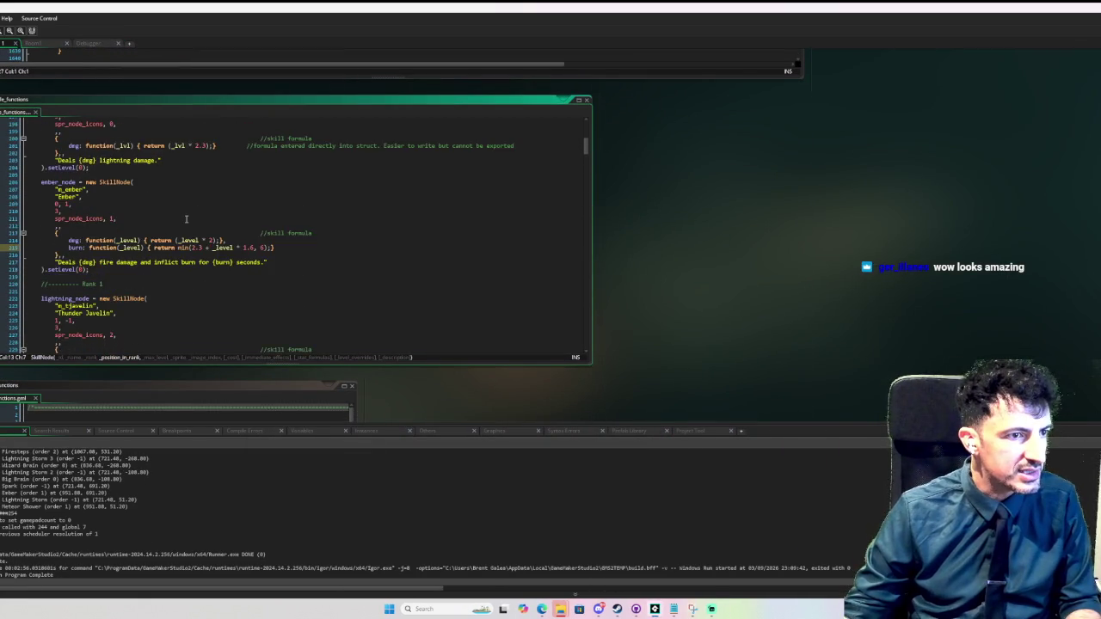
scroll(155, 227, "up", 2)
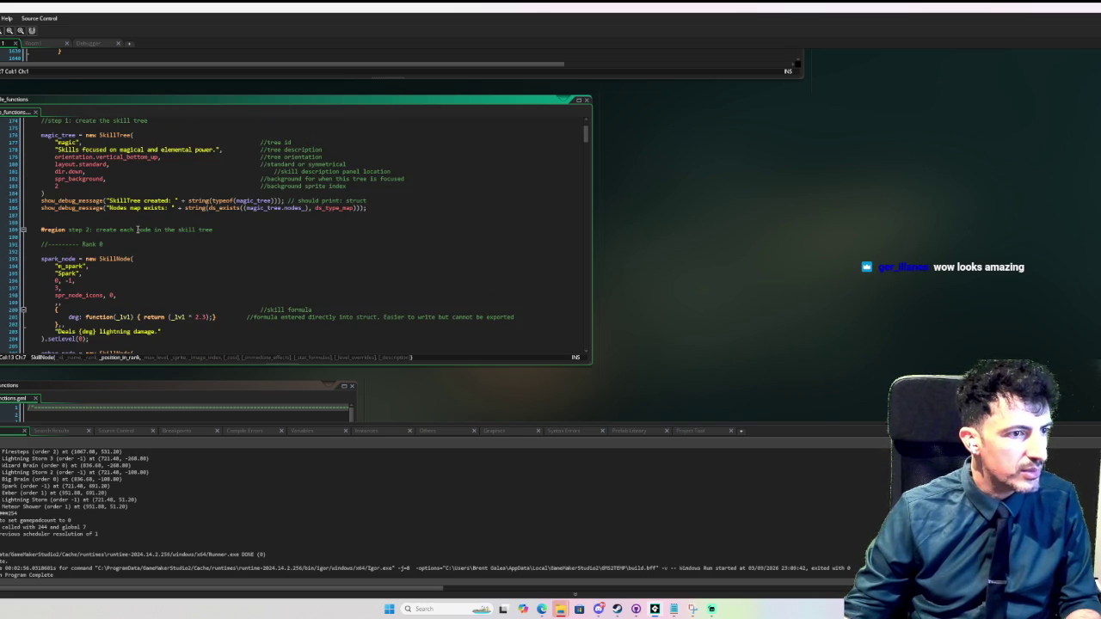
scroll(103, 241, "down", 13)
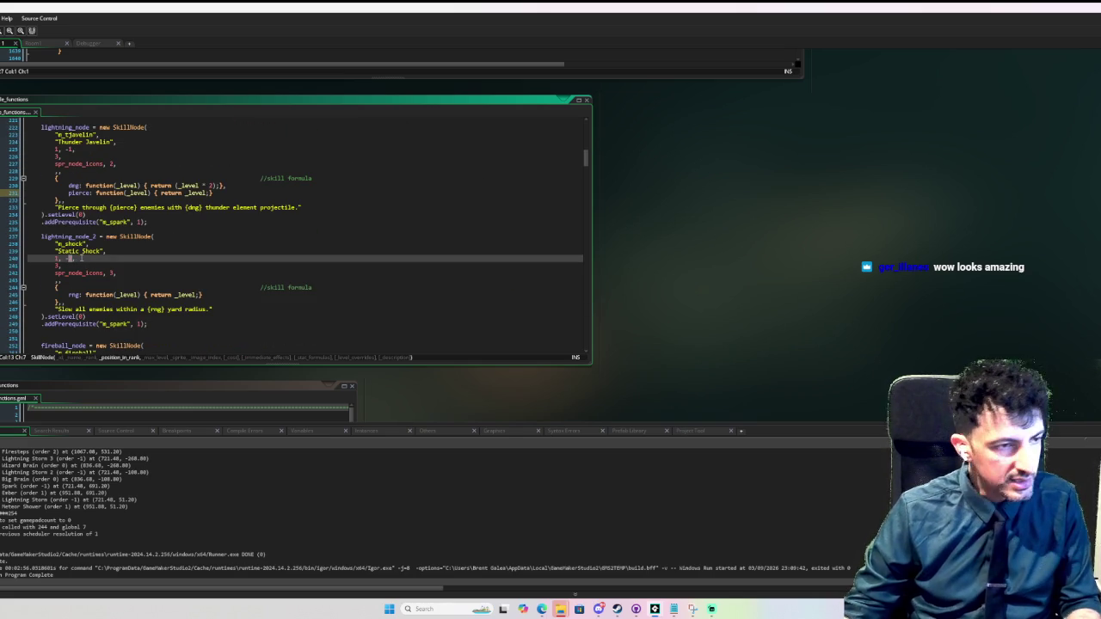
type("4")
- Change Firesteps' position from 2 to 4 on line 271 and rerun the demo
scroll(98, 263, "down", 5)
scroll(99, 263, "down", 5)
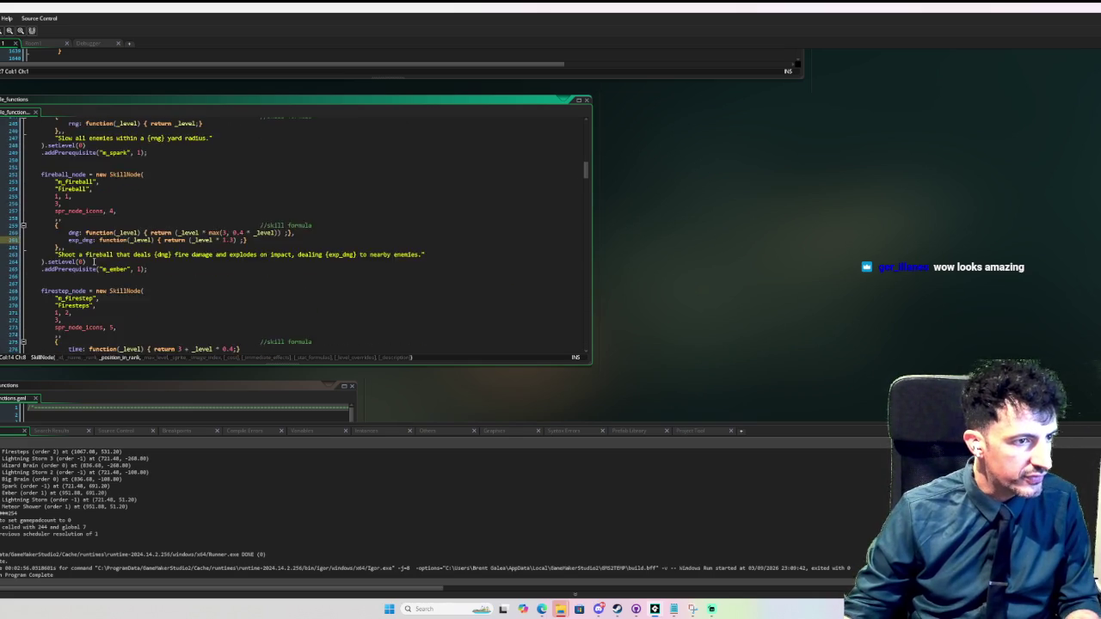
left_click(69, 261)
double_click(68, 261)
type("4")
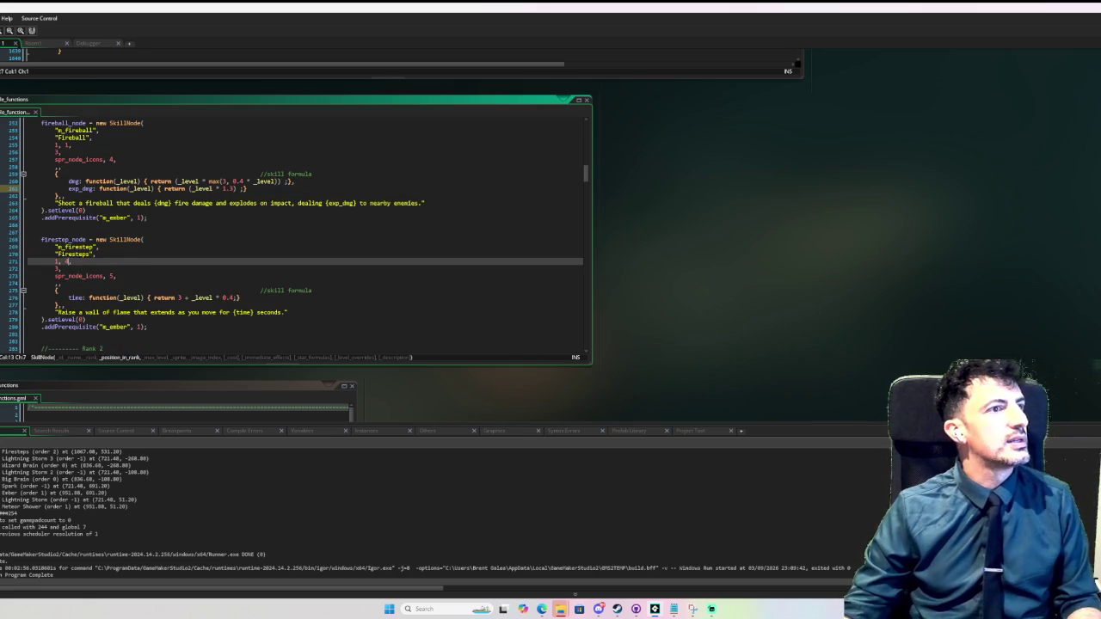
key("F6")
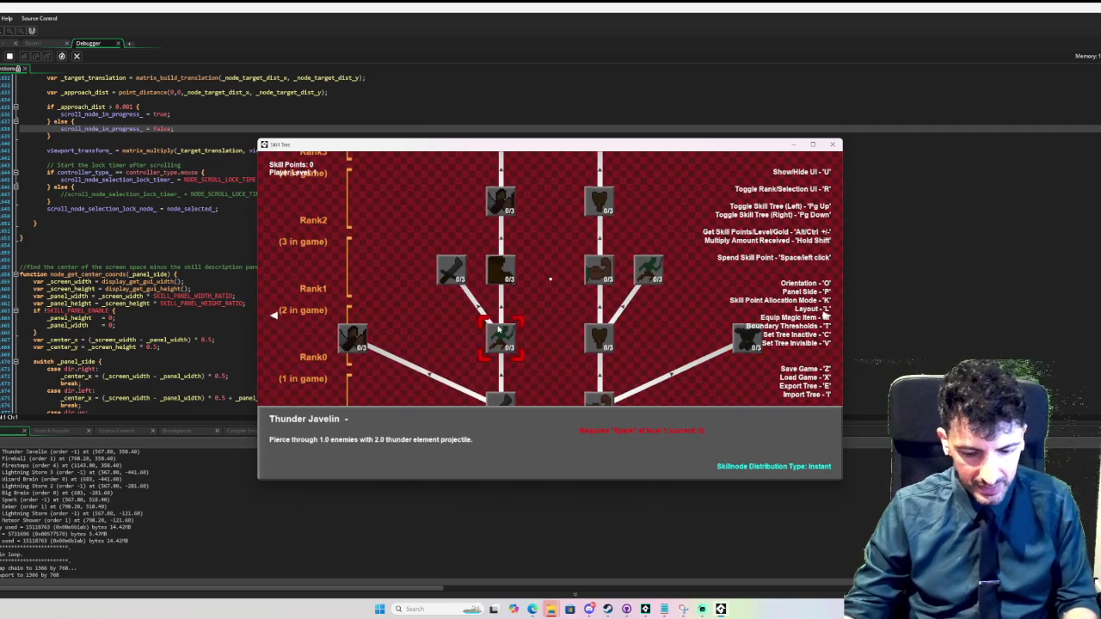
- Move the description panel right and step through Energy Conversion, Firesteps and Ember
key("p")
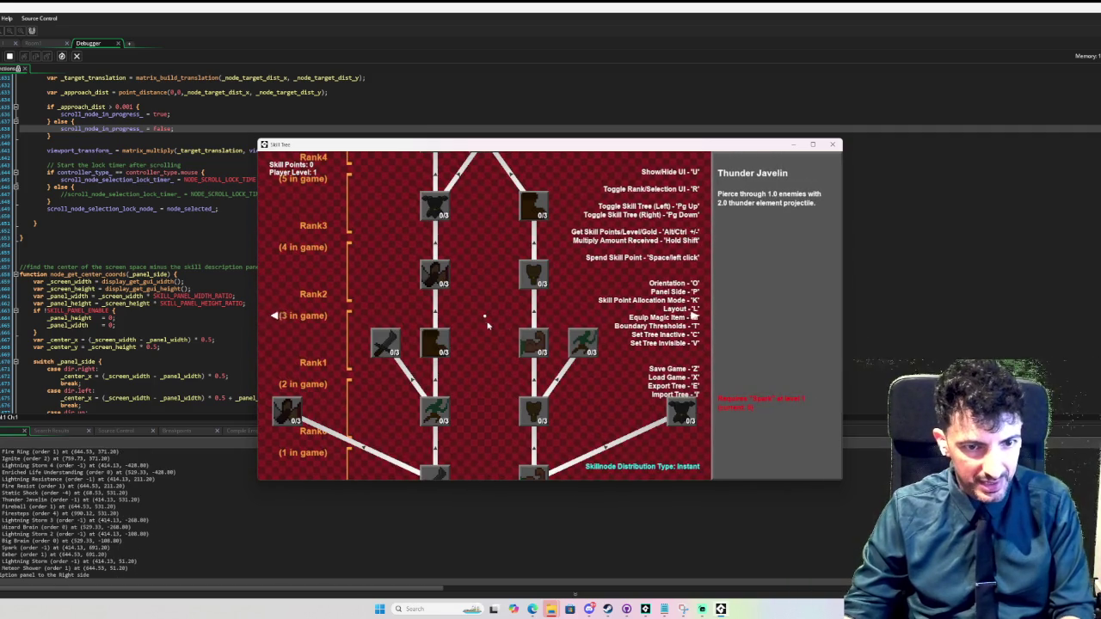
key("Left")
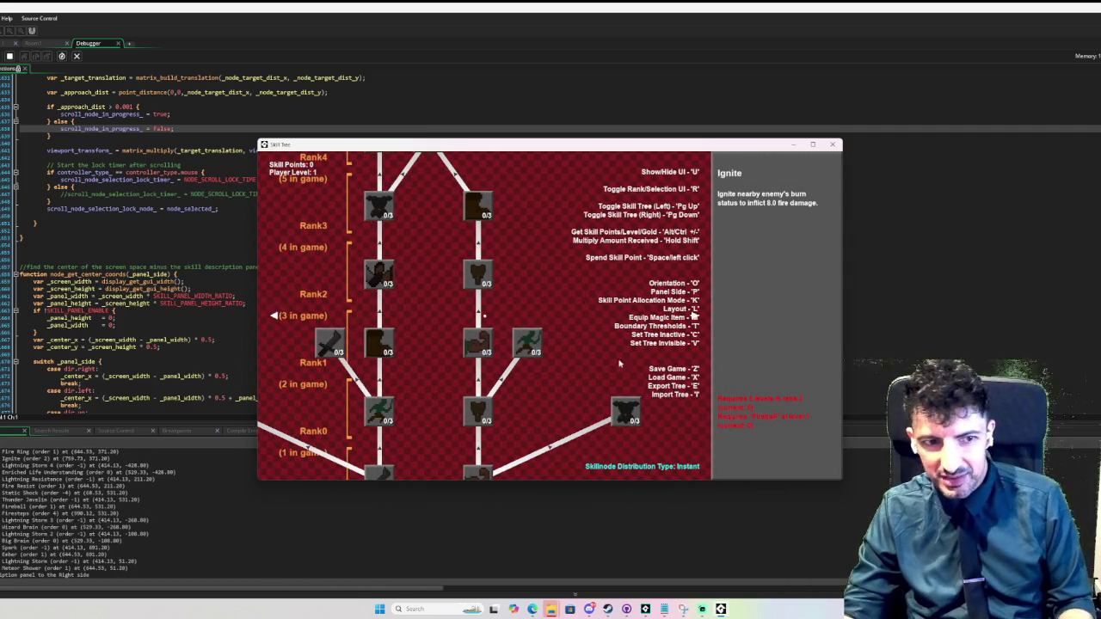
key("Left")
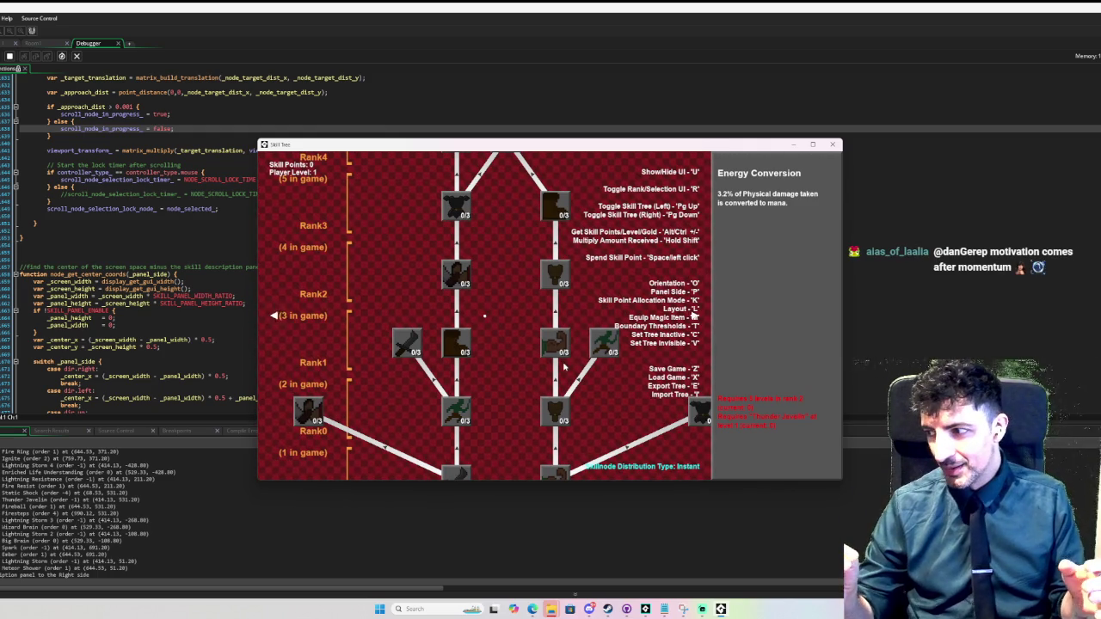
key("Right")
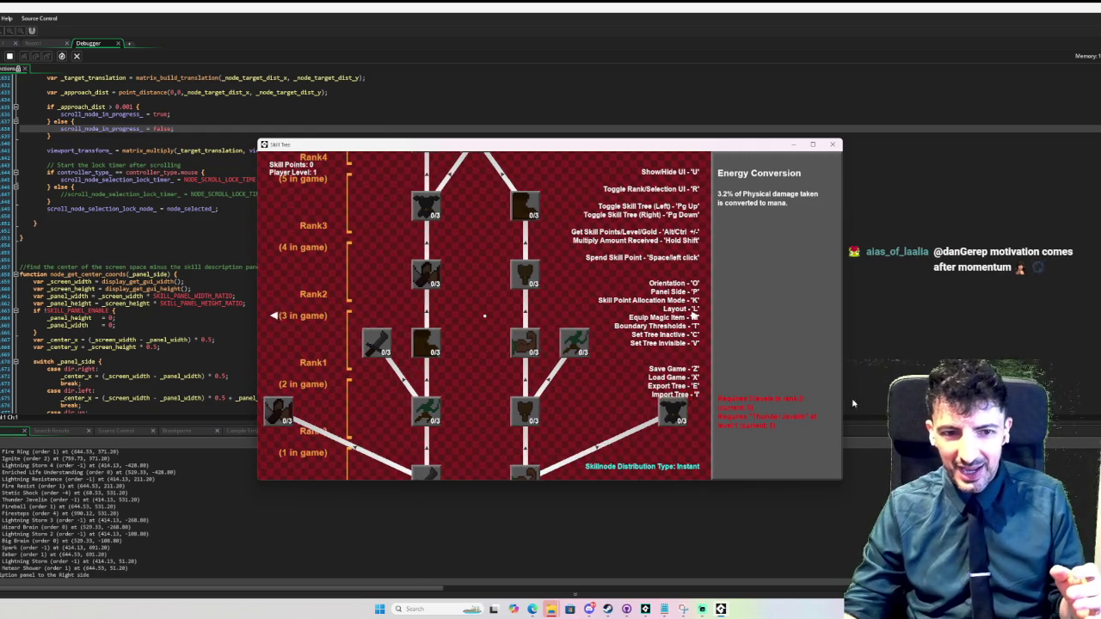
key("Left")
key("Left")
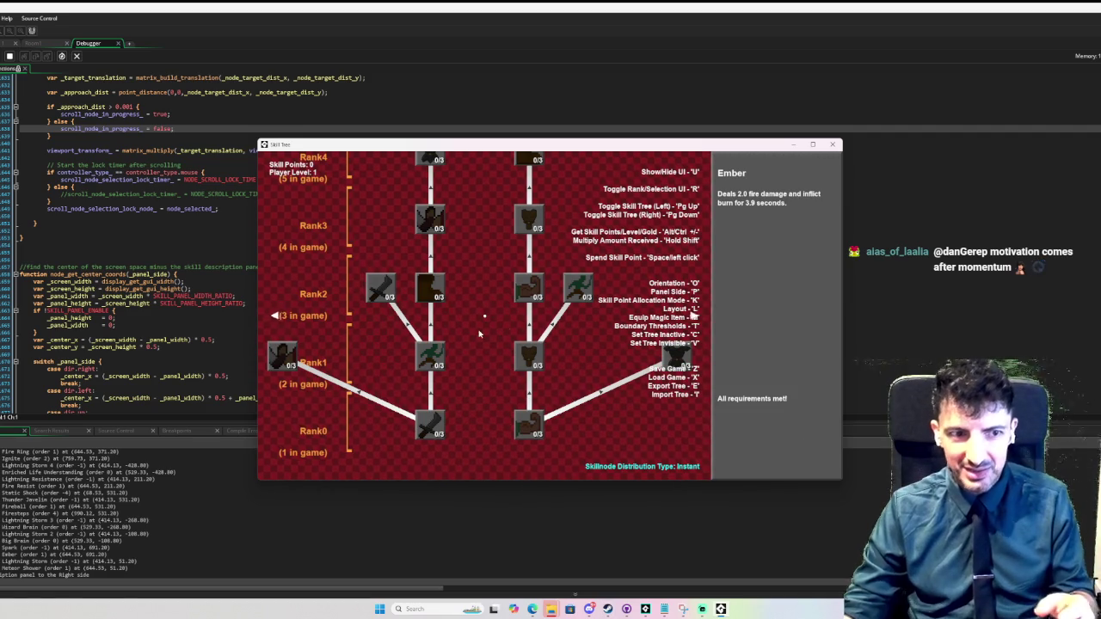
- Read Fire Ring, Ignite, Thunderblast, Fire Resist and Lightning Storm, then switch to the Strength tree
key("Up")
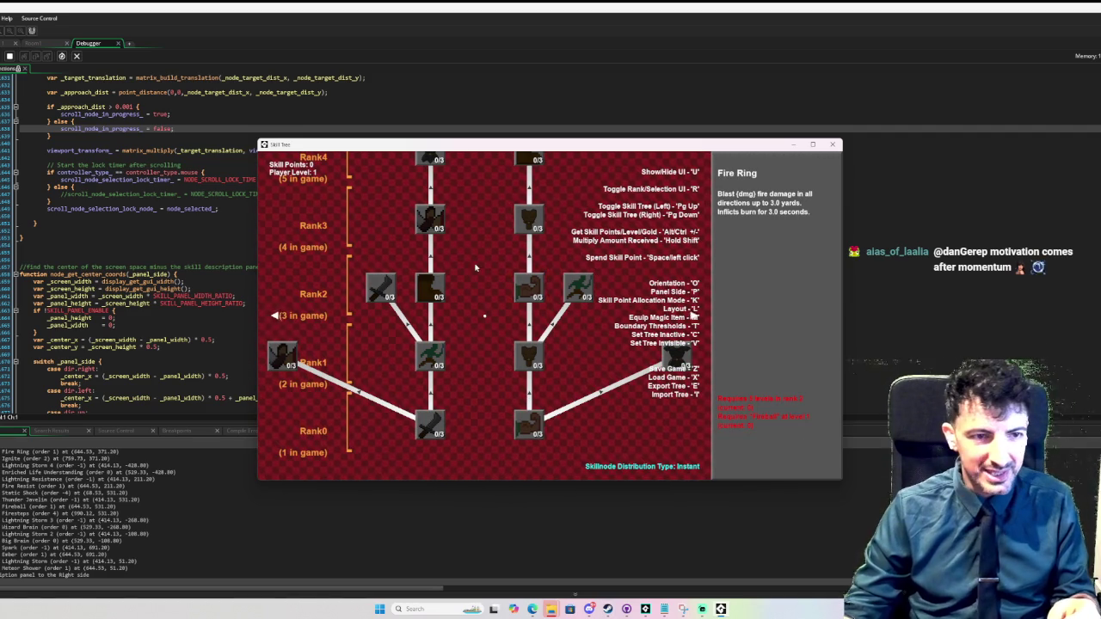
key("Up")
key("Up")
key("Up")
key("Up")
key("Up")
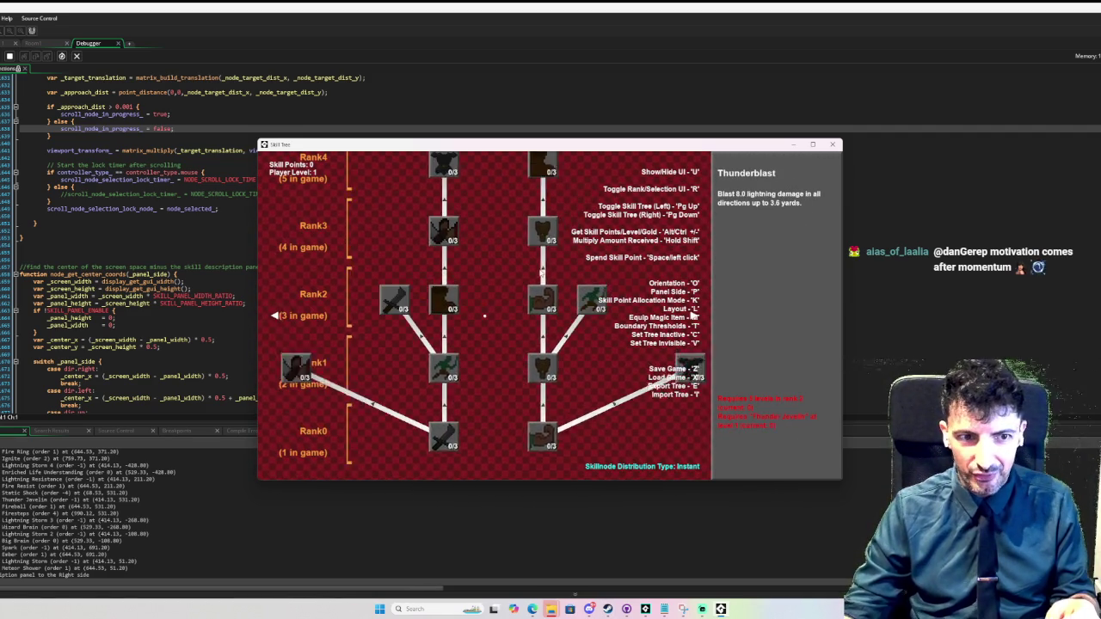
key("Up")
key("Up")
key("Up")
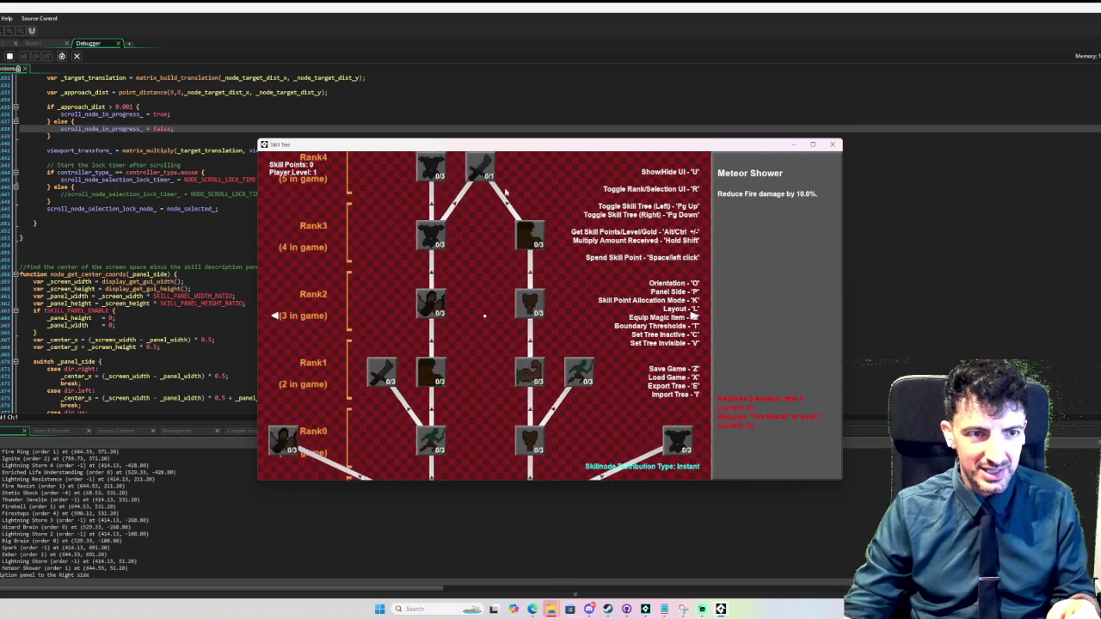
key("Up")
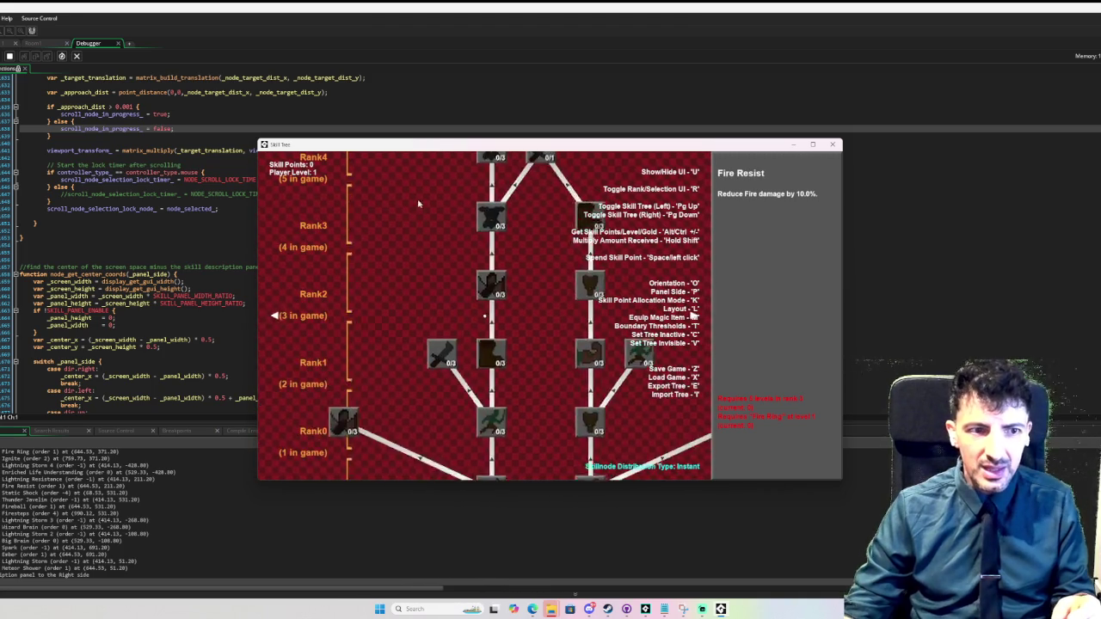
key("Up")
key("Up")
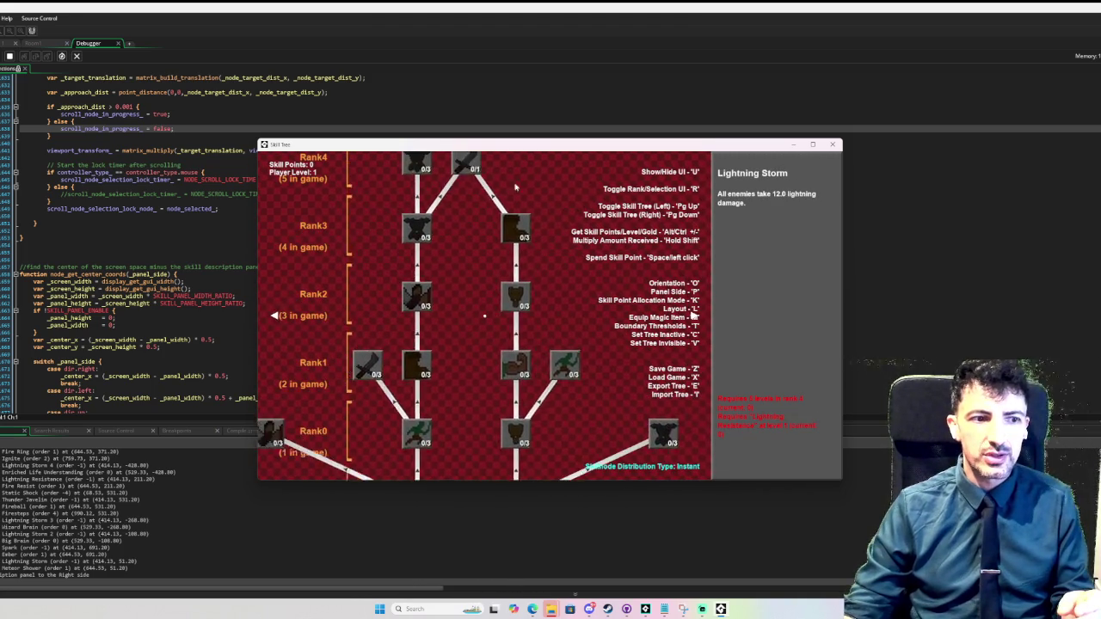
key("Up")
key("Up")
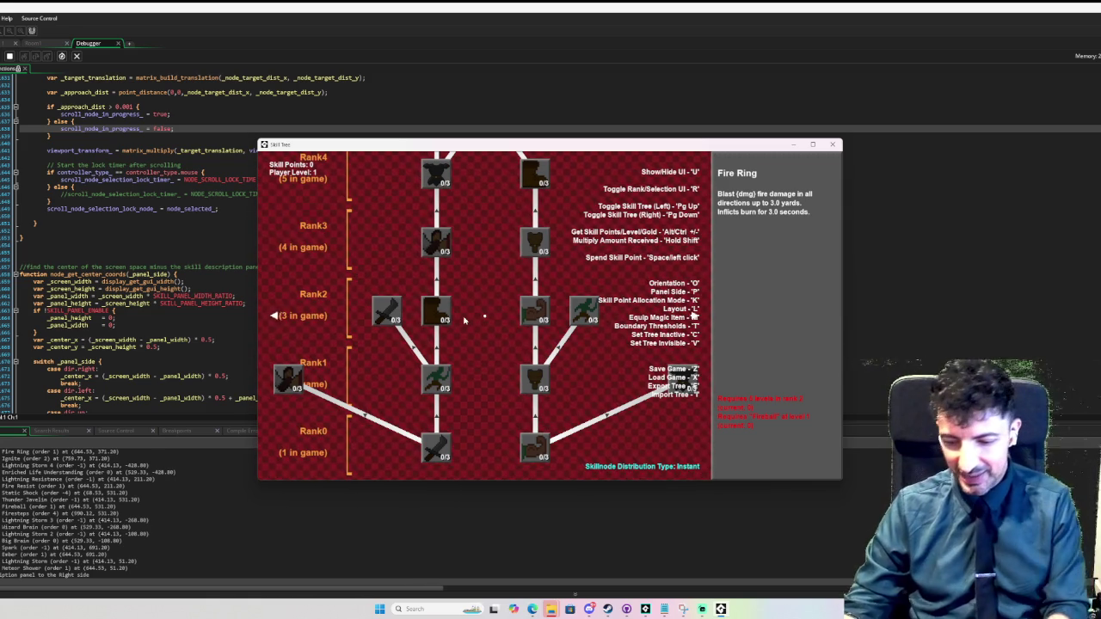
key("Page_Down")
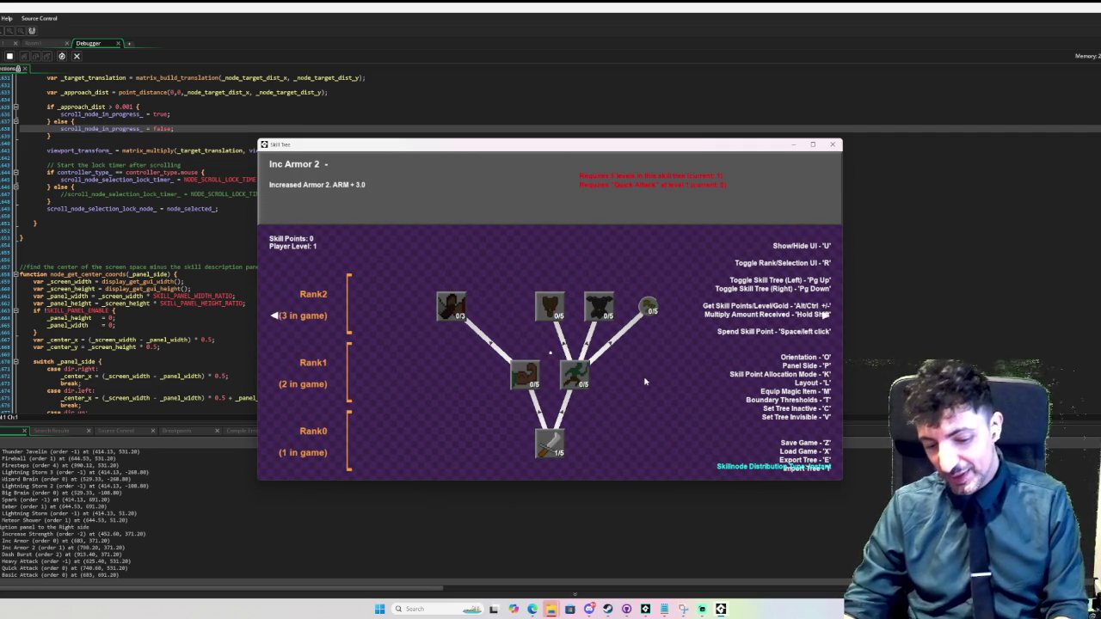
- Move the description panel to the left, return to the red tree and select Ignite
key("o")
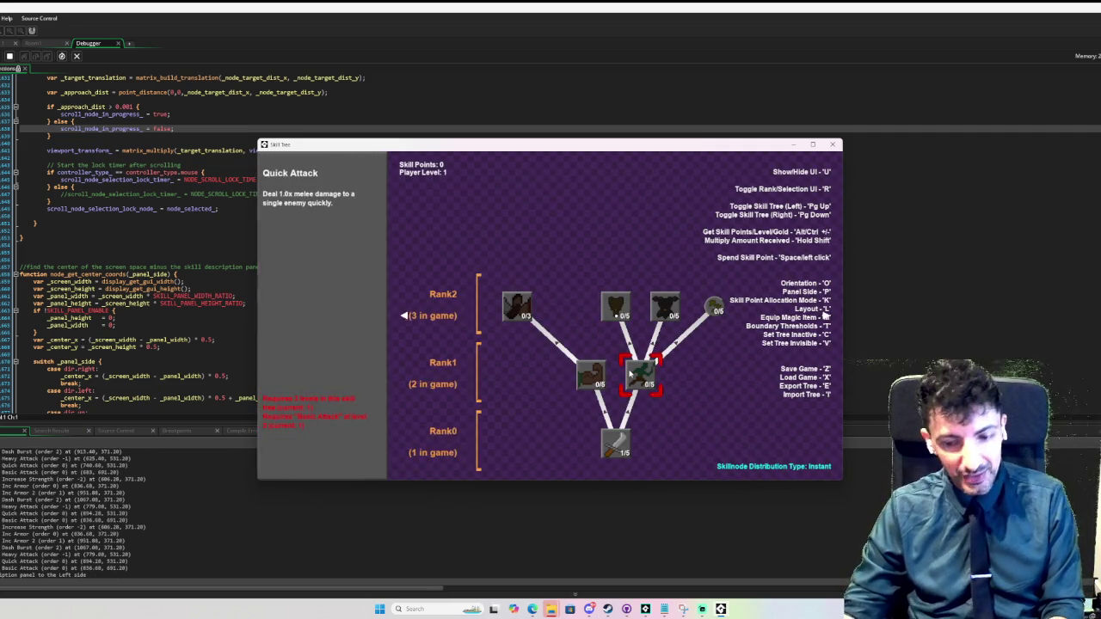
key("Page_Down")
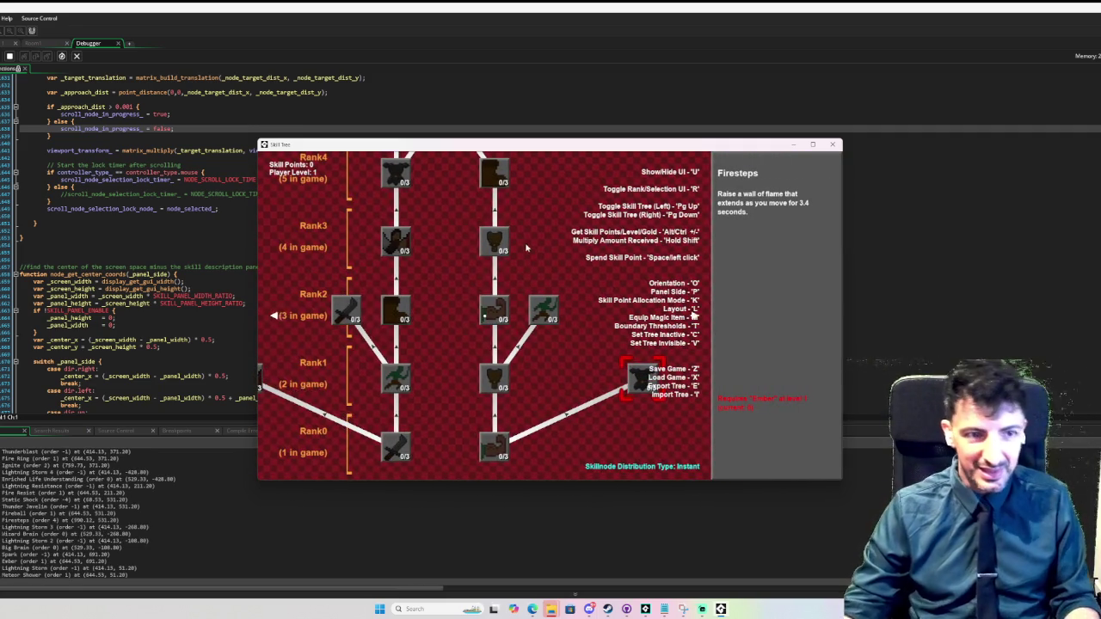
key("Left")
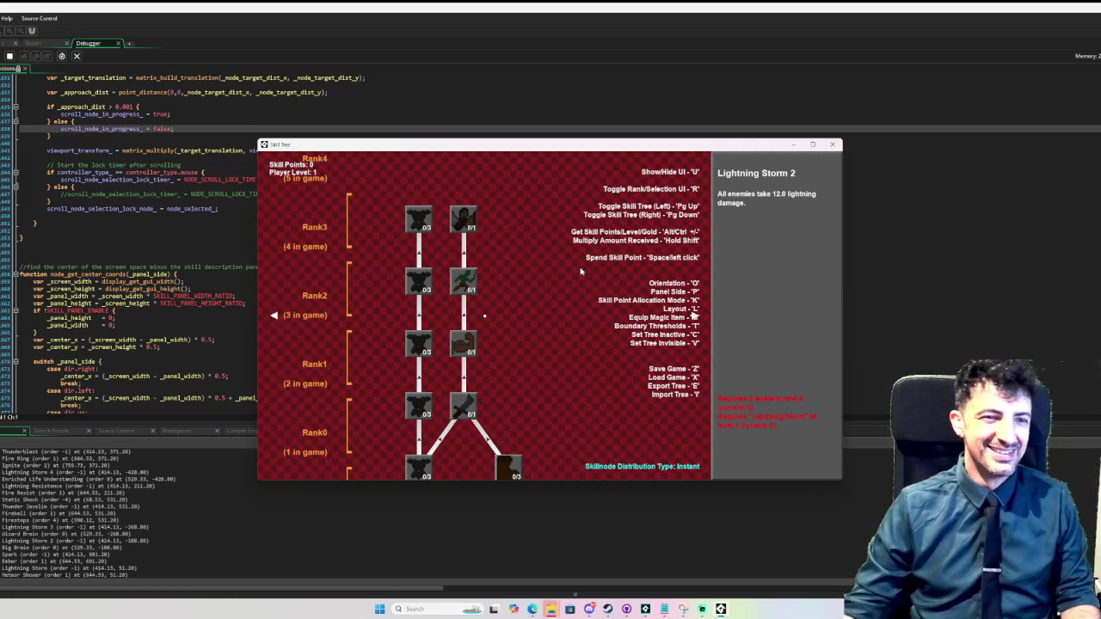
- Zoom the skill tree out to view its whole structure, then back in to full-size nodes
scroll(569, 282, "down", 3)
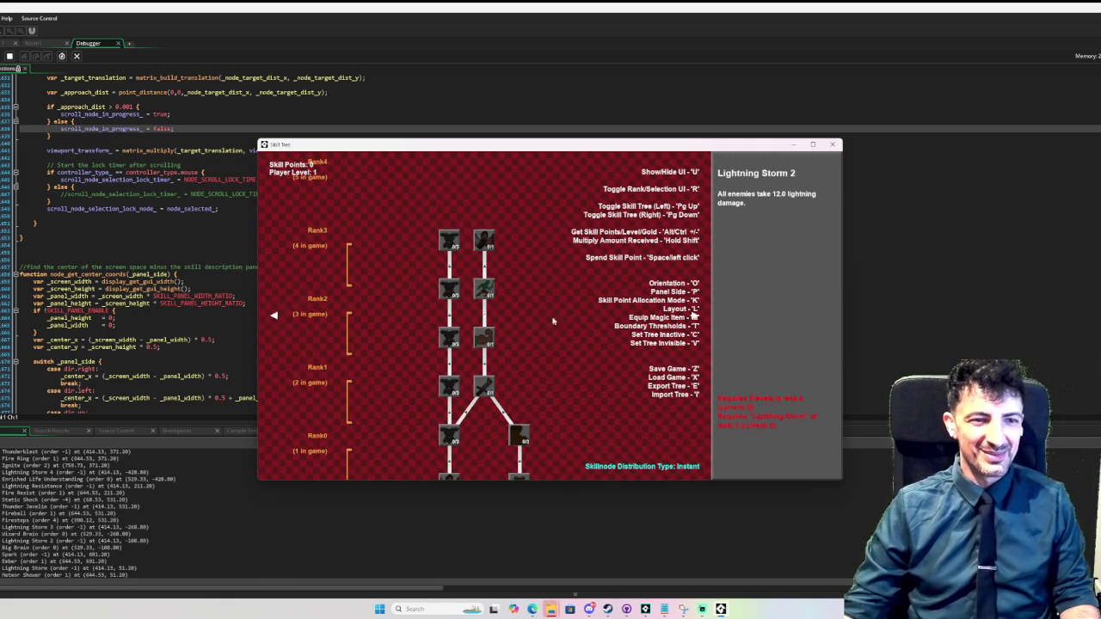
scroll(568, 321, "down", 2)
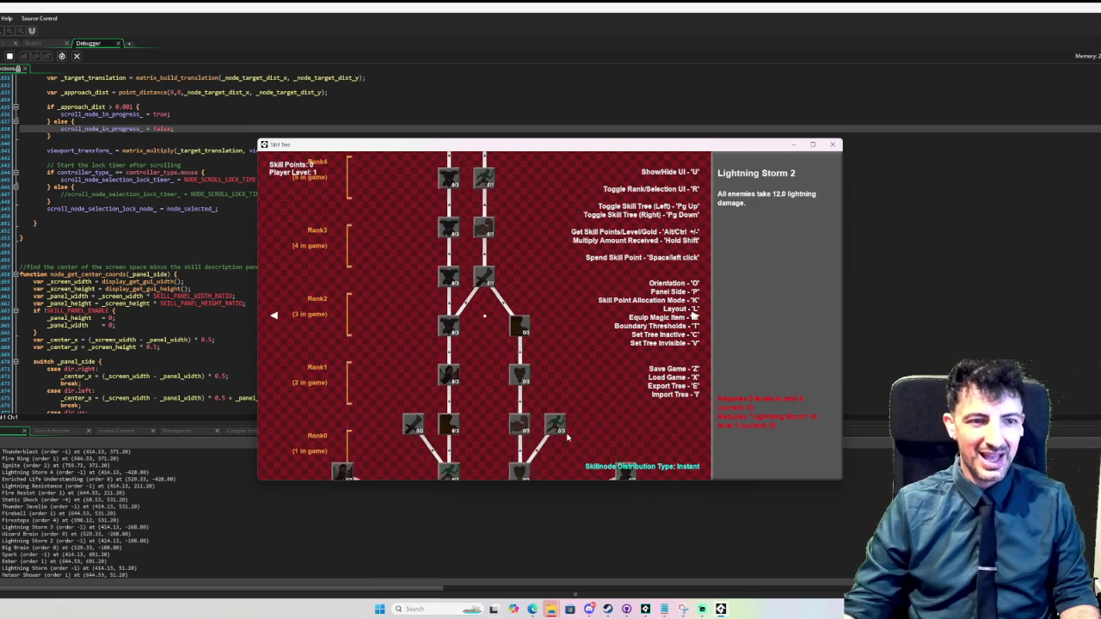
scroll(567, 431, "down", 2)
scroll(622, 317, "up", 2)
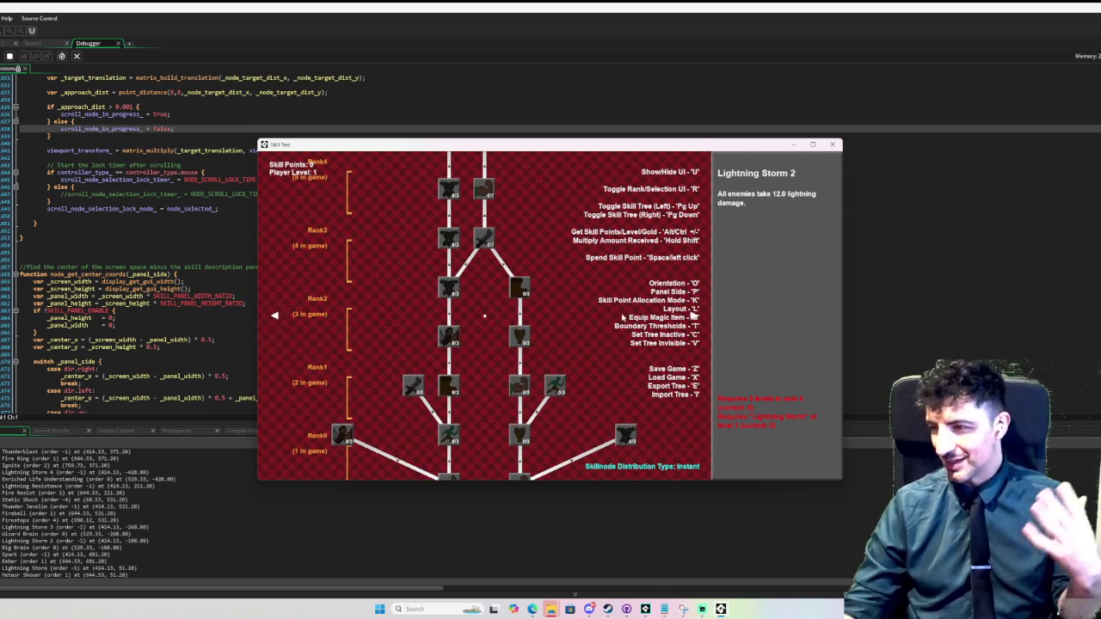
scroll(607, 336, "down", 2)
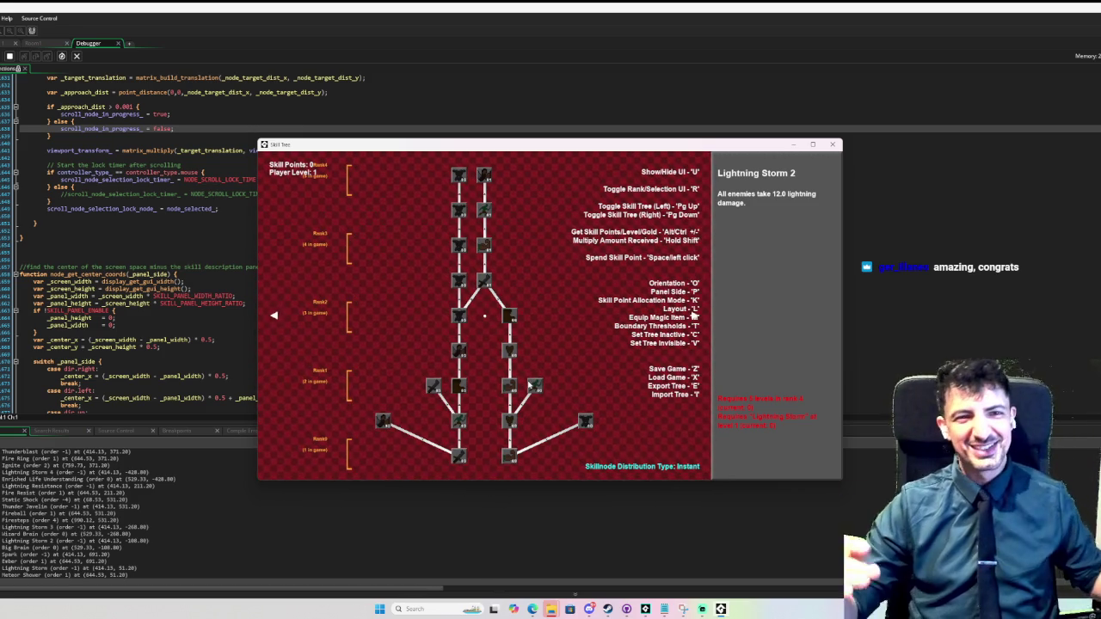
scroll(572, 350, "up", 2)
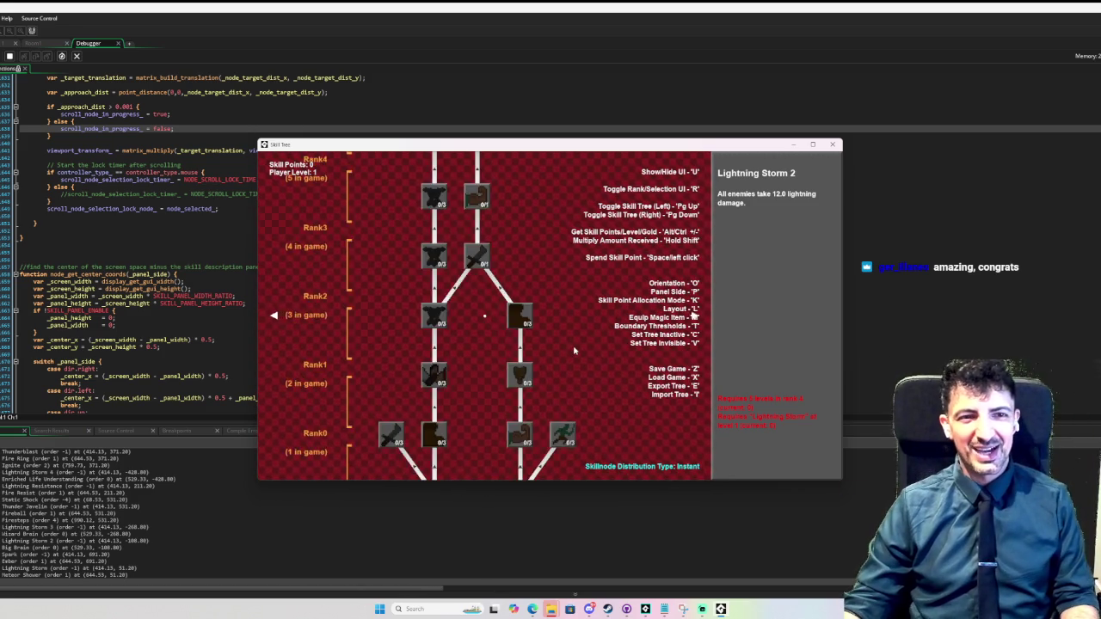
scroll(516, 344, "down", 3)
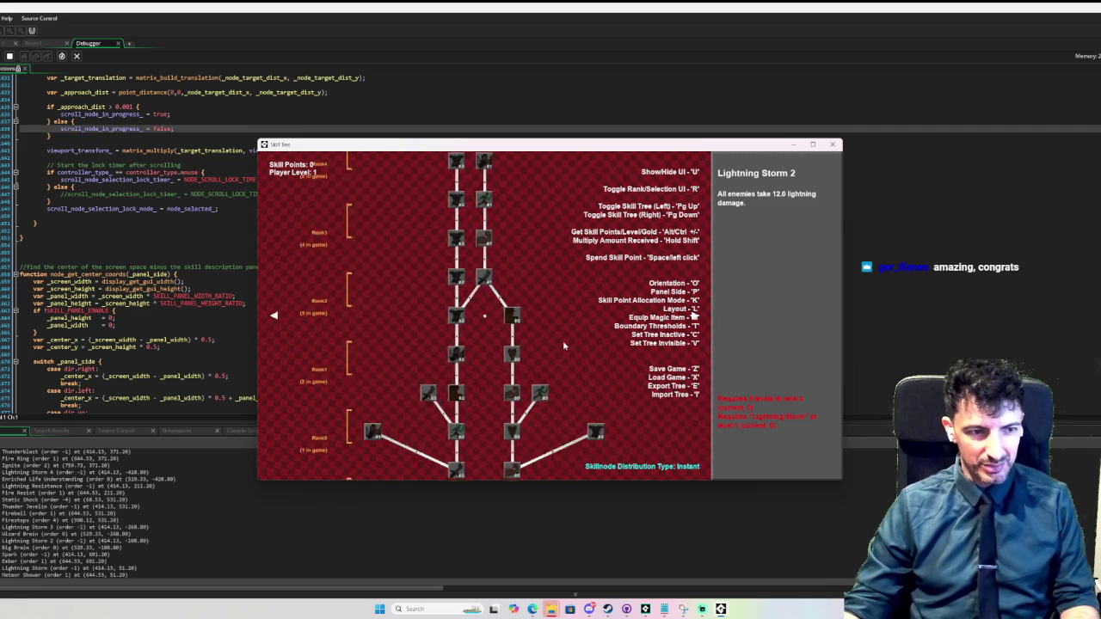
scroll(344, 378, "up", 3)
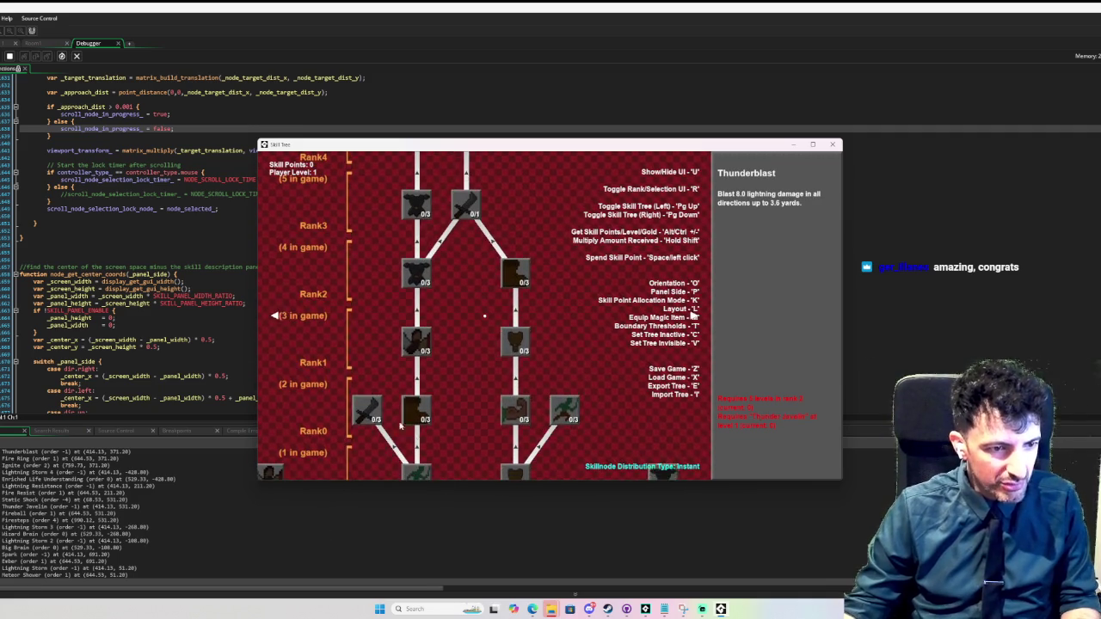
- Switch to a different skill tree with Page Down and zoom out and back in
key("Page_Down")
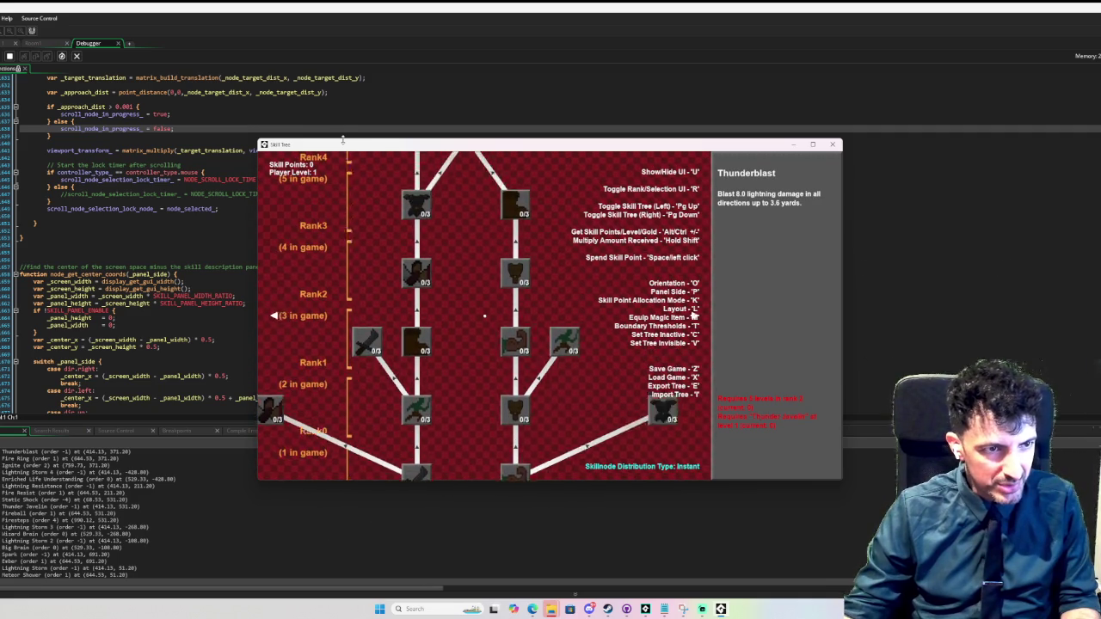
mouse_move(415, 361)
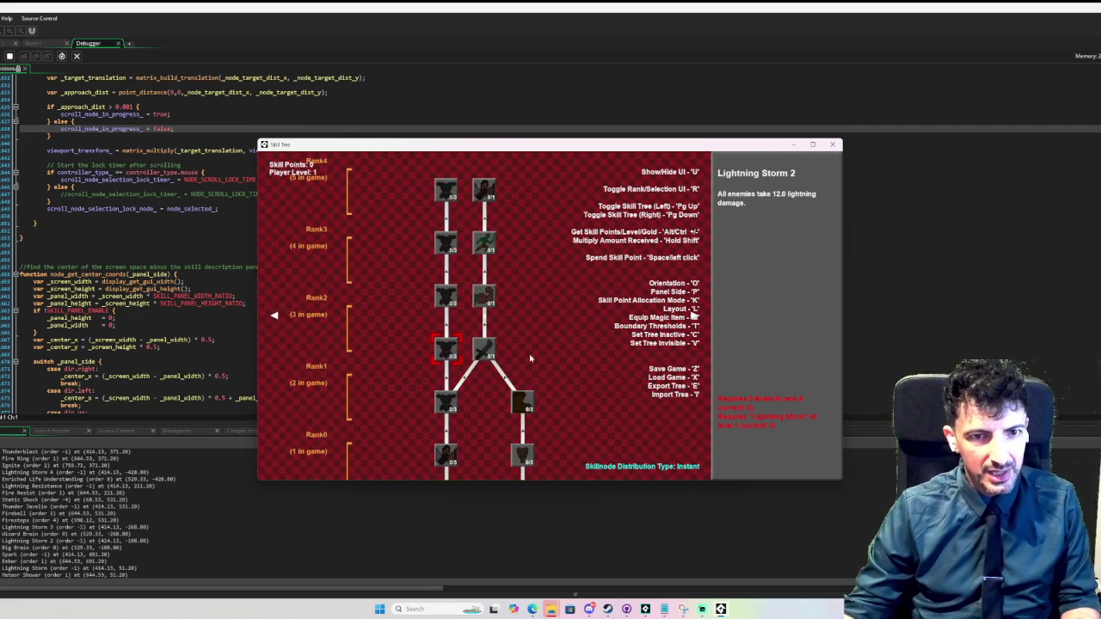
scroll(606, 327, "down", 3)
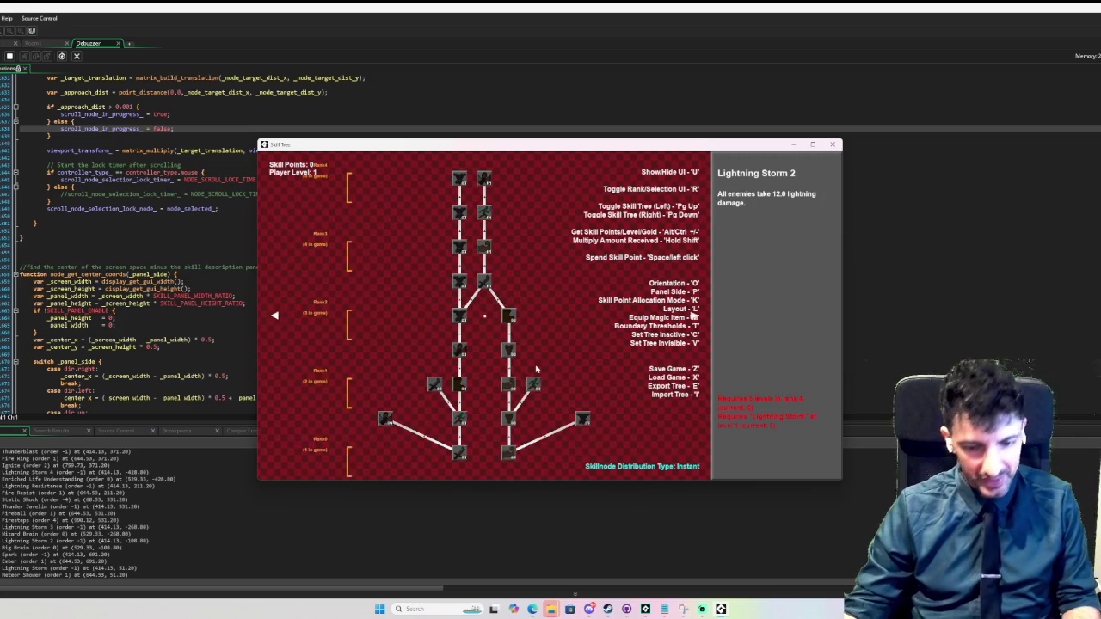
scroll(530, 361, "up", 3)
- Toggle the tree to horizontal layout with O, select Meteor Shower, and close the game window
key("o")
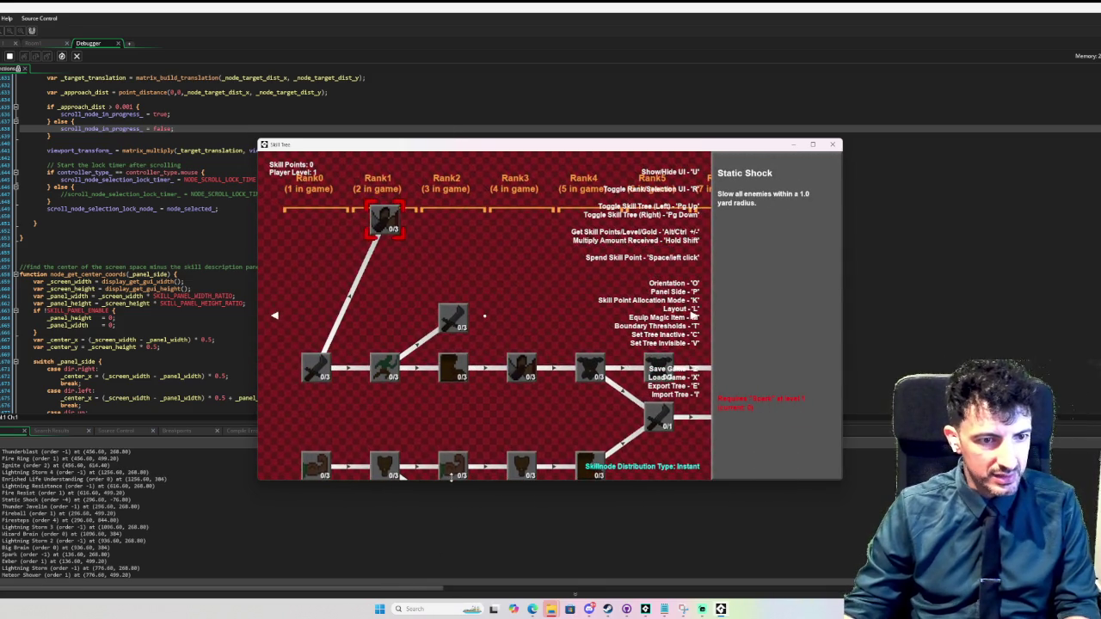
mouse_move(458, 480)
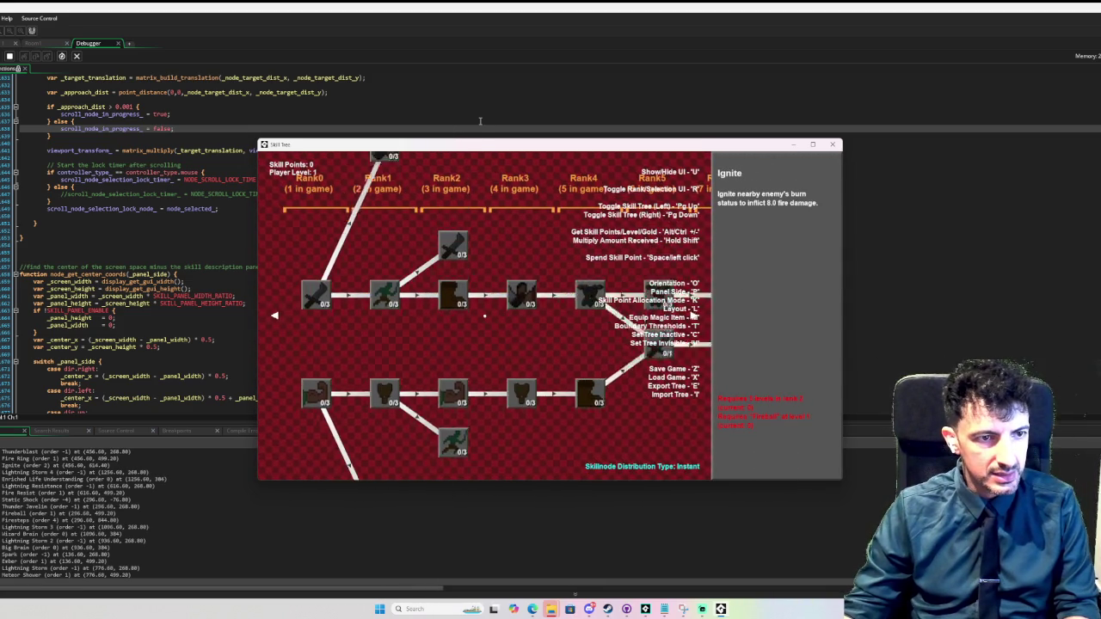
key("o")
key("o")
key("o")
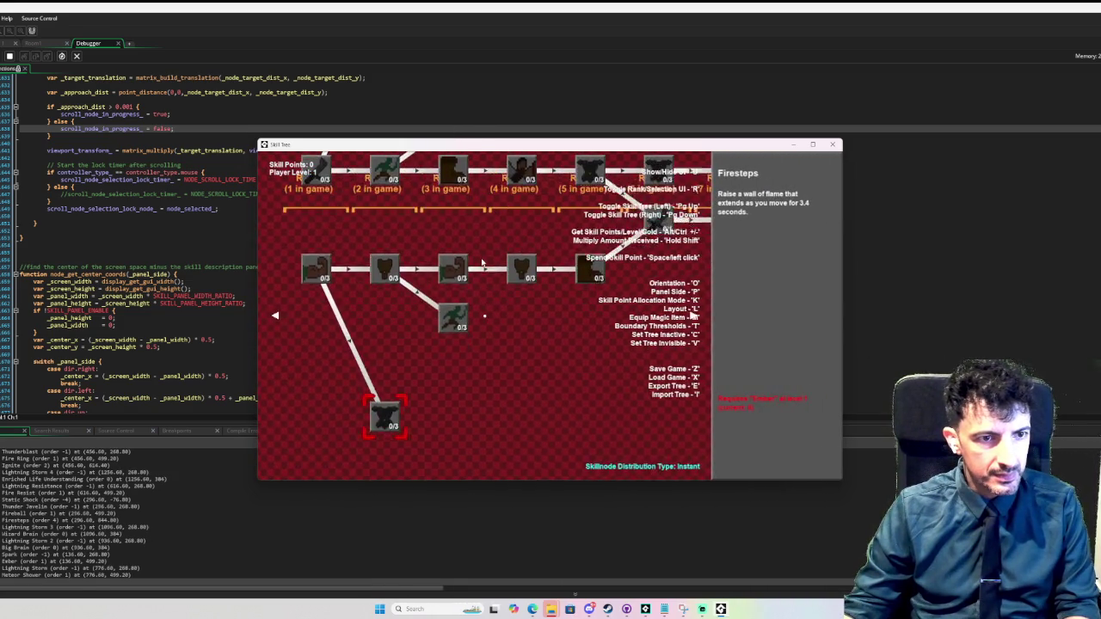
key("o")
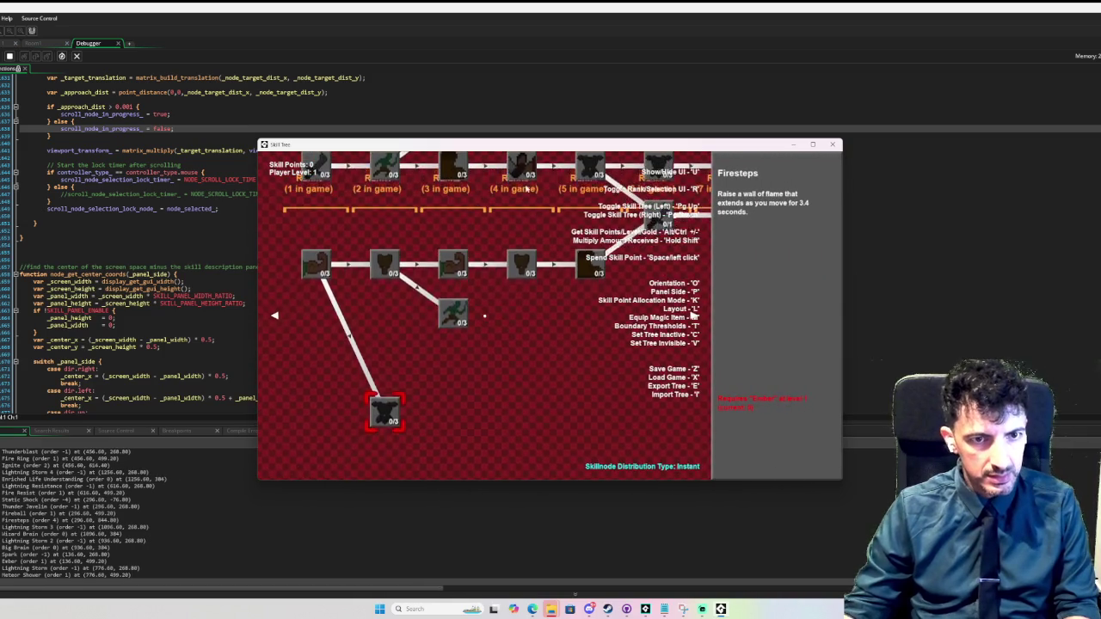
key("Down")
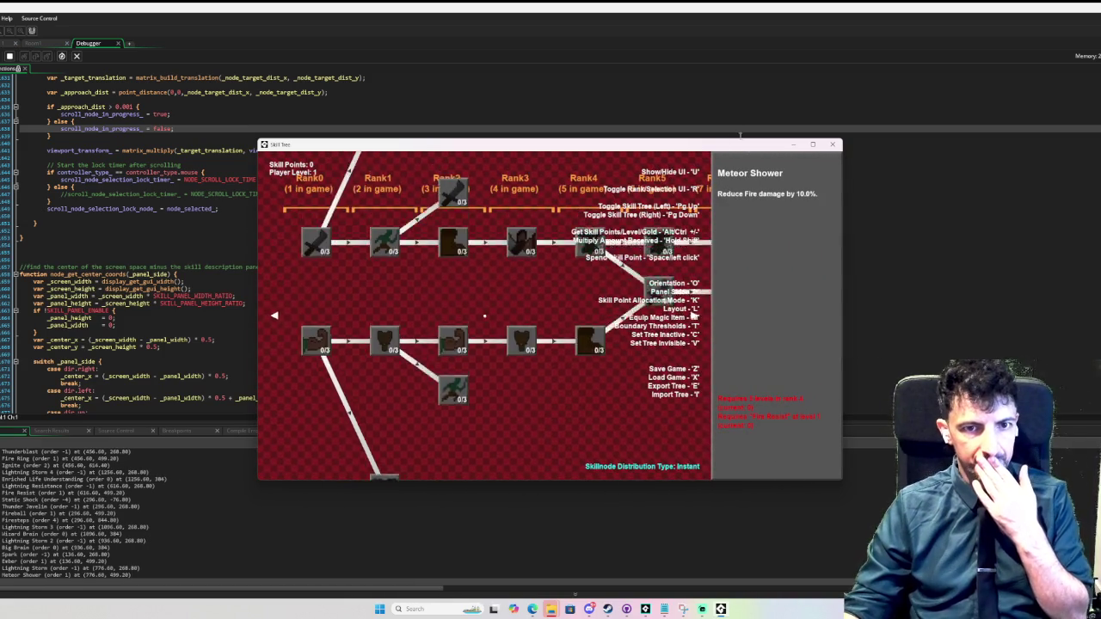
left_click(833, 145)
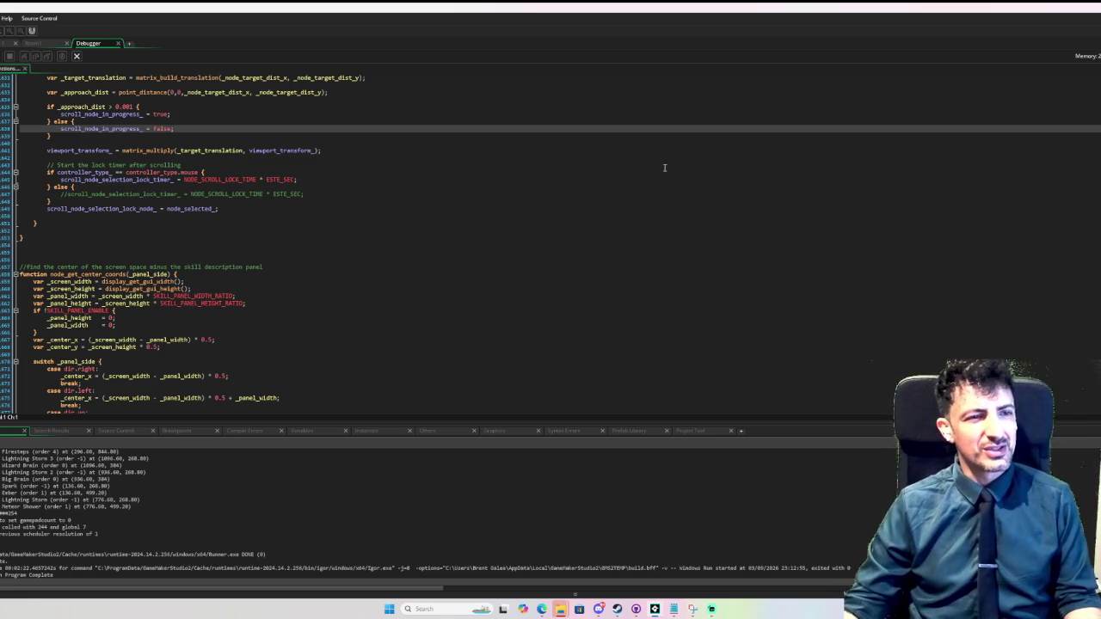
- Place the cursor in the code editor below the lock-node assignment line
left_click(491, 215)
scroll(491, 218, "up", 3)
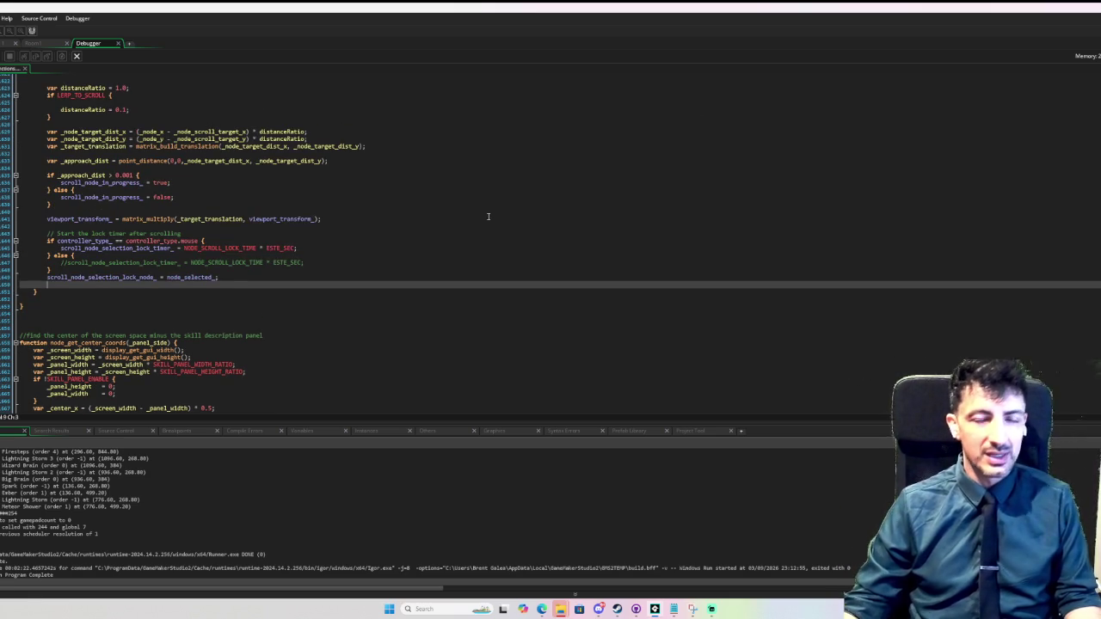